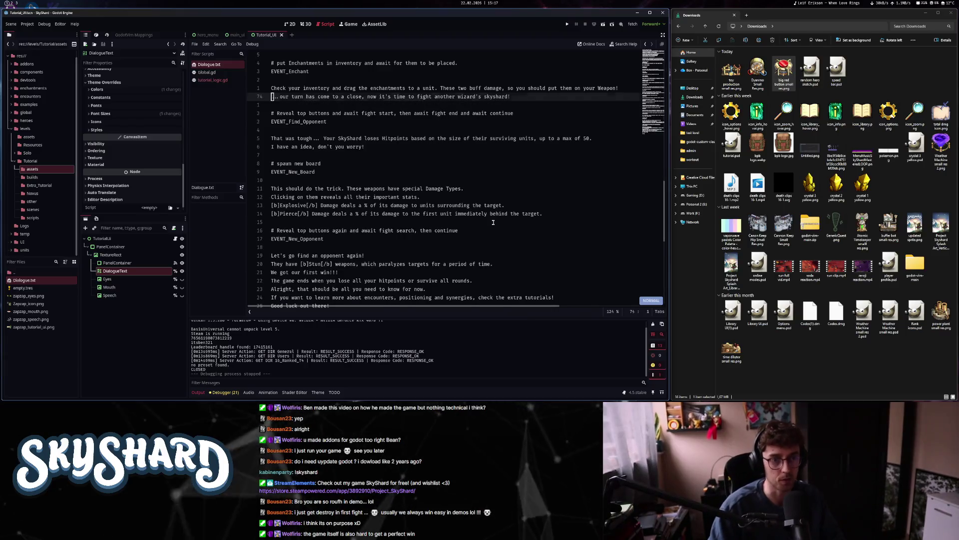
pyautogui.press('k')
pyautogui.press('k')
pyautogui.press('k')
pyautogui.press('k')
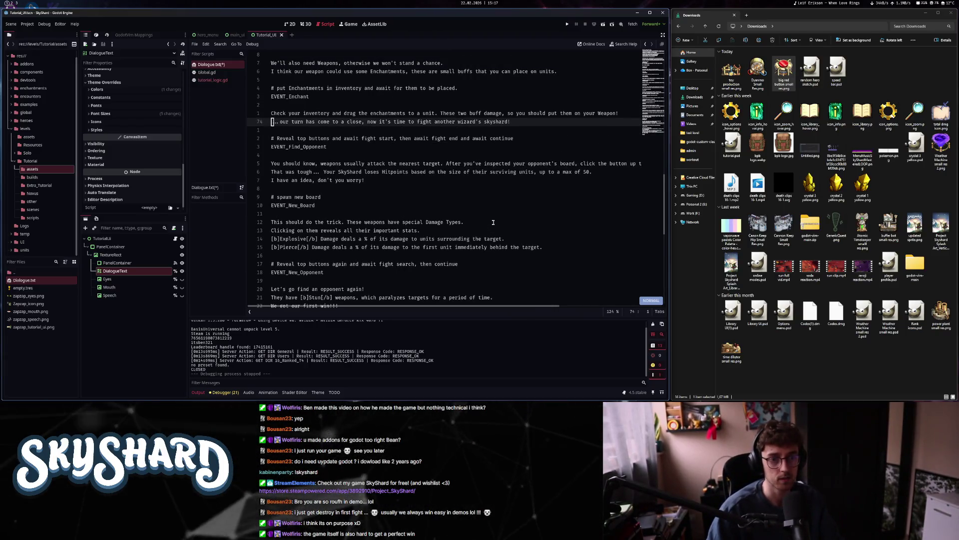
# - Shift the '...our turn has come to a close' line below EVENT_Find_Opponent and select it
pyautogui.hotkey('alt', 'Down')
pyautogui.hotkey('alt', 'Down')
pyautogui.hotkey('alt', 'Down')
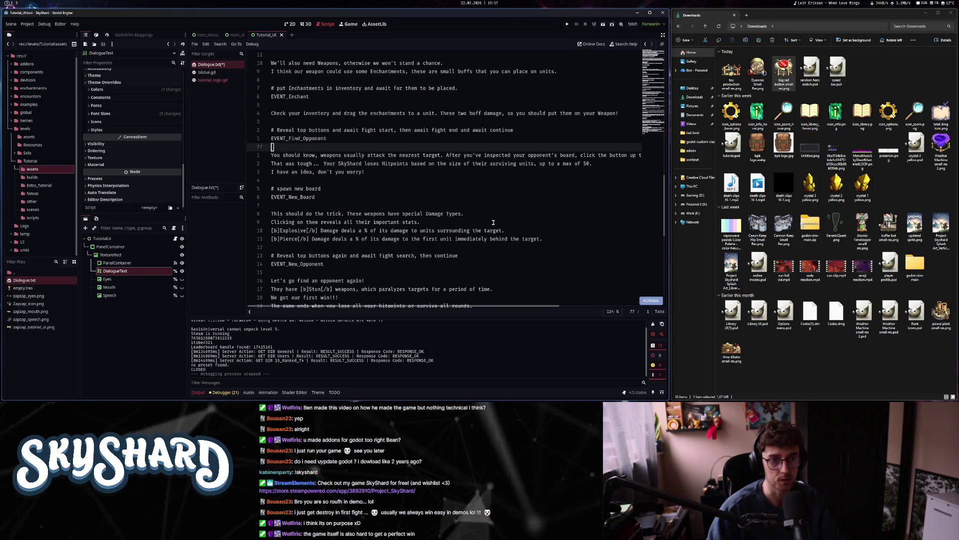
pyautogui.press('j')
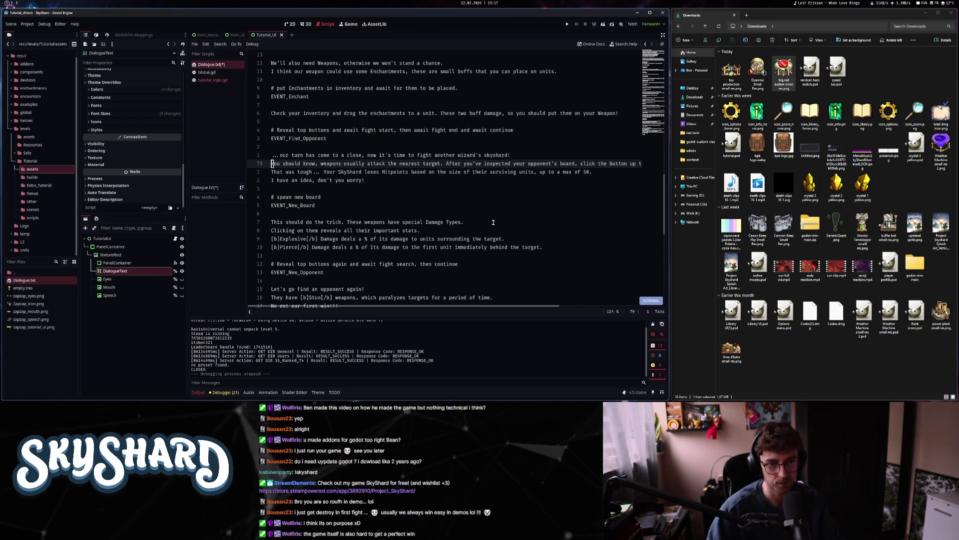
pyautogui.hotkey('alt', 'Up')
pyautogui.hotkey('alt', 'Up')
pyautogui.hotkey('alt', 'Down')
pyautogui.hotkey('alt', 'Down')
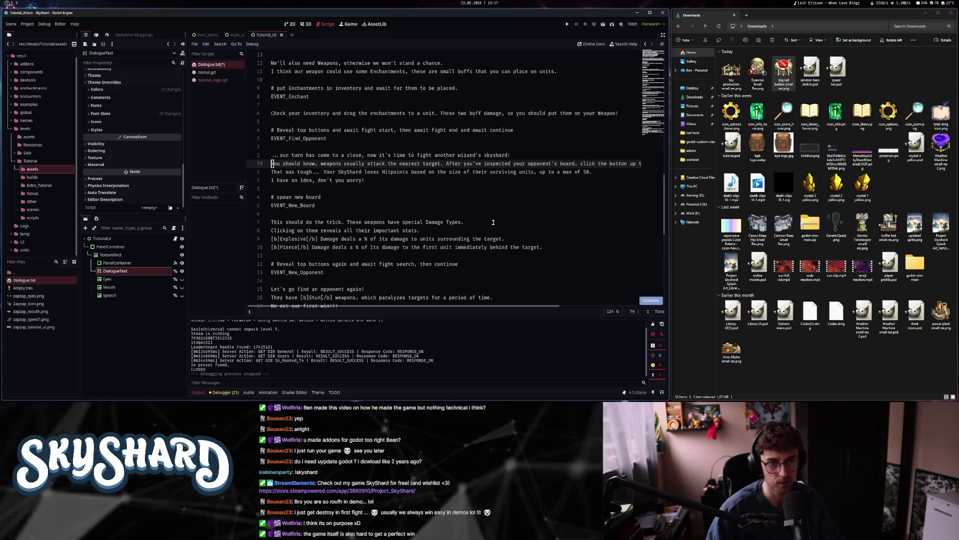
pyautogui.press('k')
pyautogui.press('k')
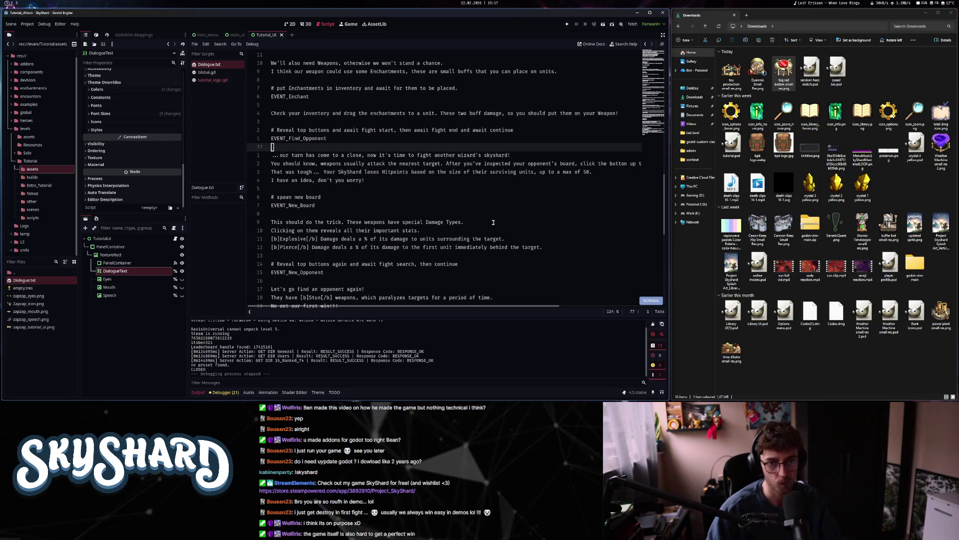
pyautogui.press('j')
pyautogui.press('j')
pyautogui.press('j')
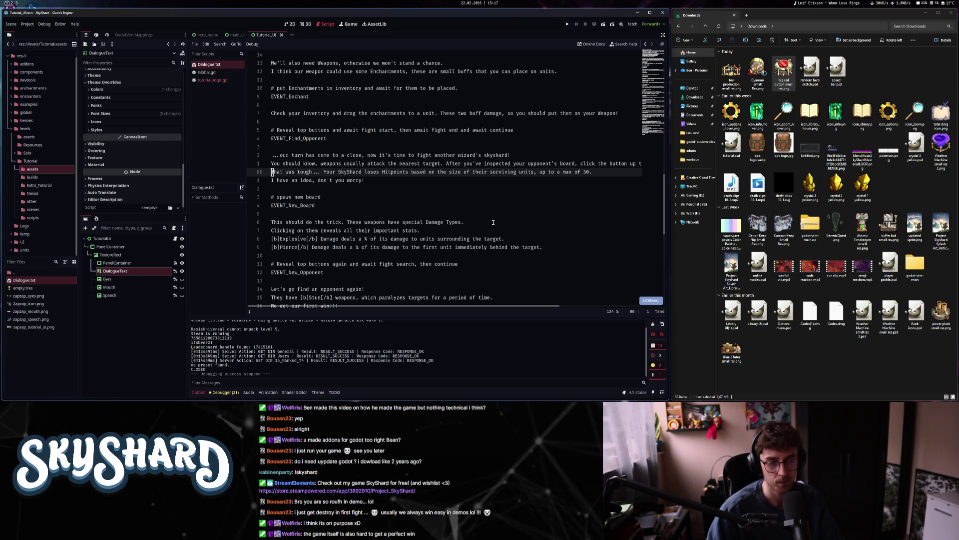
pyautogui.press('k')
pyautogui.press('k')
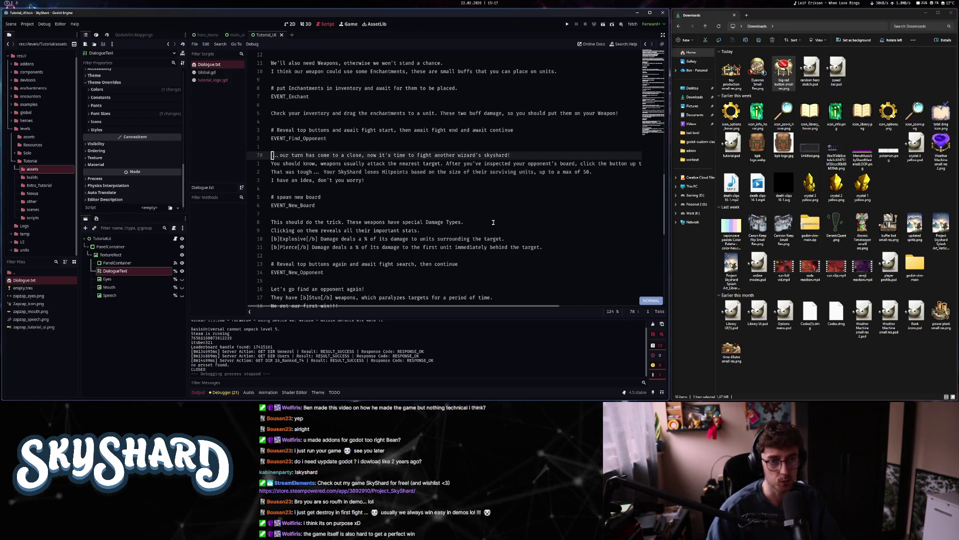
pyautogui.press('V')
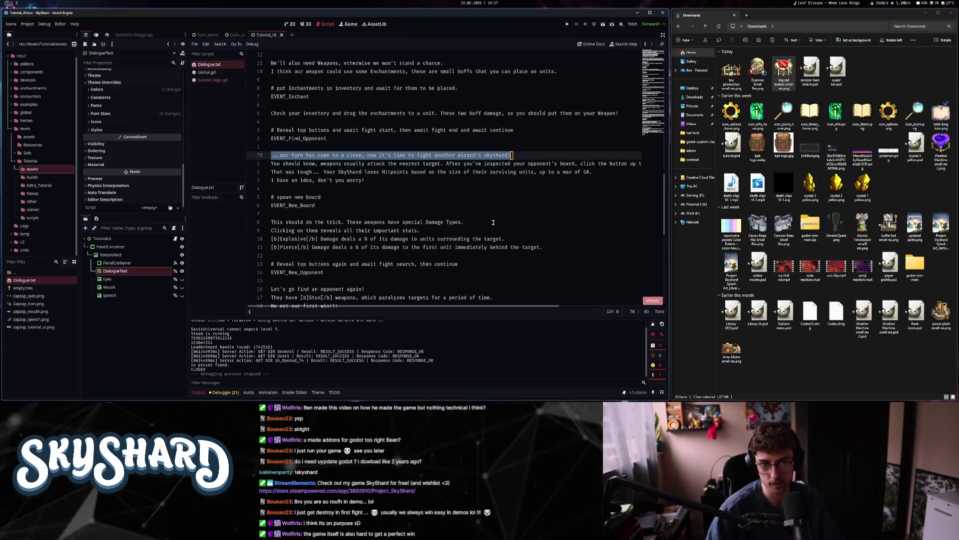
pyautogui.press('y')
pyautogui.press('j')
# - Check the 'You should know' and 'That was tough' lines, ending below 'I have an idea'
pyautogui.hotkey('shift', 'v')
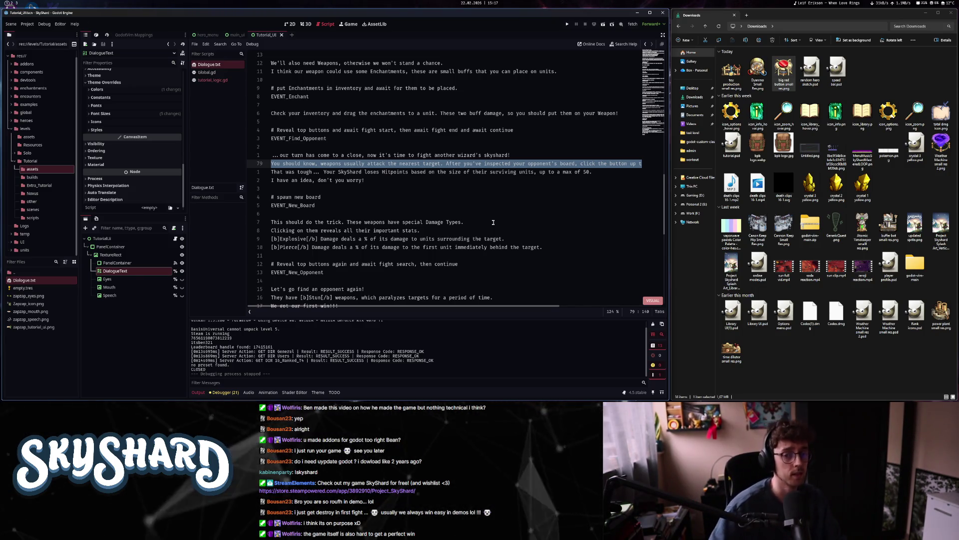
pyautogui.press('Escape')
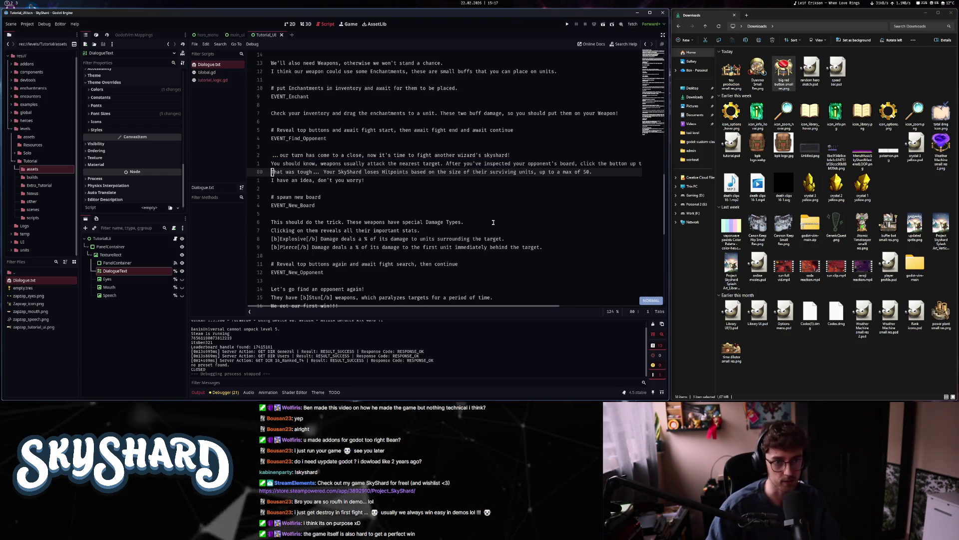
pyautogui.press('j')
pyautogui.hotkey('shift', 'v')
pyautogui.press('k')
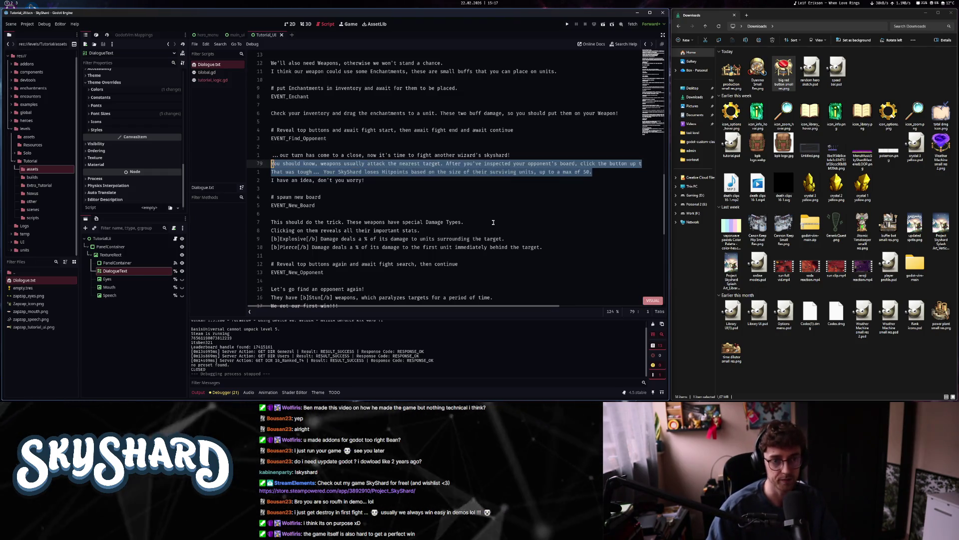
pyautogui.press('j')
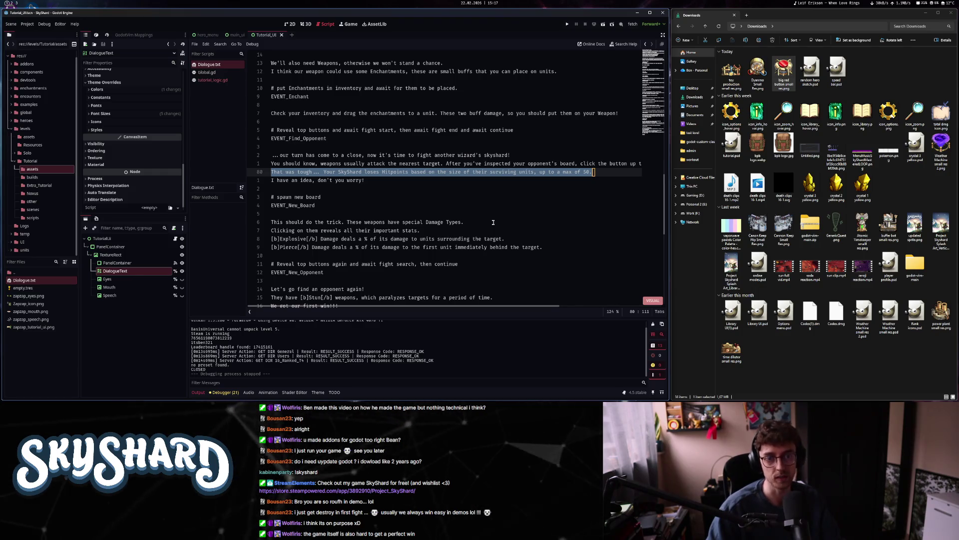
pyautogui.press('Escape')
pyautogui.press('j')
pyautogui.press('j')
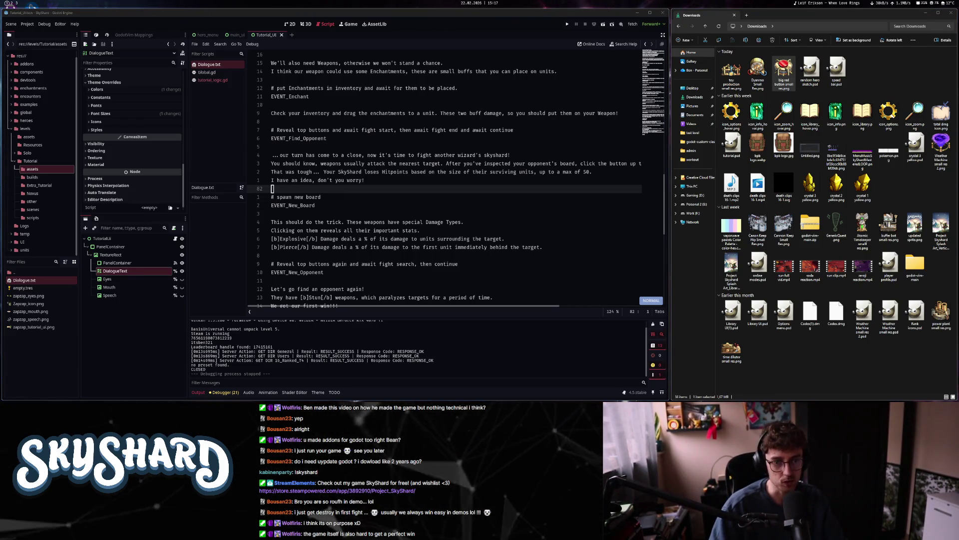
# - Insert a bold [b]new[/b] before 'weapons' in the Damage Types sentence and save
pyautogui.click(367, 222)
pyautogui.press('h')
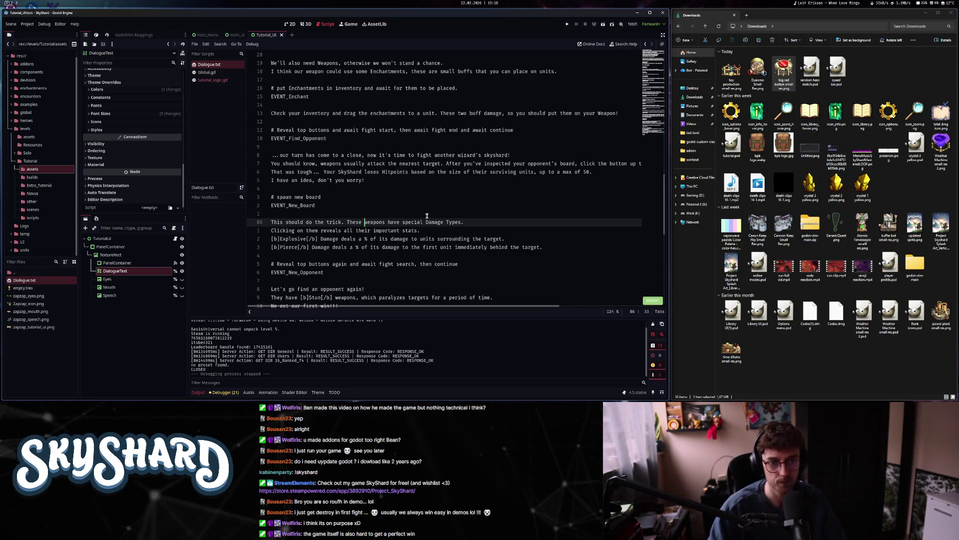
pyautogui.write('i[')
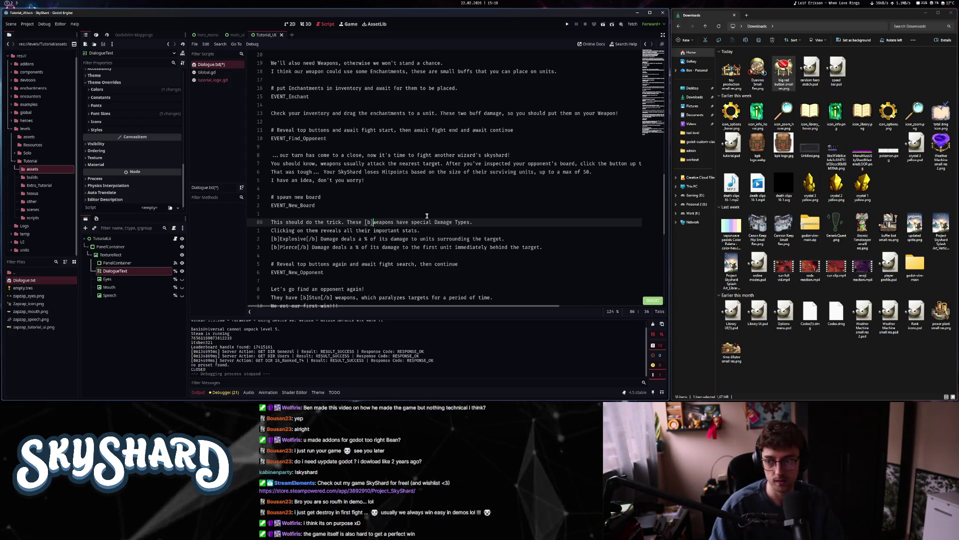
pyautogui.write('new')
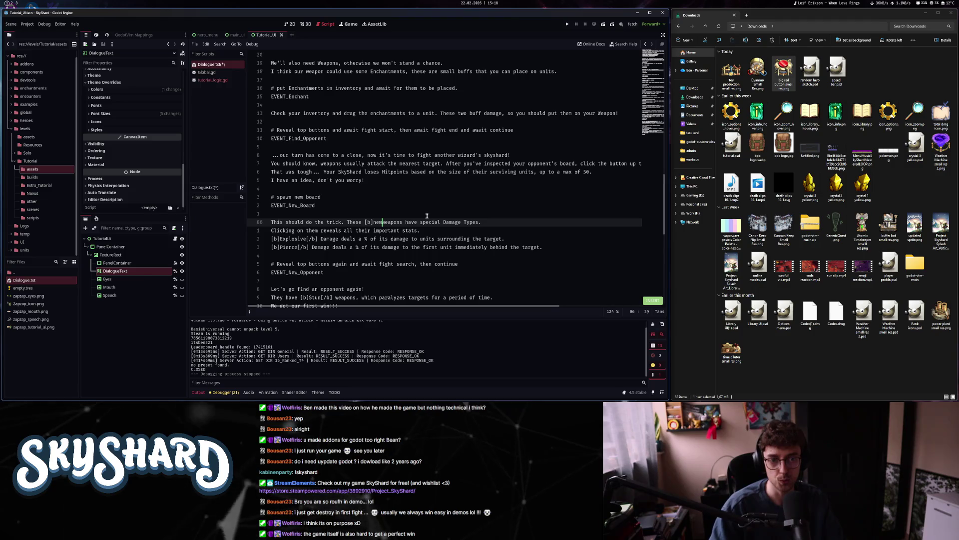
pyautogui.write('[/n')
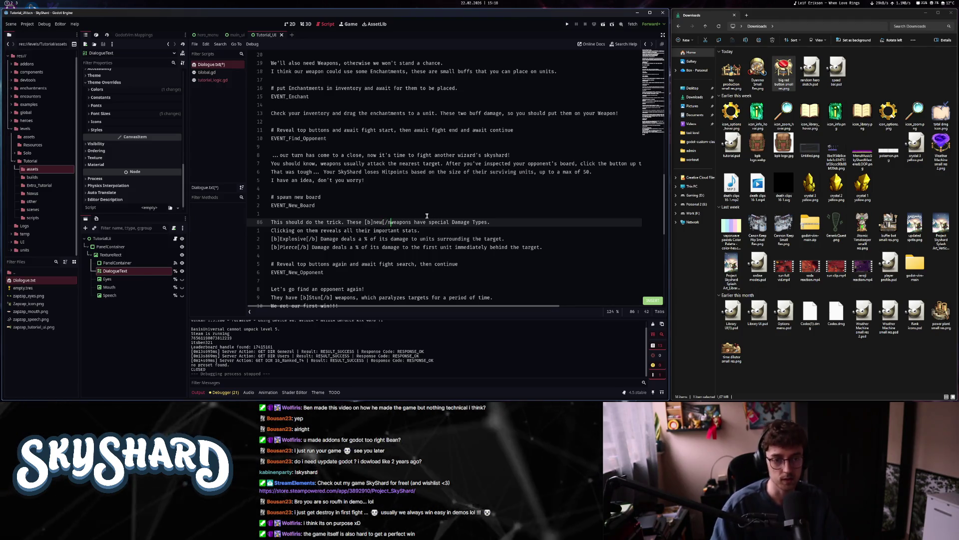
pyautogui.write('b]')
pyautogui.press('Escape')
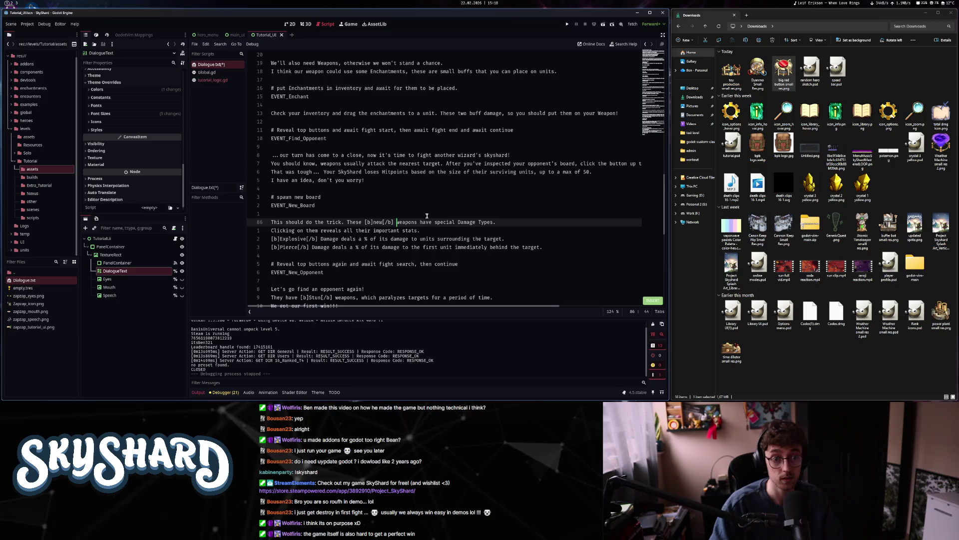
pyautogui.press('w')
pyautogui.press('w')
pyautogui.press('w')
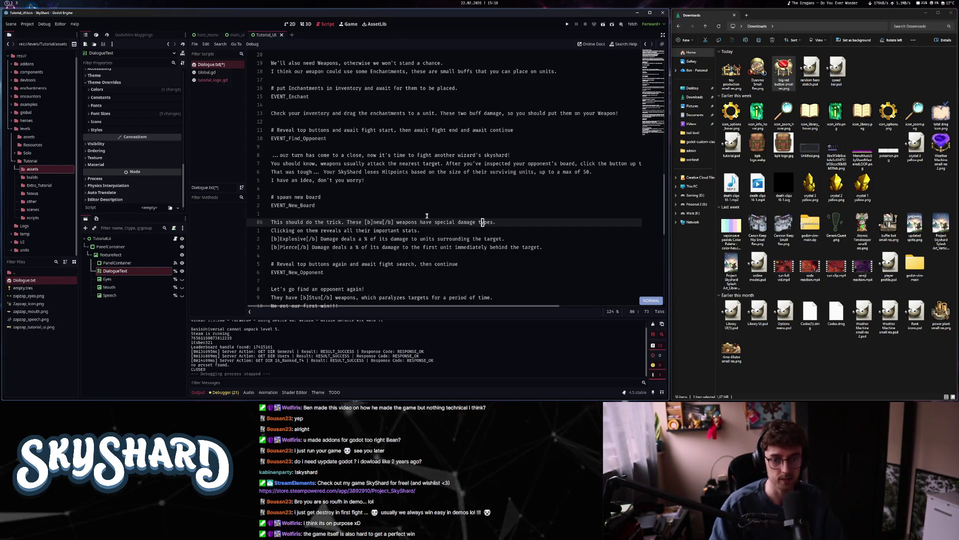
pyautogui.hotkey('ctrl', 's')
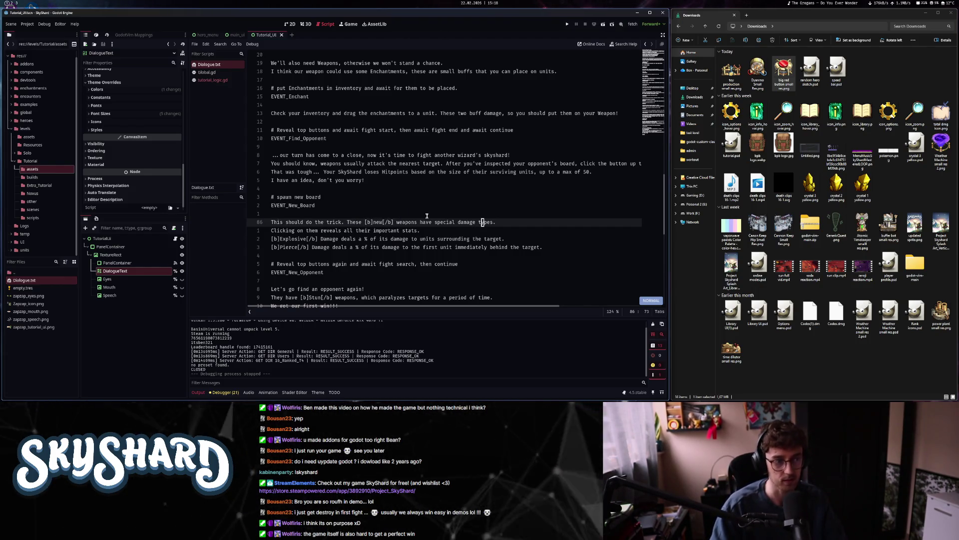
# - Wrap Explosive in [color=RED] and Pierce in [color=YELLOW] tags on the damage lines
pyautogui.press('j')
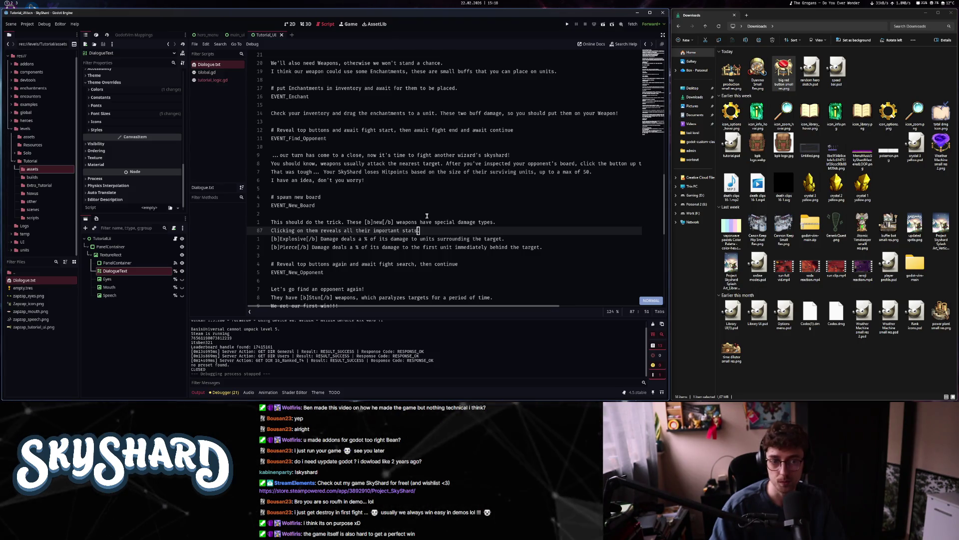
pyautogui.press('j')
pyautogui.press('F')
pyautogui.press('D')
pyautogui.press('k')
pyautogui.press('w')
pyautogui.press('w')
pyautogui.press('w')
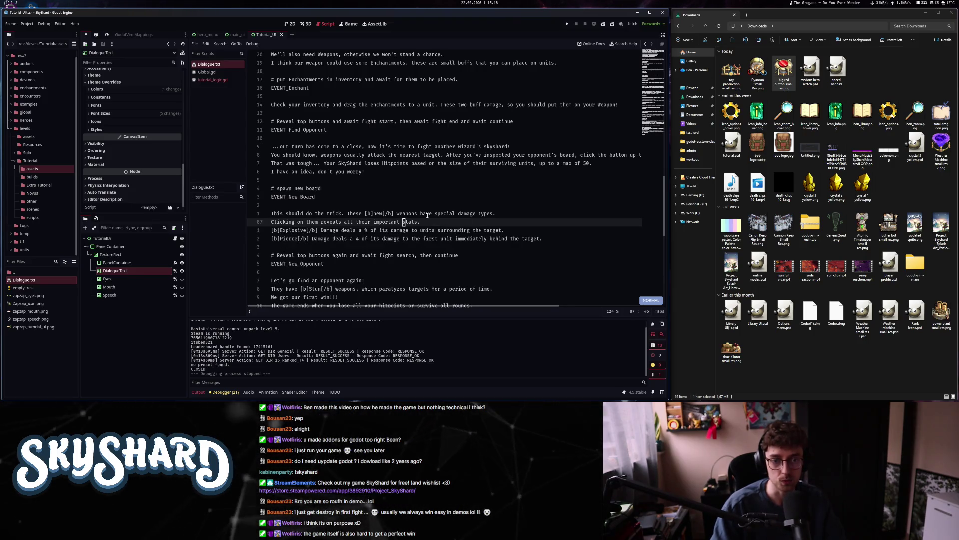
pyautogui.press('j')
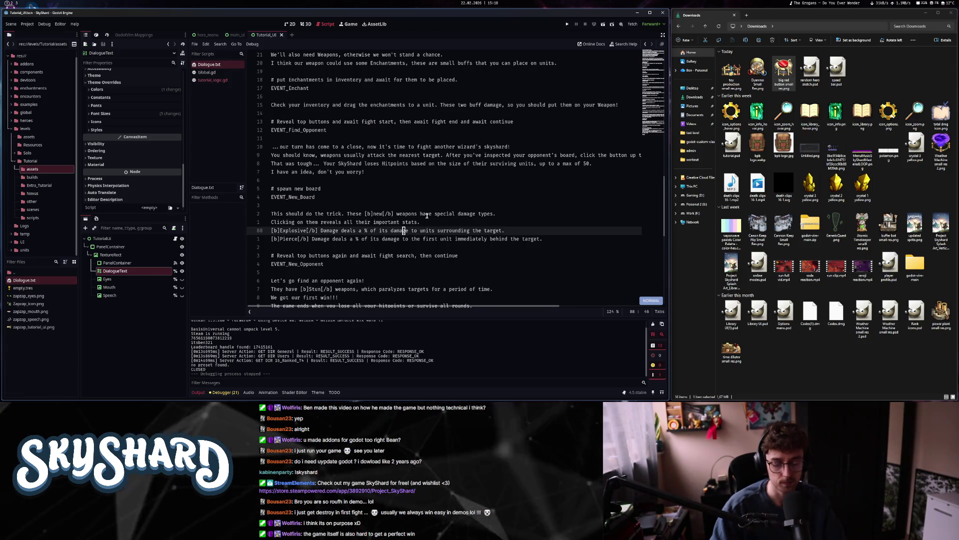
pyautogui.hotkey('ctrl', 'r')
# - On the Stun line, try inserting 'yellow' before [b]Stun, then undo it
pyautogui.press('j')
pyautogui.press('j')
pyautogui.press('j')
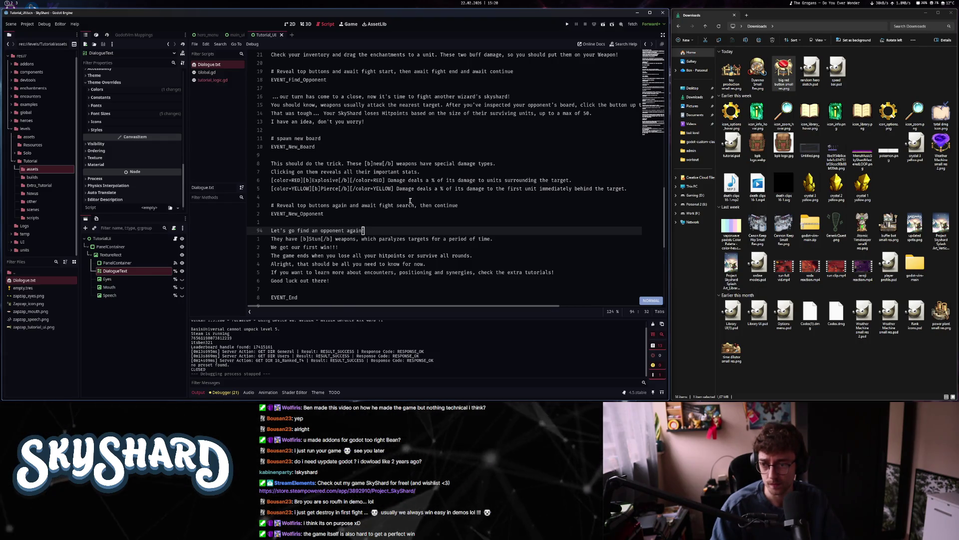
pyautogui.press('j')
pyautogui.press('w')
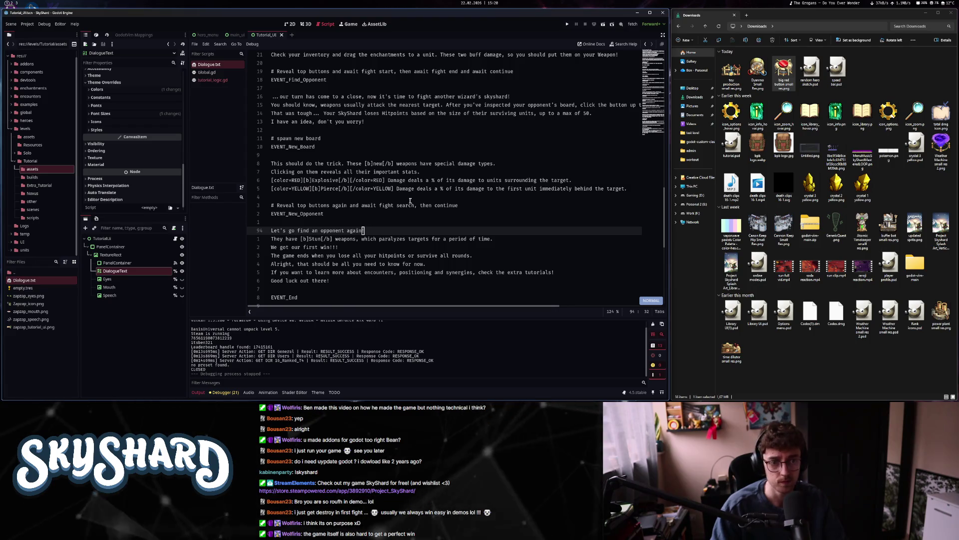
pyautogui.press('B')
pyautogui.press('B')
pyautogui.press('B')
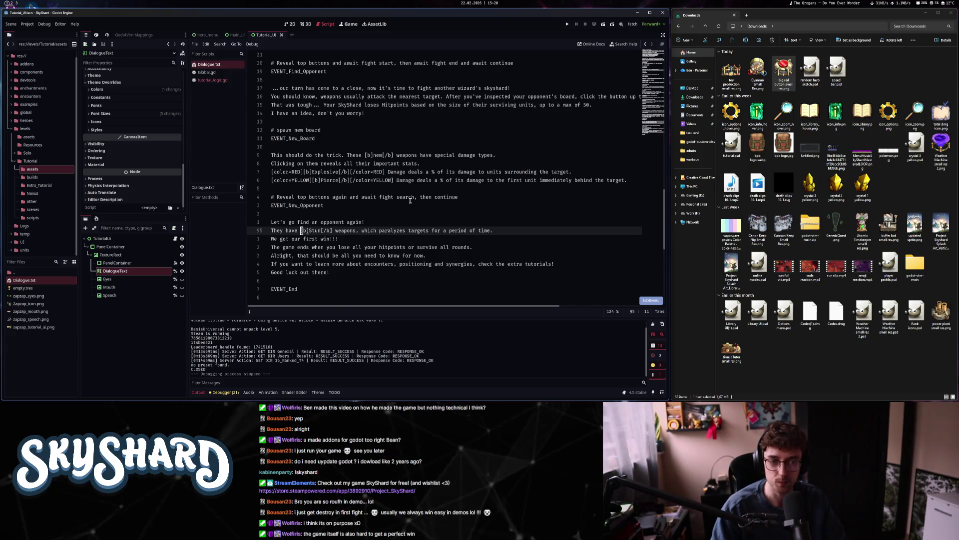
pyautogui.write('i')
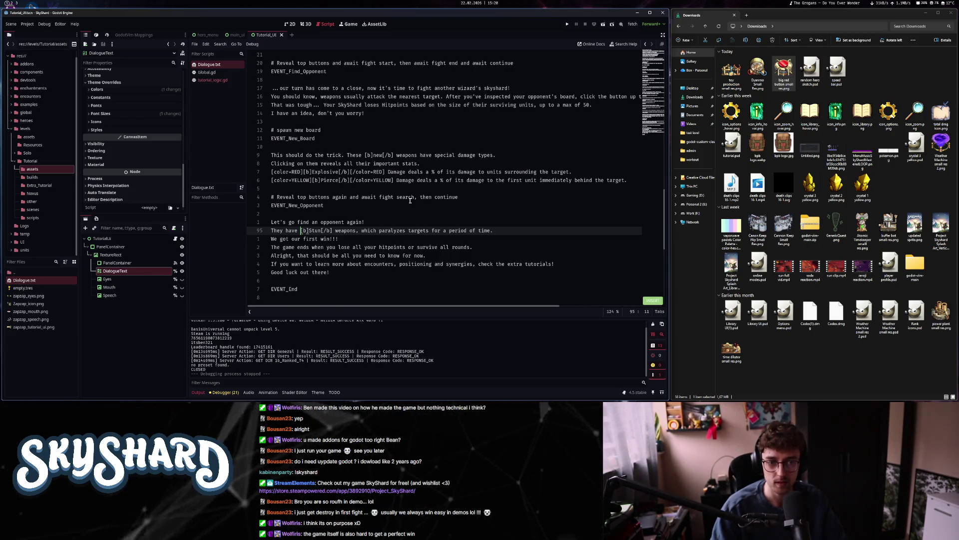
pyautogui.write('yellow')
pyautogui.press('Escape')
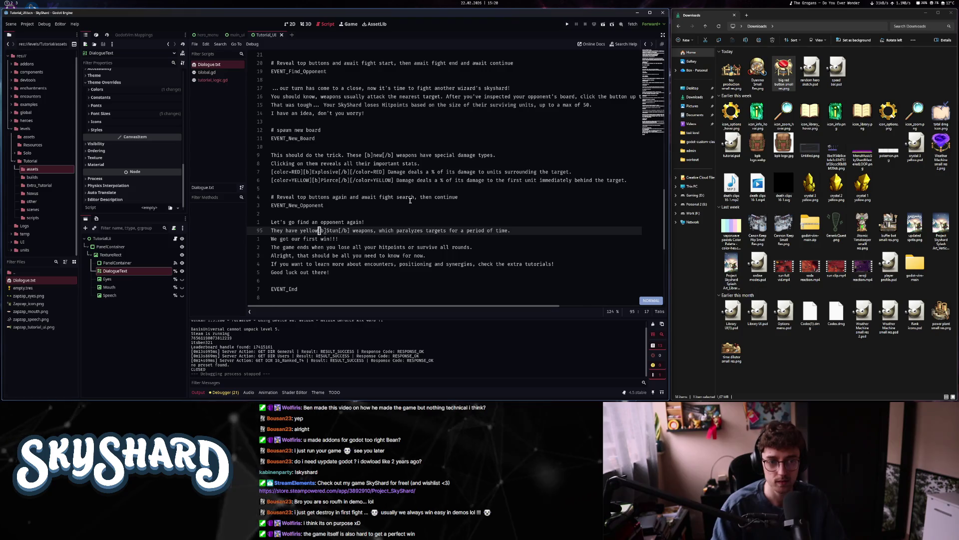
pyautogui.press('u')
pyautogui.press('k')
pyautogui.press('k')
pyautogui.press('k')
# - Copy the [color=YELLOW] tag and change its colour to GREY on the Stun line
pyautogui.press('v')
pyautogui.press('f')
pyautogui.press('[')
pyautogui.press('Escape')
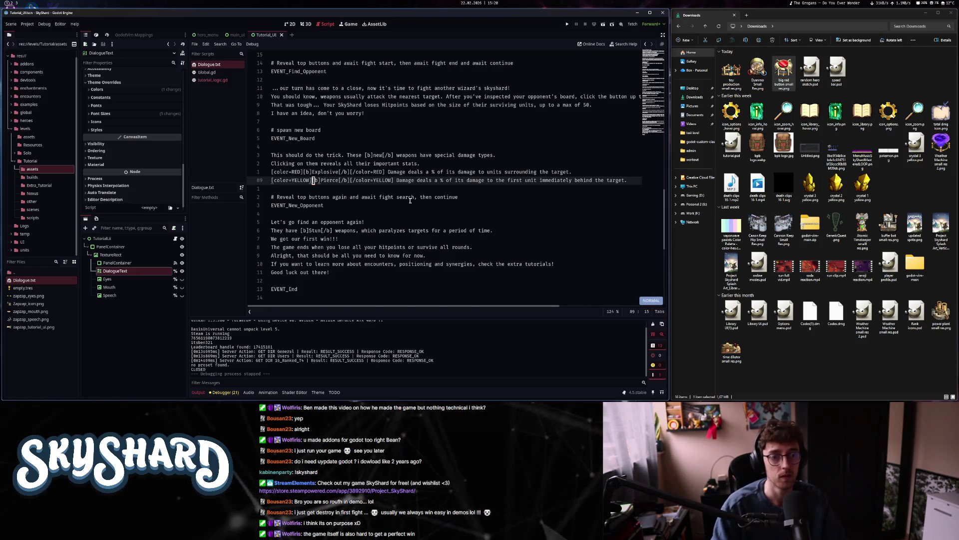
pyautogui.press('6')
pyautogui.press('j')
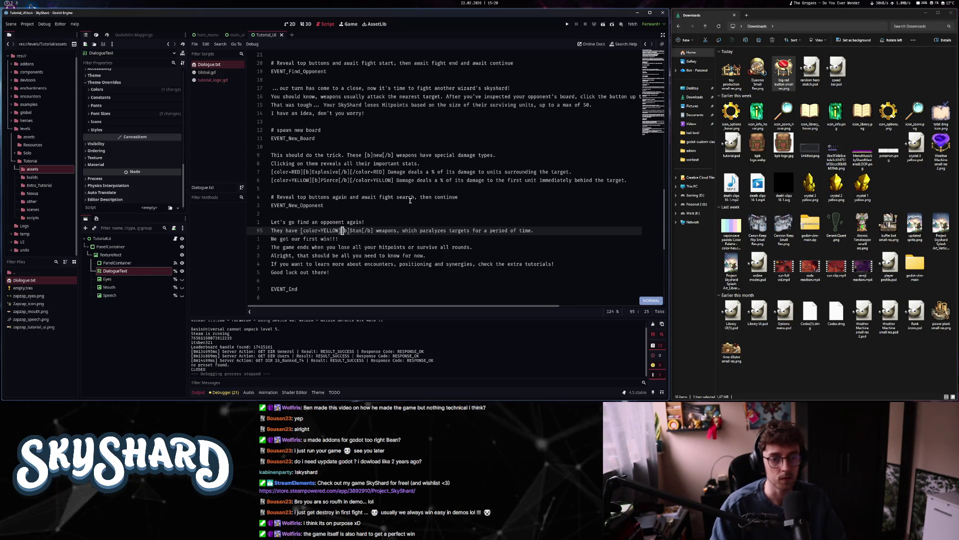
pyautogui.write('ciwGREY')
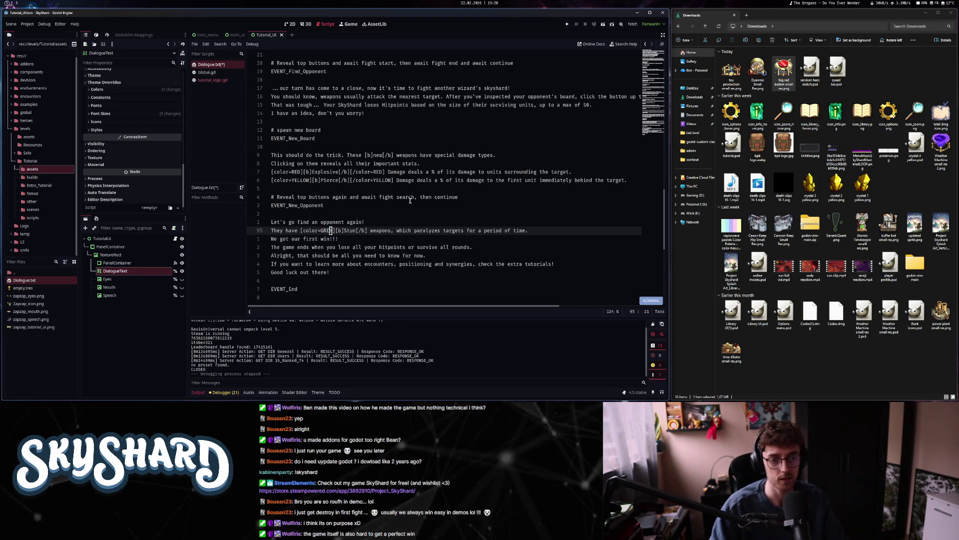
pyautogui.press('Escape')
# - Paste the grey tag after the bold Stun as a closing tag, and save
pyautogui.press('f')
pyautogui.press('[')
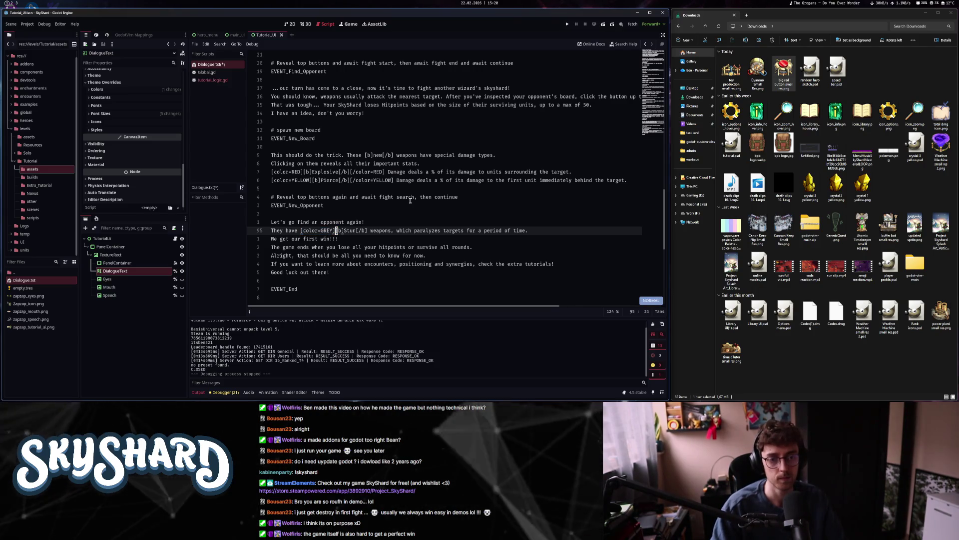
pyautogui.press('p')
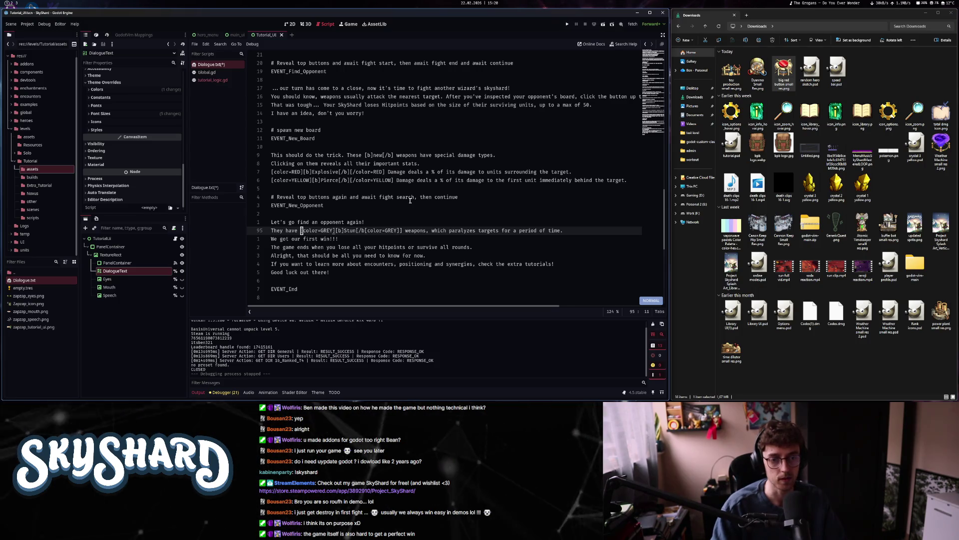
pyautogui.press('h')
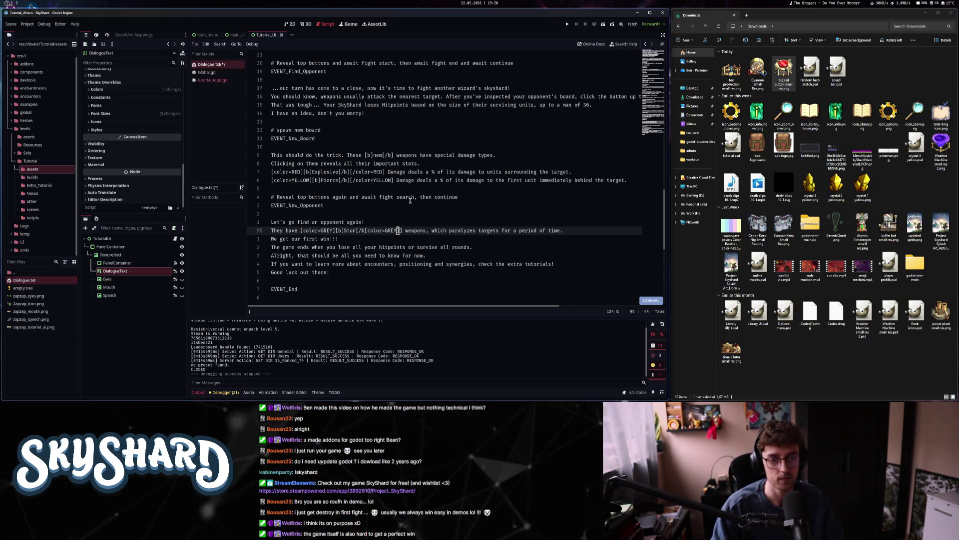
pyautogui.press('h')
pyautogui.press('h')
pyautogui.press('h')
pyautogui.write('a]')
pyautogui.press('Escape')
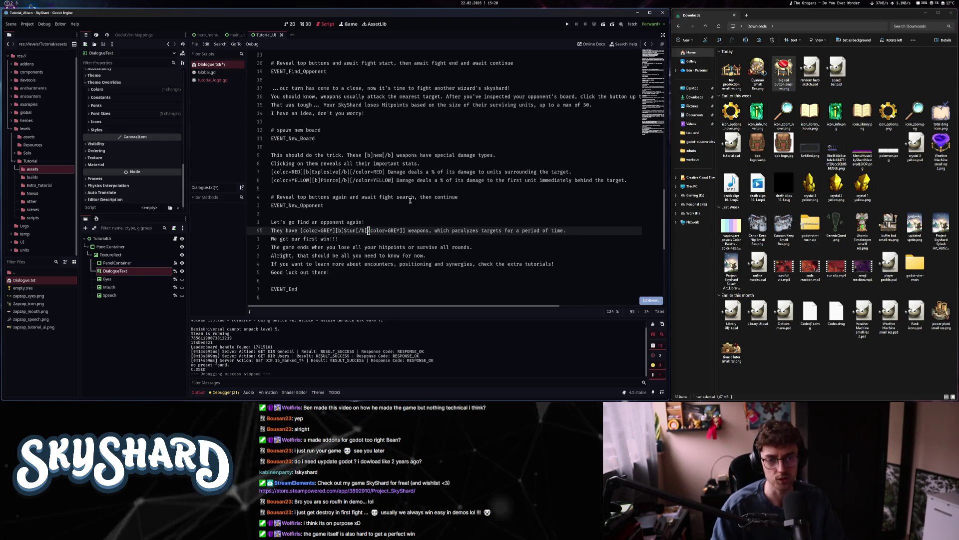
pyautogui.write('a/')
pyautogui.press('Escape')
pyautogui.hotkey('ctrl', 's')
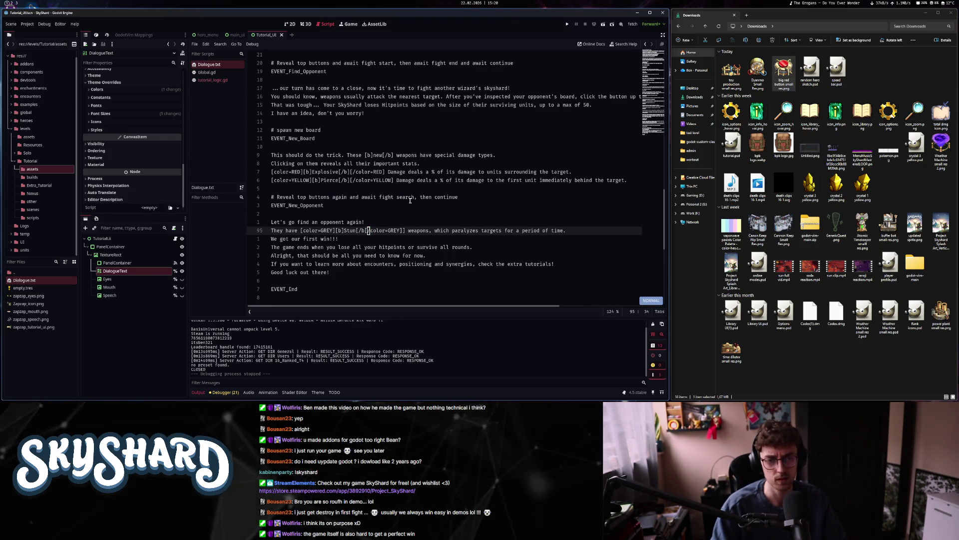
# - Delete the broken colour tags on line 95 and retype the GREY value
pyautogui.press('d')
pyautogui.press('a')
pyautogui.press('[')
pyautogui.press('F')
pyautogui.press('=')
pyautogui.press('l')
pyautogui.press('d')
pyautogui.press('f')
pyautogui.press(']')
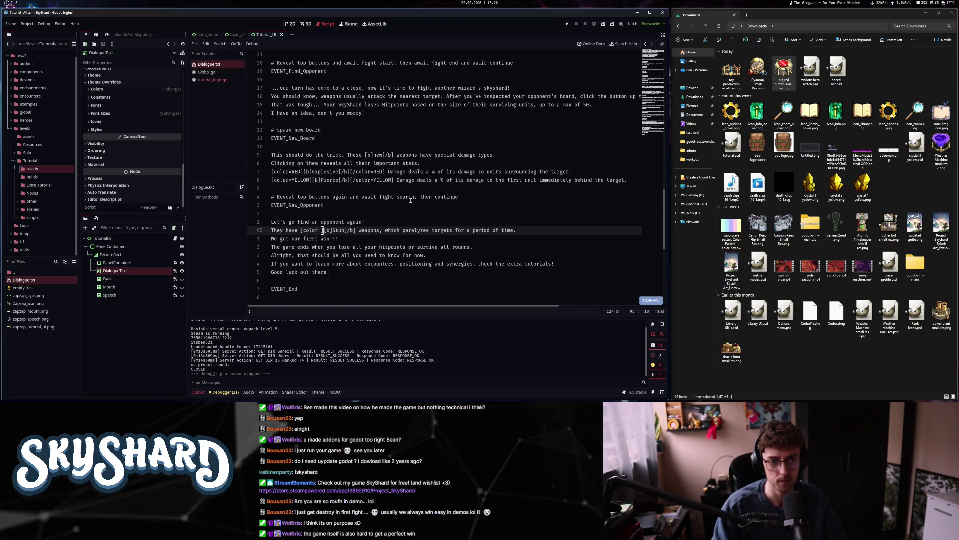
pyautogui.write('iGRE')
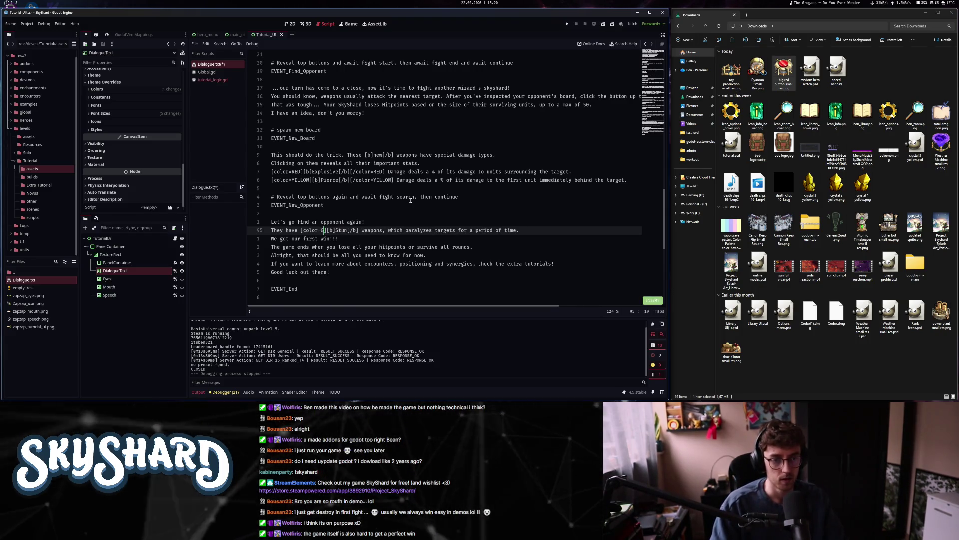
pyautogui.write('Y')
pyautogui.press('Escape')
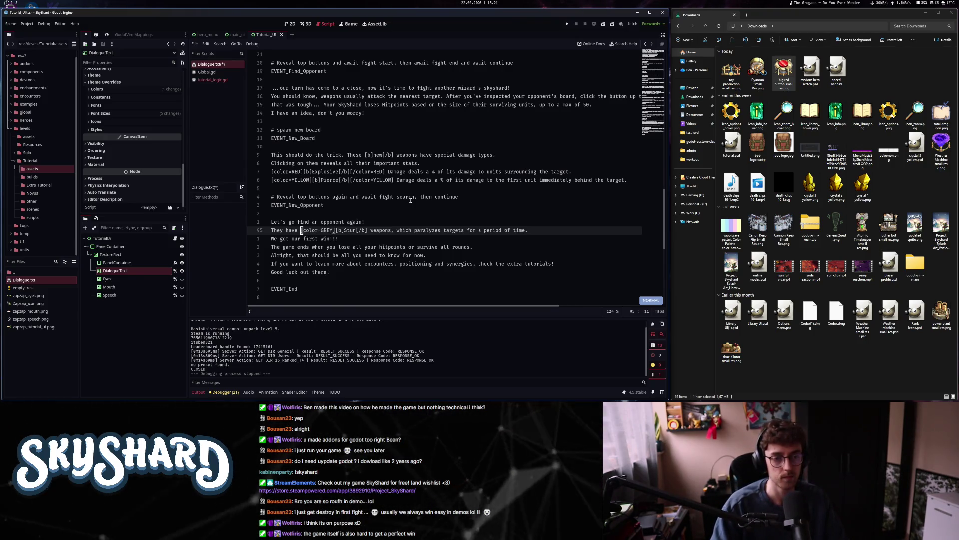
# - Paste a copy of the [color=GREY tag before the word 'weapons'
pyautogui.press('t')
pyautogui.press(']')
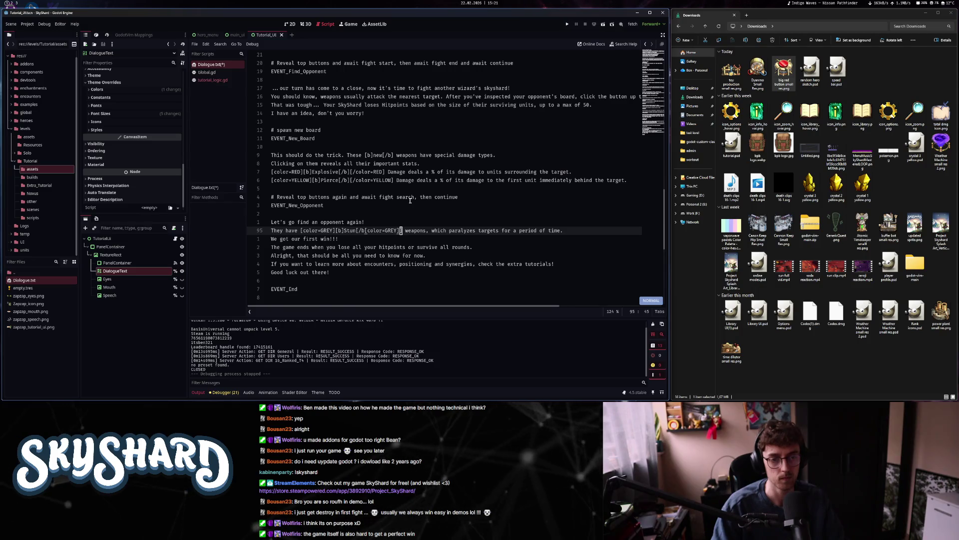
pyautogui.hotkey('shift', 'p')
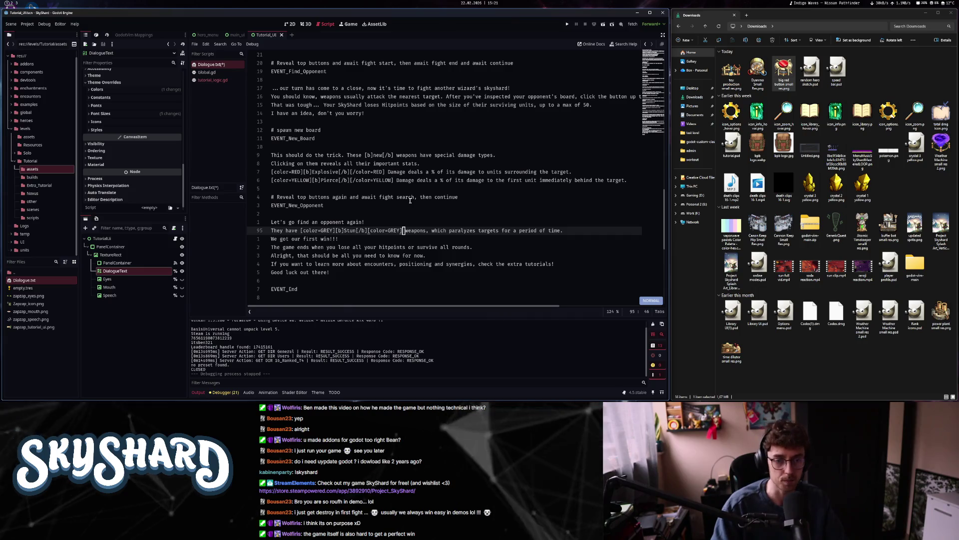
pyautogui.hotkey('ctrl', 'e')
pyautogui.press('b')
pyautogui.press('b')
pyautogui.press('b')
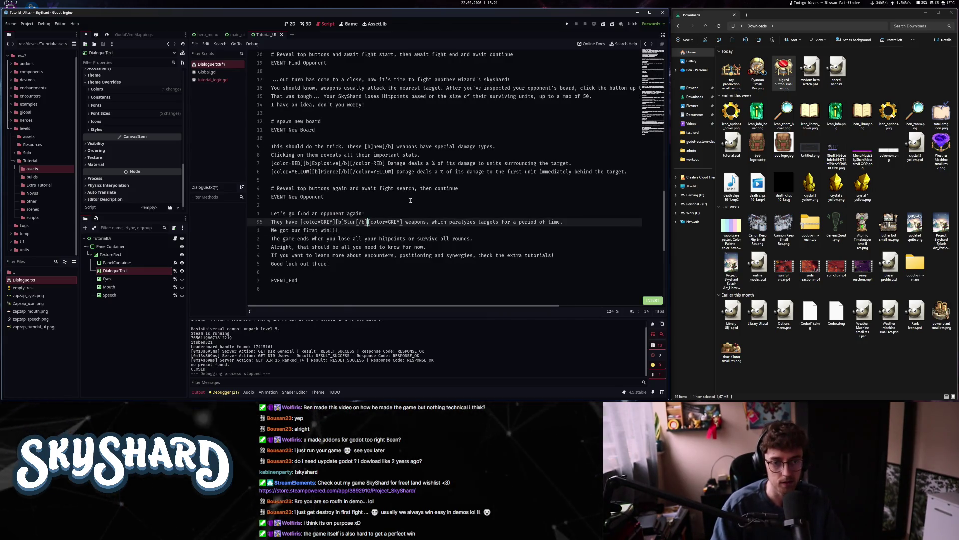
# - Make the second grey tag a closing [/color=GREY] tag and save
pyautogui.write('/')
pyautogui.press('Escape')
pyautogui.hotkey('ctrl', 's')
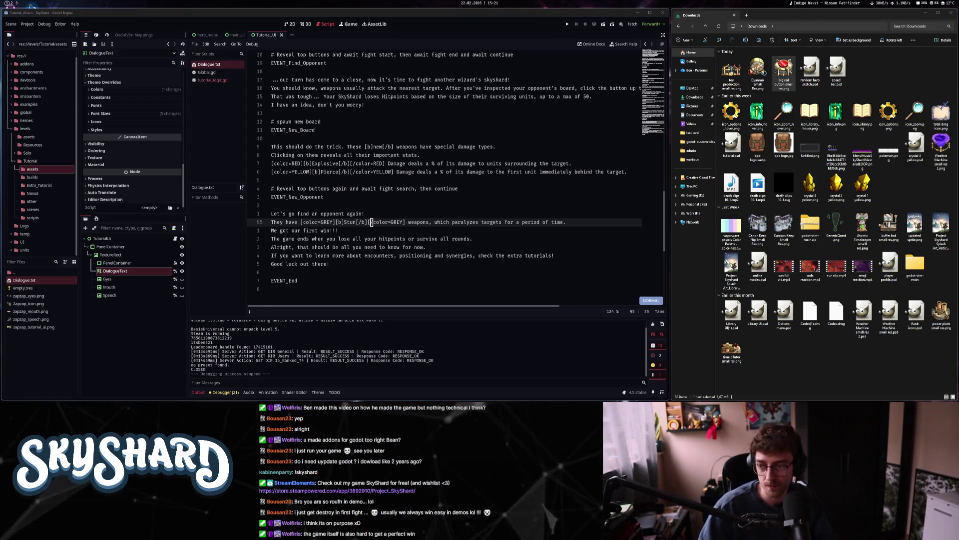
# - Append 'It blows up tiny stuff.' to the Explosive description on line 88
pyautogui.click(506, 163)
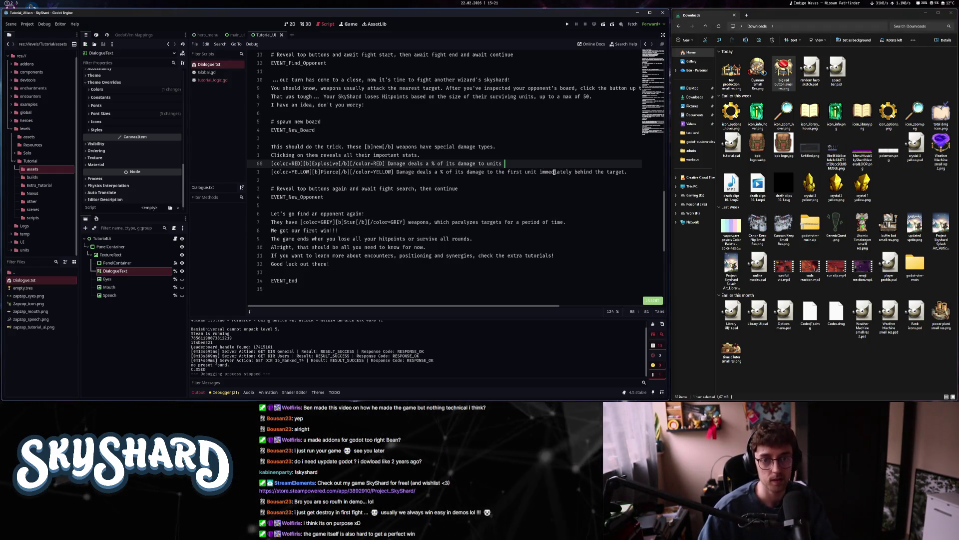
pyautogui.write('units around the target. It blows up tiny stuff.')
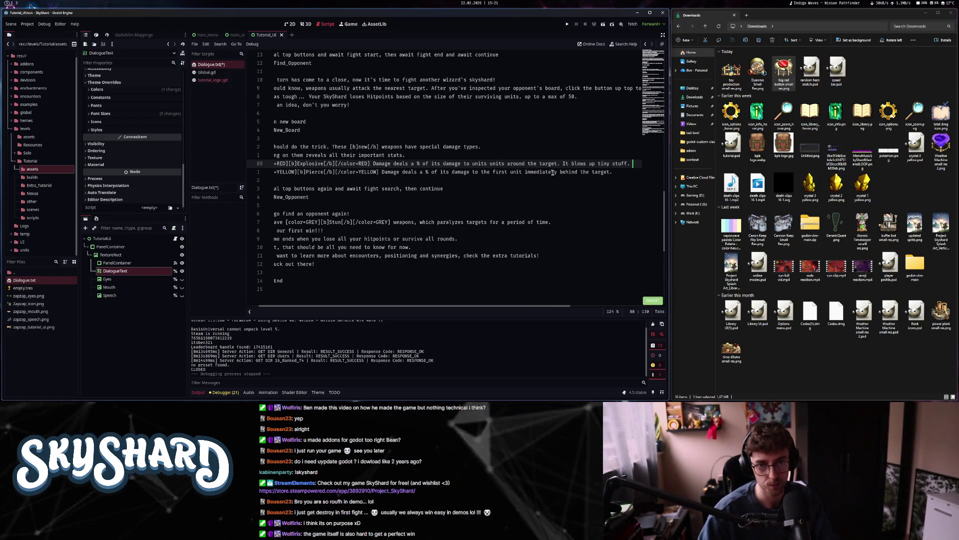
pyautogui.hotkey('ctrl', 'shift', 'Left')
pyautogui.press('BackSpace')
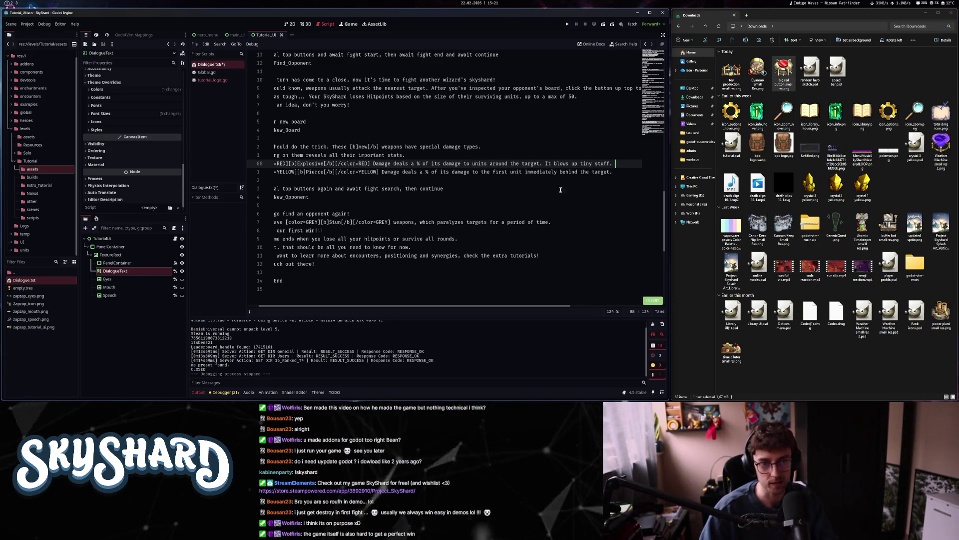
# - Replace the end of the Pierce description with new wording, save, and select the Stun effect text
pyautogui.hscroll(-2, 445, 305)
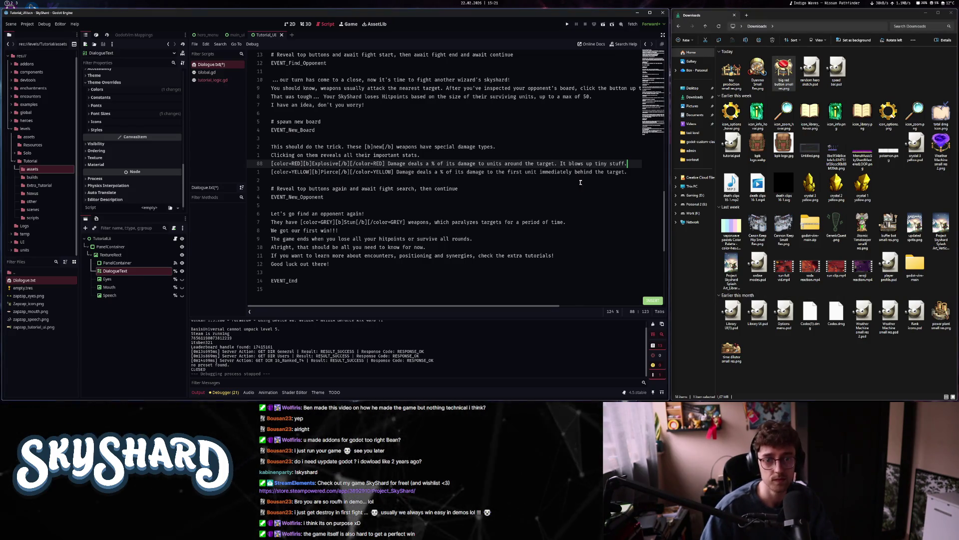
pyautogui.moveTo(525, 172); pyautogui.dragTo(607, 173)
pyautogui.write('unit behind the target. It hits hard to reach targets.')
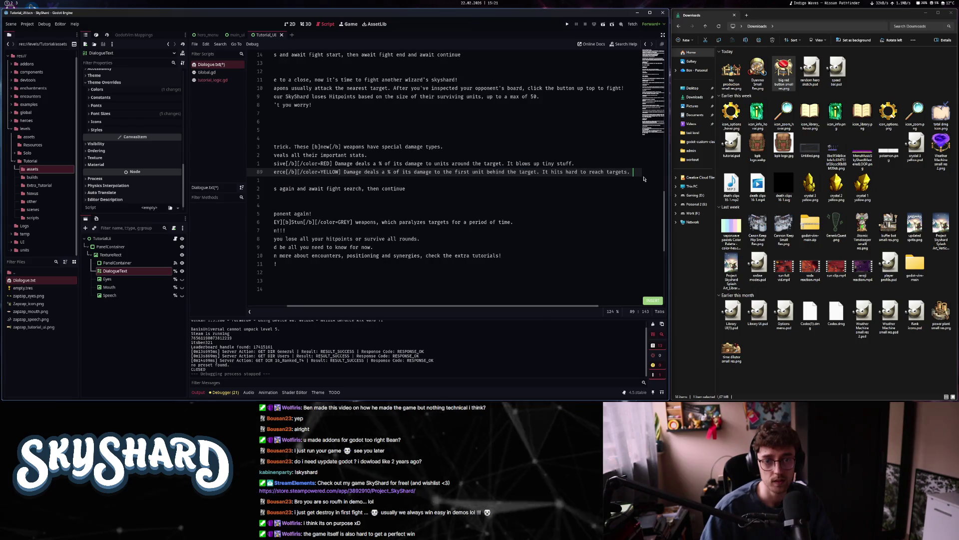
pyautogui.hotkey('ctrl', 's')
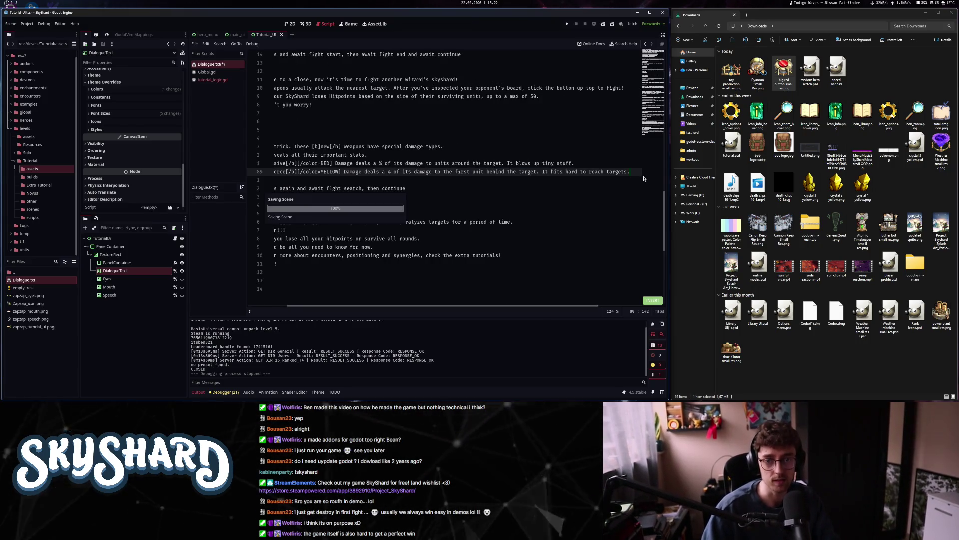
pyautogui.moveTo(546, 306); pyautogui.dragTo(506, 307)
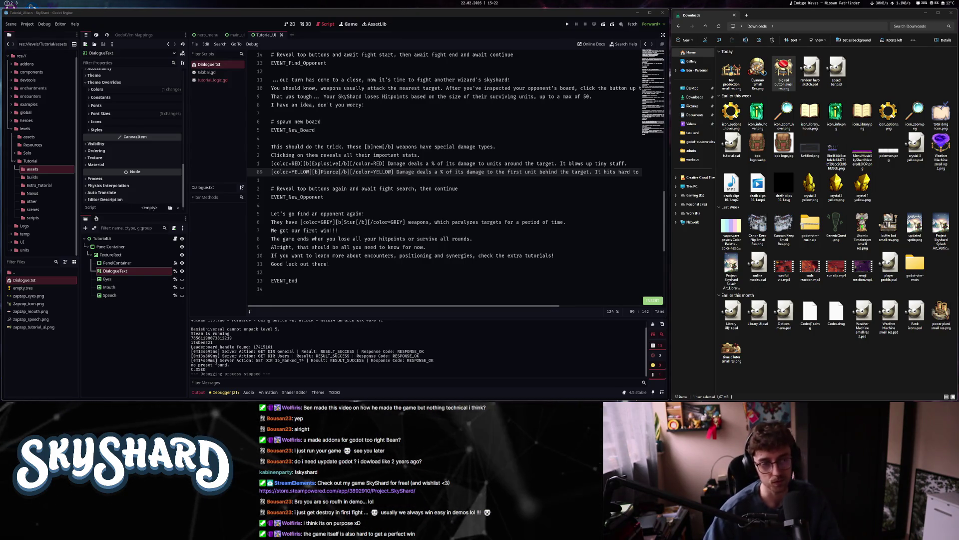
pyautogui.moveTo(566, 222); pyautogui.dragTo(434, 220)
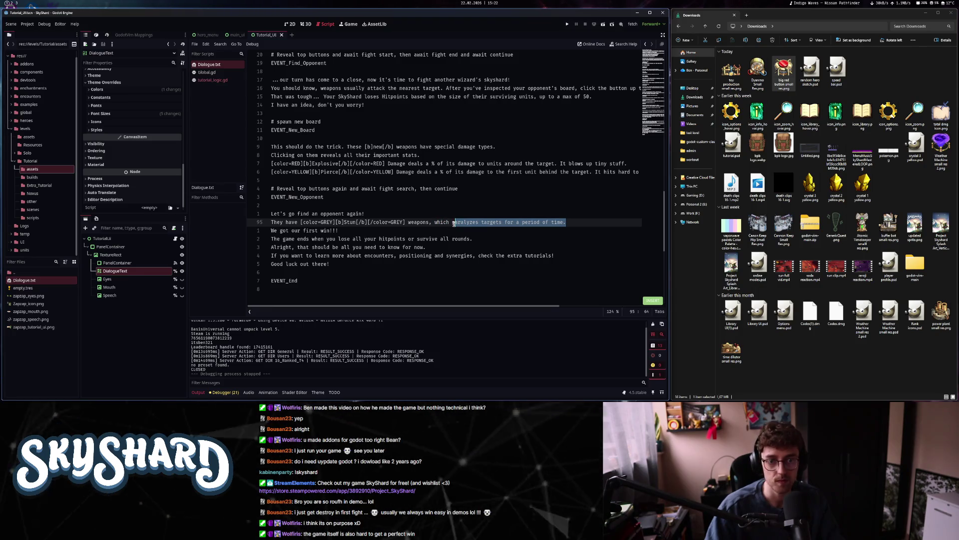
# - Reword Stun to prevent other units using abilities for a short time, then run the game
pyautogui.write('revents other units from using their abilities for a short time.')
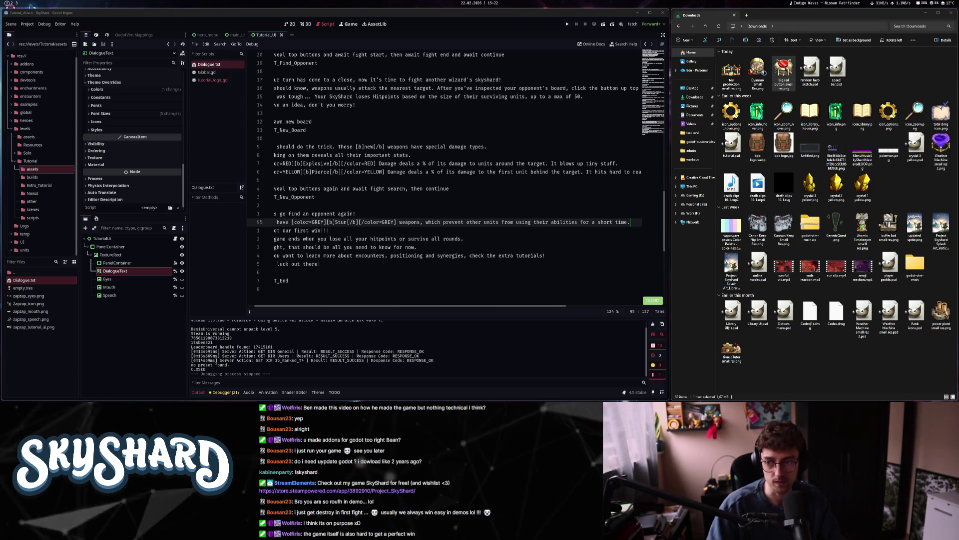
pyautogui.press('F5')
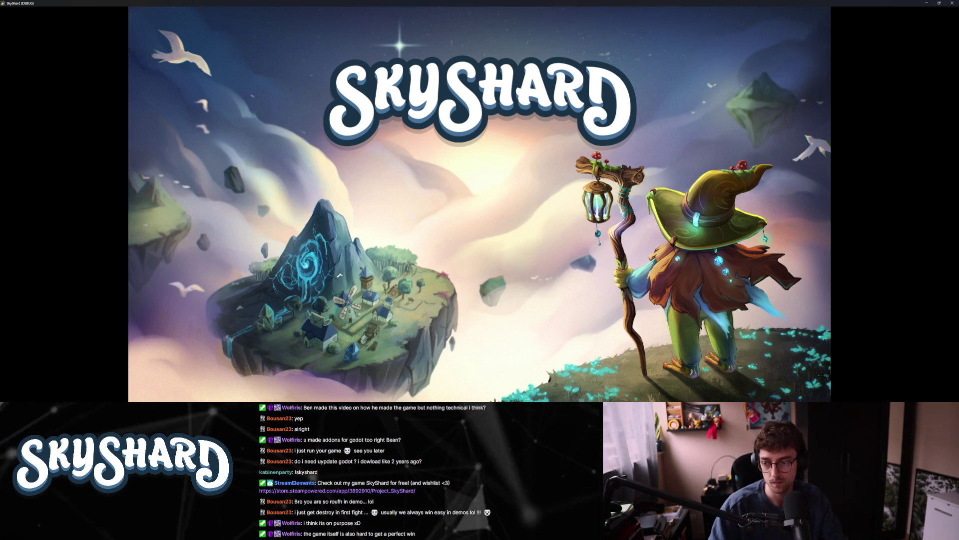
# - Relaunch SkyShard in a window and resize and reposition it until the main menu shows clearly
pyautogui.hotkey('alt', 'F4')
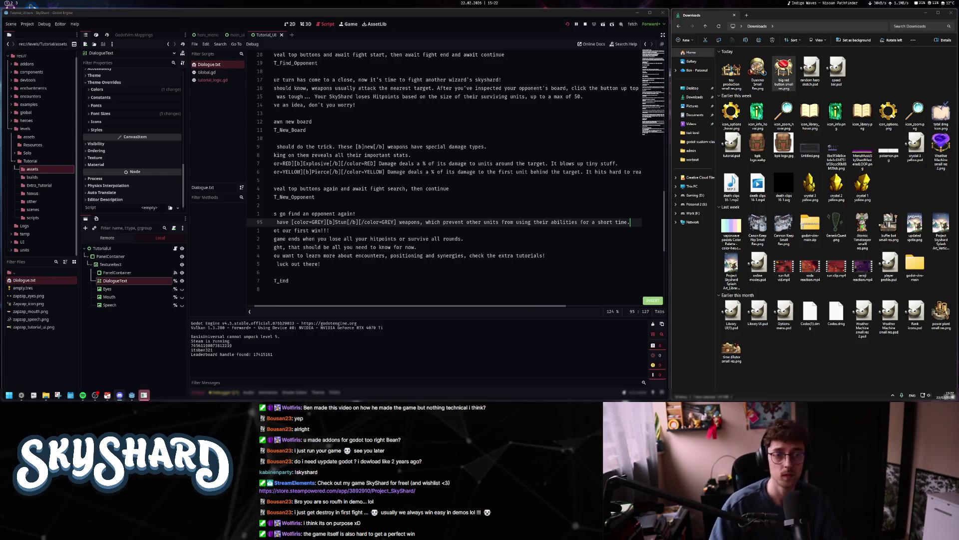
pyautogui.press('F5')
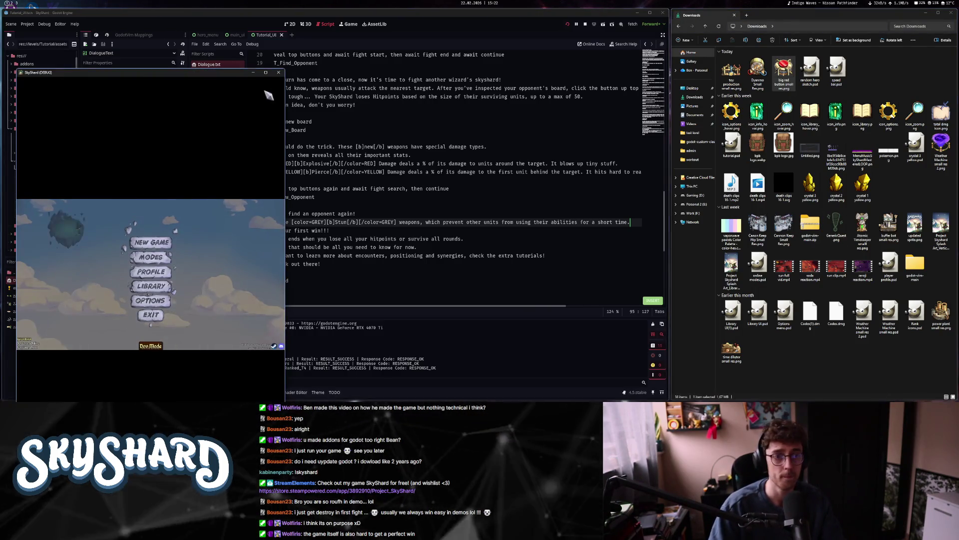
pyautogui.moveTo(287, 128); pyautogui.dragTo(710, 133)
pyautogui.moveTo(656, 75)
pyautogui.mouseDown()
pyautogui.moveTo(728, 21)
pyautogui.moveTo(729, 50)
pyautogui.mouseUp()
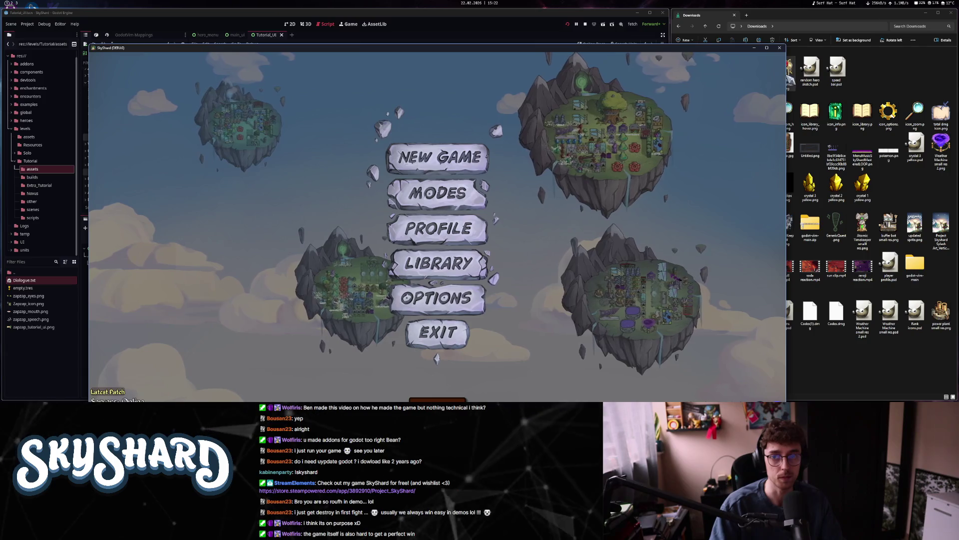
pyautogui.moveTo(786, 74); pyautogui.dragTo(742, 74)
pyautogui.moveTo(700, 48); pyautogui.dragTo(754, 23)
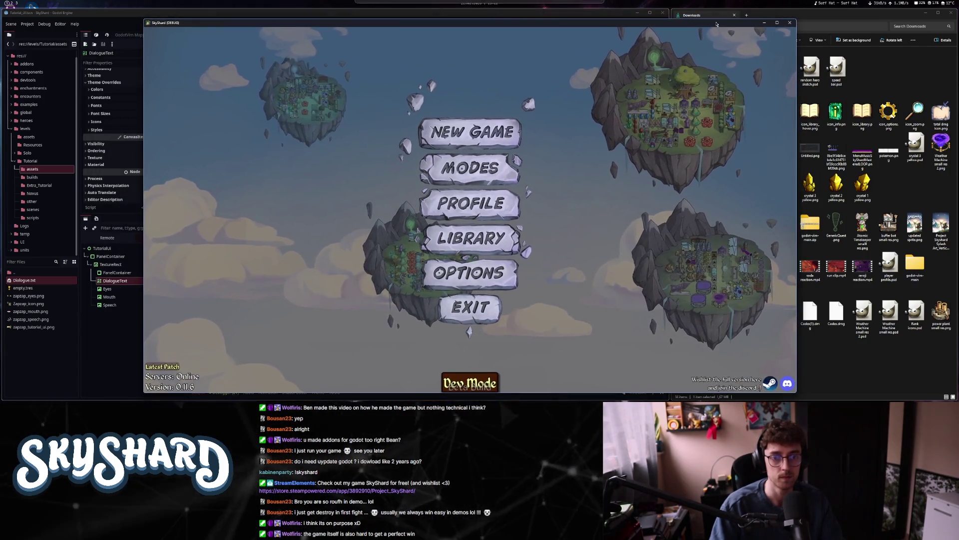
pyautogui.moveTo(797, 95); pyautogui.dragTo(781, 93)
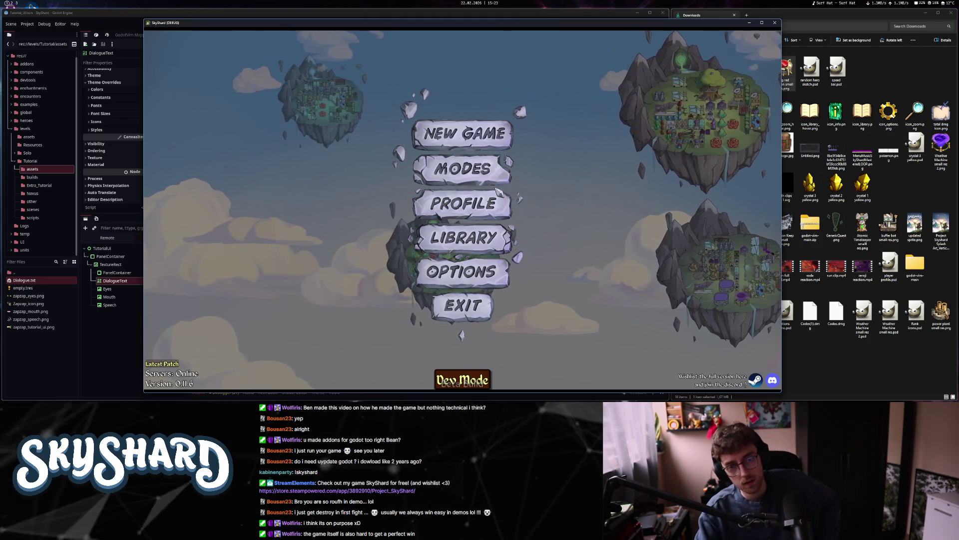
# - Start the tutorial from the game modes, advance the wizard's dialogue, and pick the Gardening quest
pyautogui.click(502, 171)
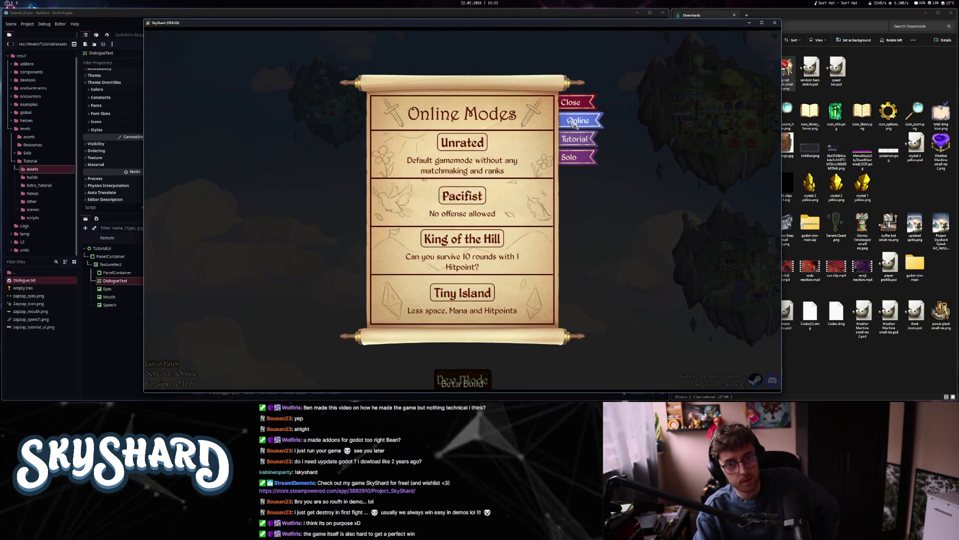
pyautogui.click(574, 142)
pyautogui.click(414, 144)
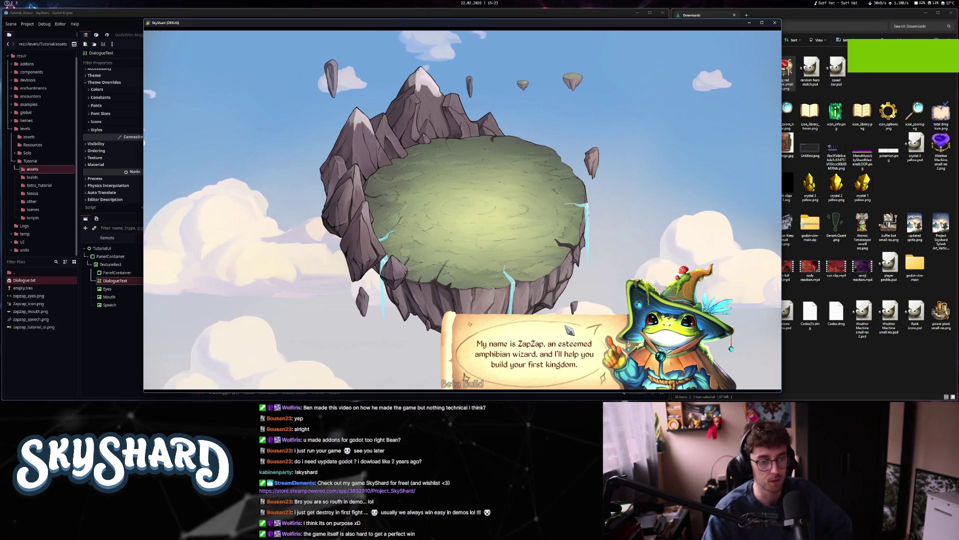
pyautogui.click(566, 332)
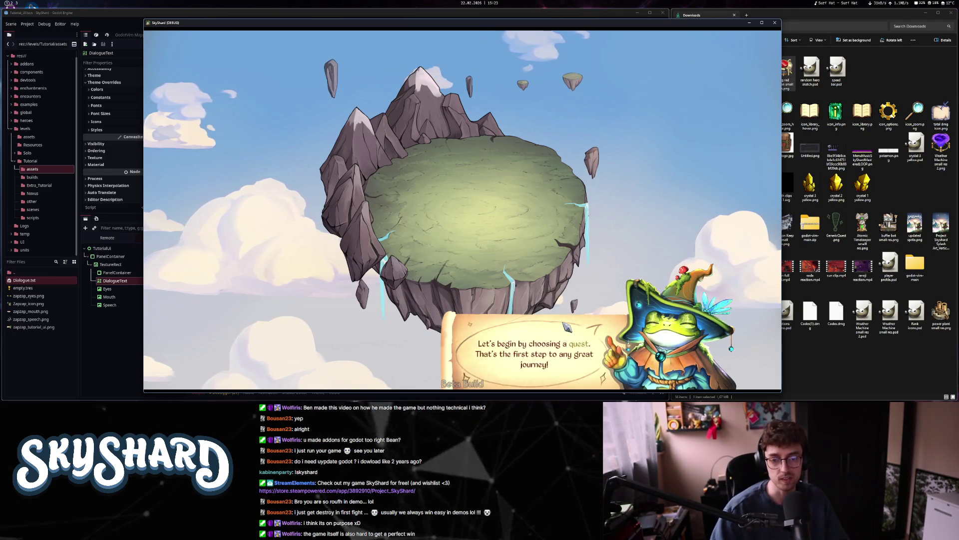
pyautogui.click(569, 319)
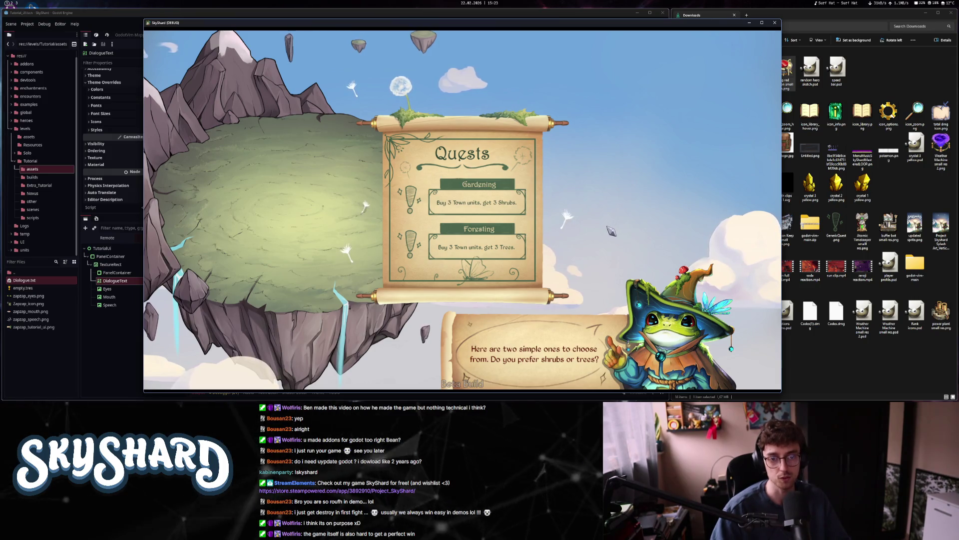
pyautogui.click(521, 211)
pyautogui.click(564, 247)
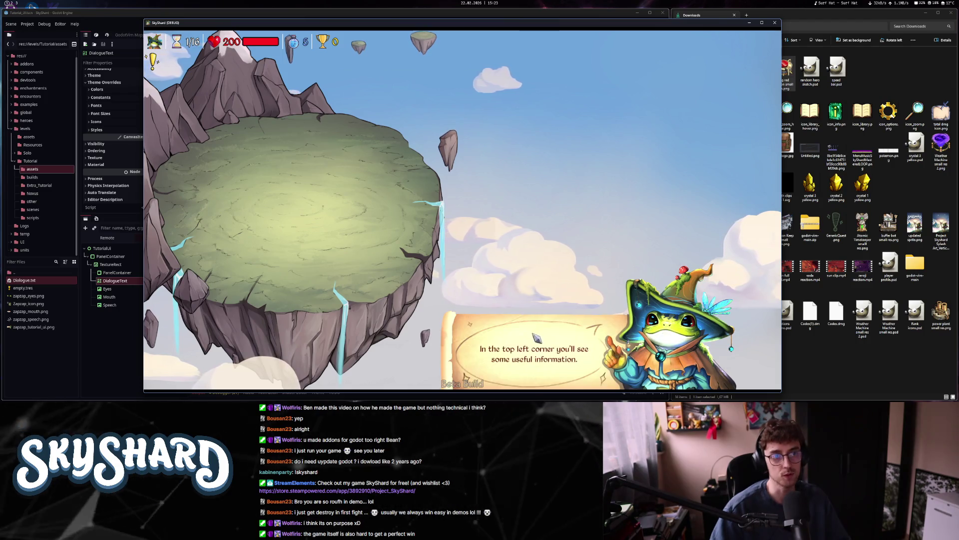
# - Advance the HUD explanations, visit the first house encounter, and drag the Town Hall onto the skyshard
pyautogui.click(549, 237)
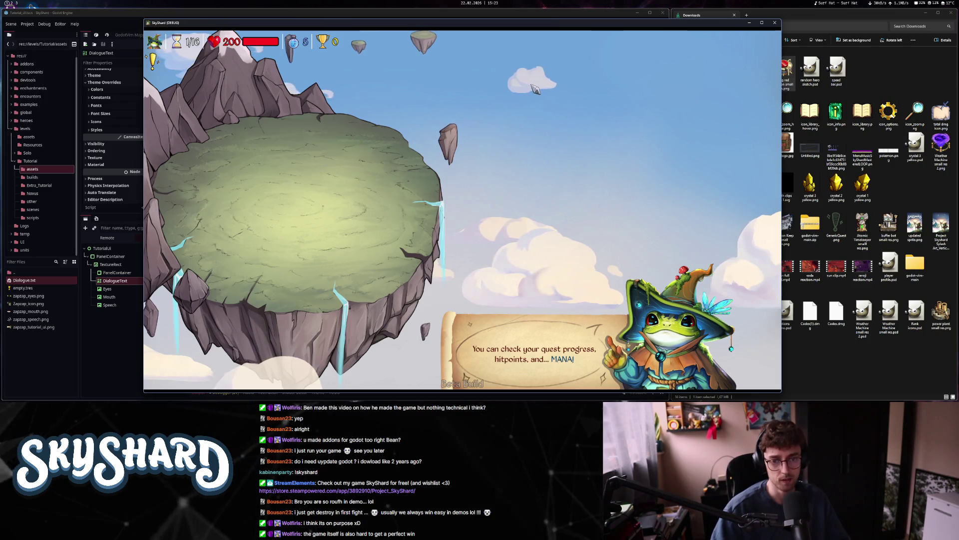
pyautogui.click(513, 352)
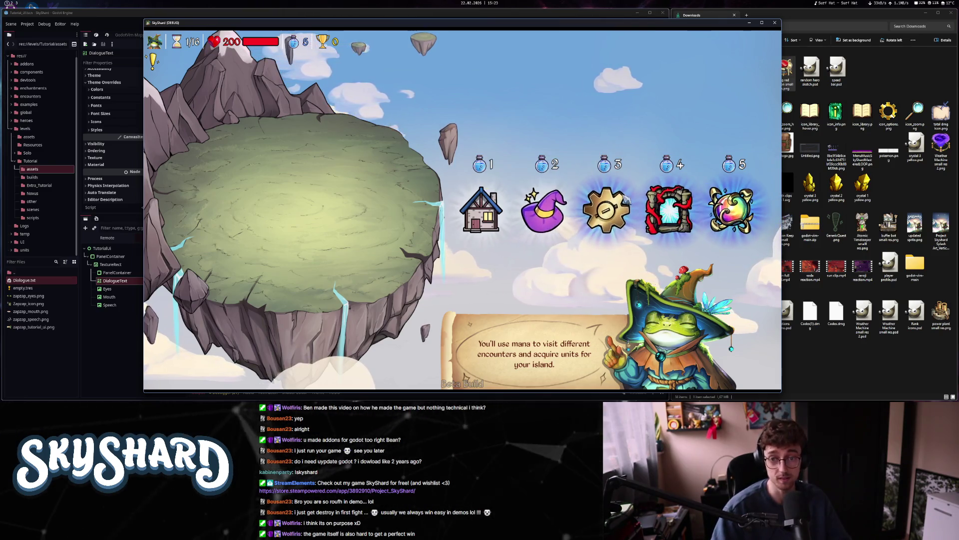
pyautogui.click(577, 264)
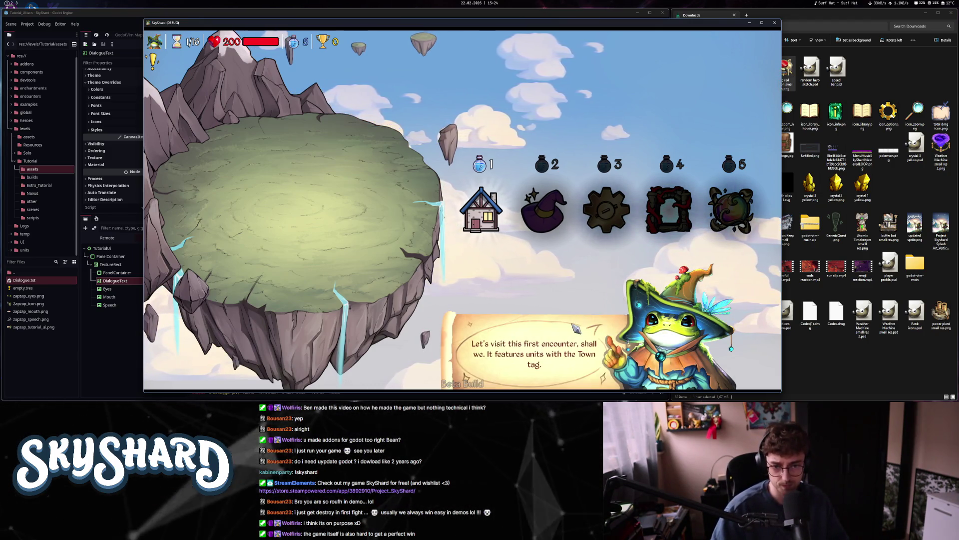
pyautogui.click(492, 224)
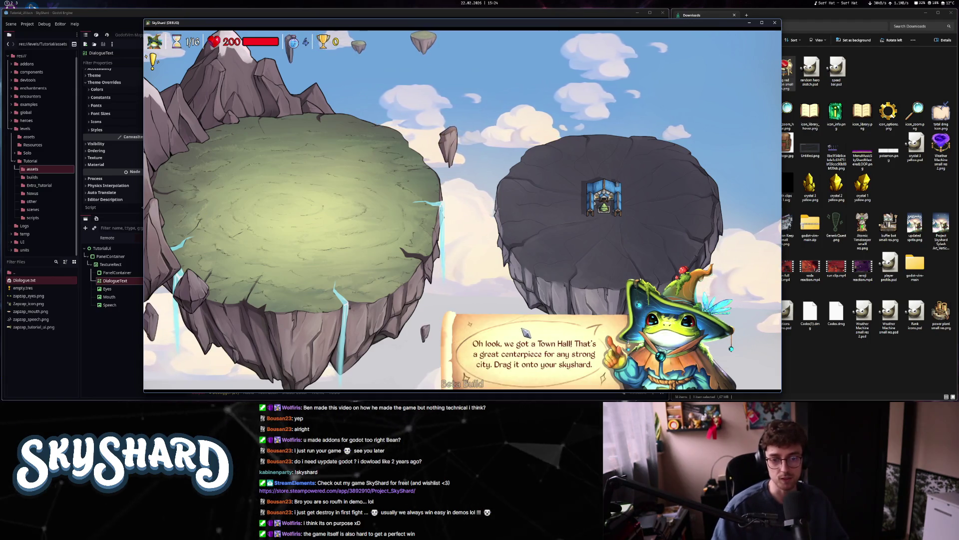
pyautogui.moveTo(604, 199)
pyautogui.mouseDown()
pyautogui.moveTo(514, 214)
pyautogui.moveTo(247, 193)
pyautogui.mouseUp()
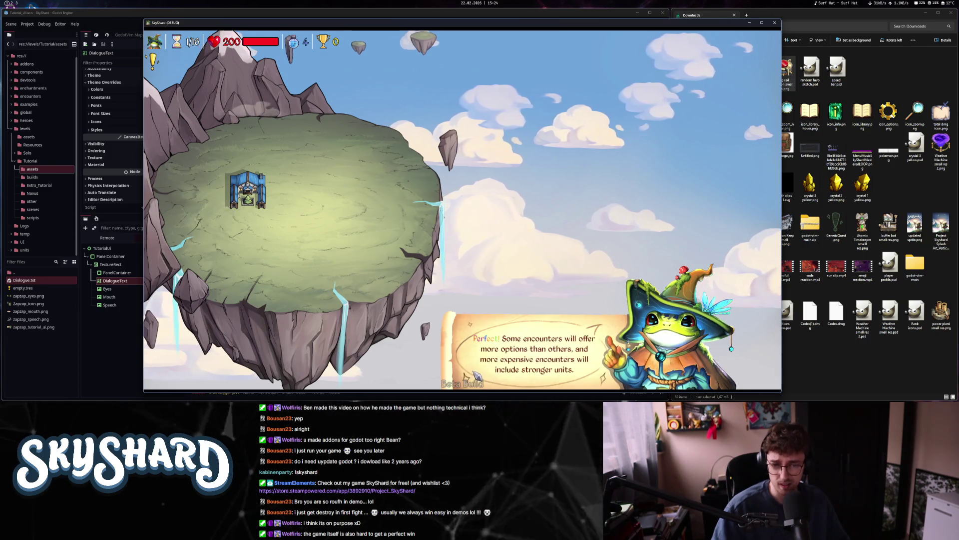
pyautogui.click(552, 305)
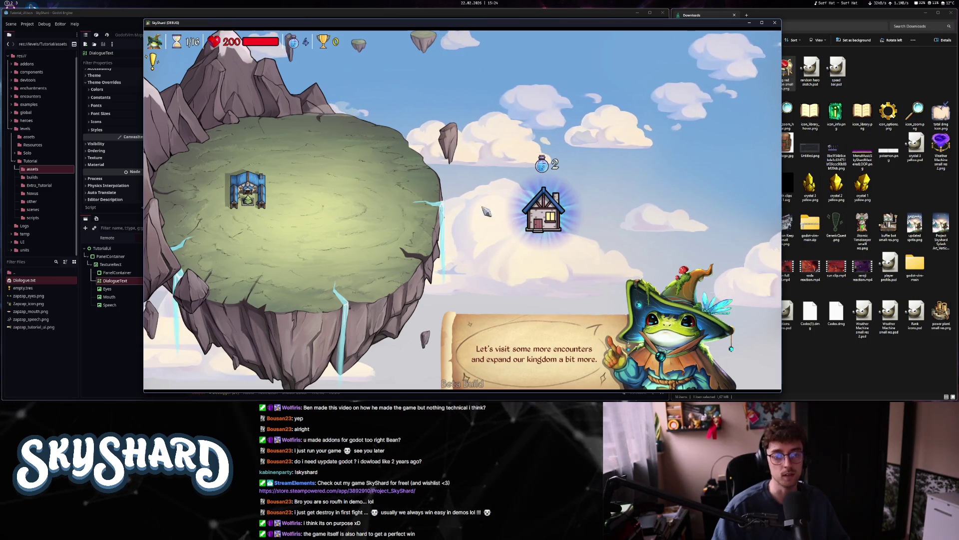
# - Place a Botanist and another town unit from house encounters beside the Town Hall
pyautogui.click(556, 218)
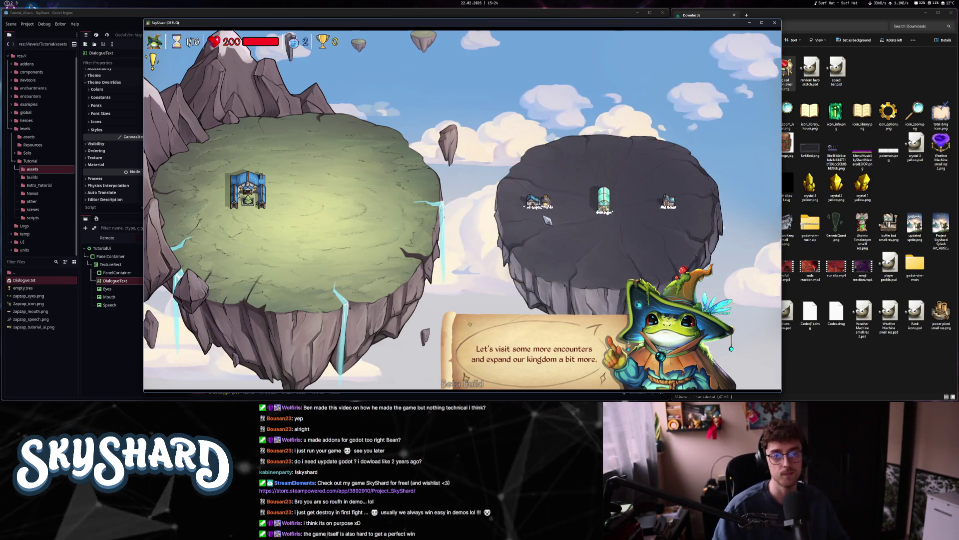
pyautogui.click(604, 202)
pyautogui.click(289, 173)
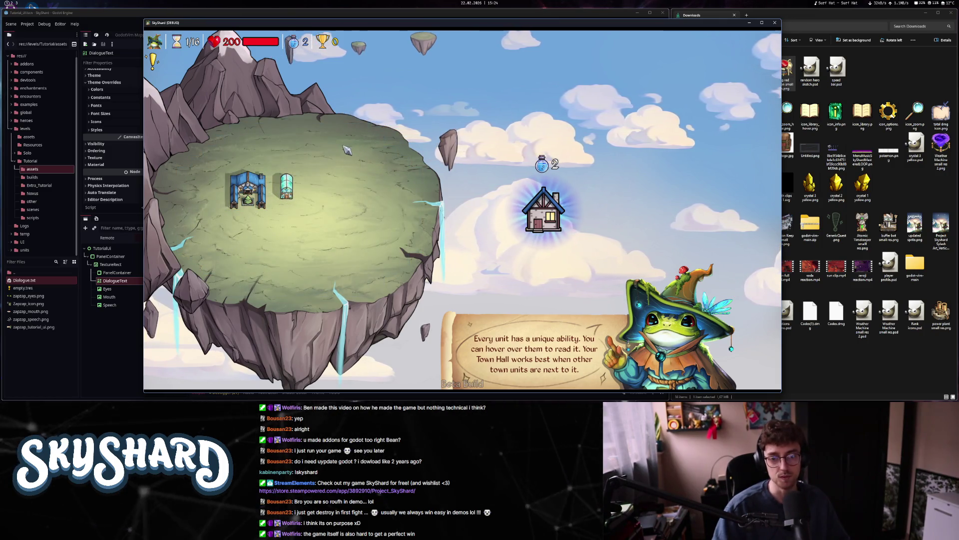
pyautogui.moveTo(287, 187)
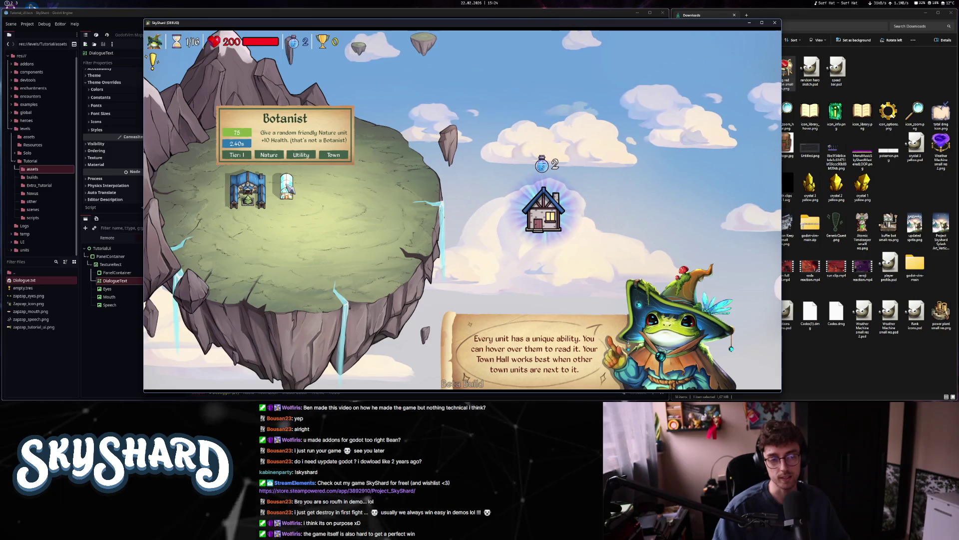
pyautogui.click(552, 205)
pyautogui.moveTo(551, 206); pyautogui.dragTo(302, 219)
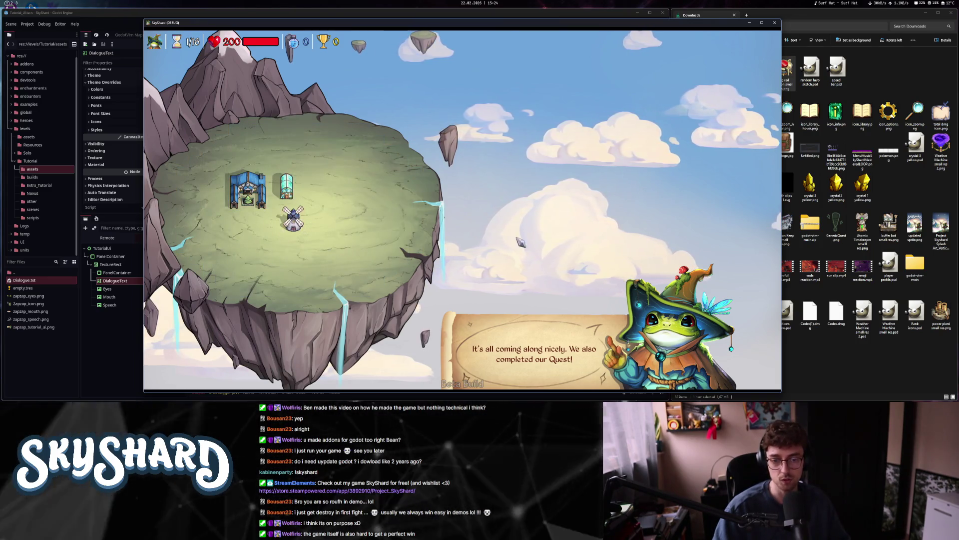
# - Place the three Shrubs from the Inventory, add the Force Field, and pick a Cannon Keep
pyautogui.click(504, 333)
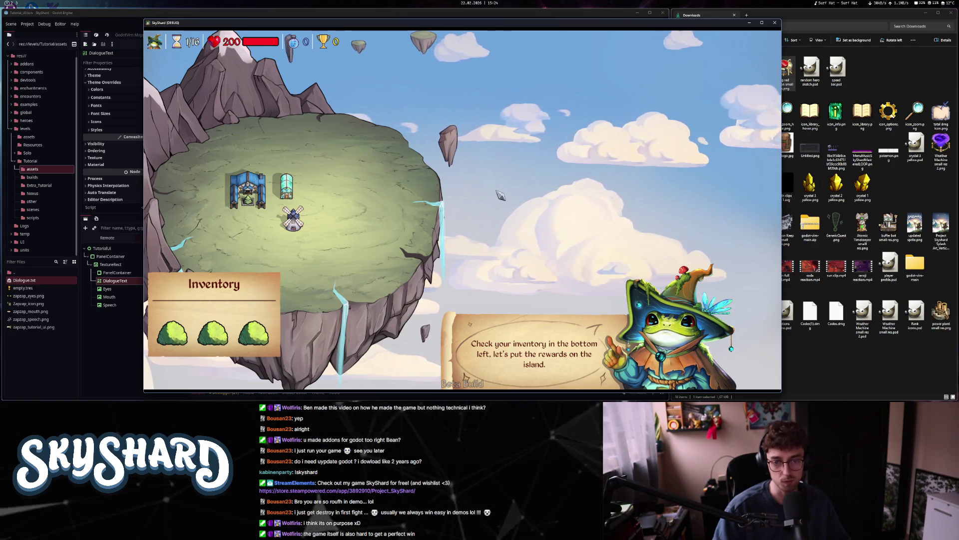
pyautogui.moveTo(253, 332)
pyautogui.mouseDown()
pyautogui.moveTo(319, 215)
pyautogui.moveTo(330, 220)
pyautogui.mouseUp()
pyautogui.moveTo(212, 333)
pyautogui.mouseDown()
pyautogui.moveTo(396, 199)
pyautogui.moveTo(404, 220)
pyautogui.mouseUp()
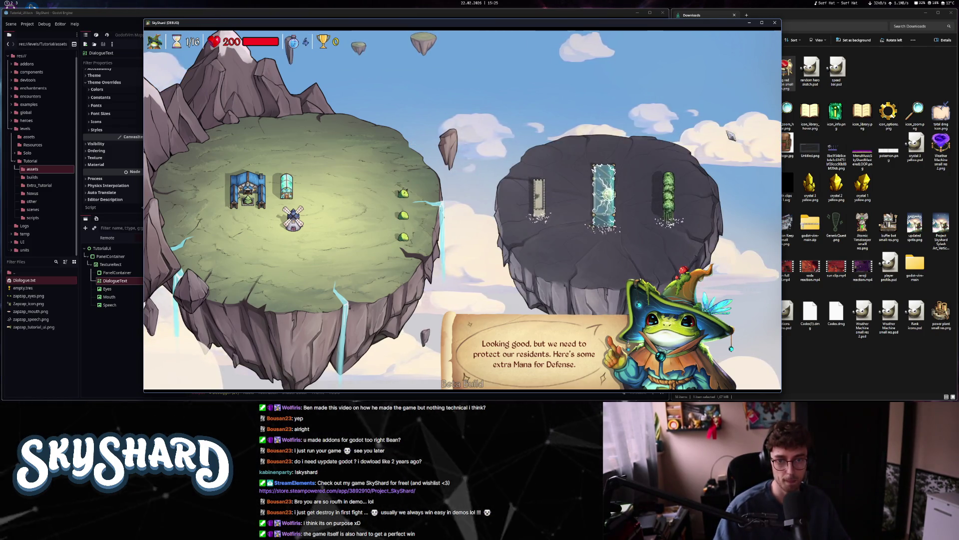
pyautogui.click(606, 195)
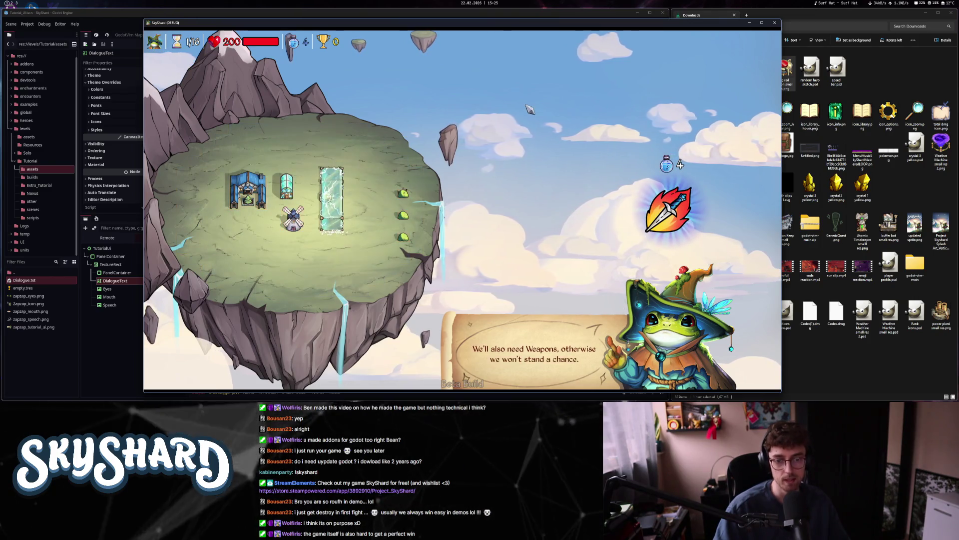
pyautogui.click(668, 210)
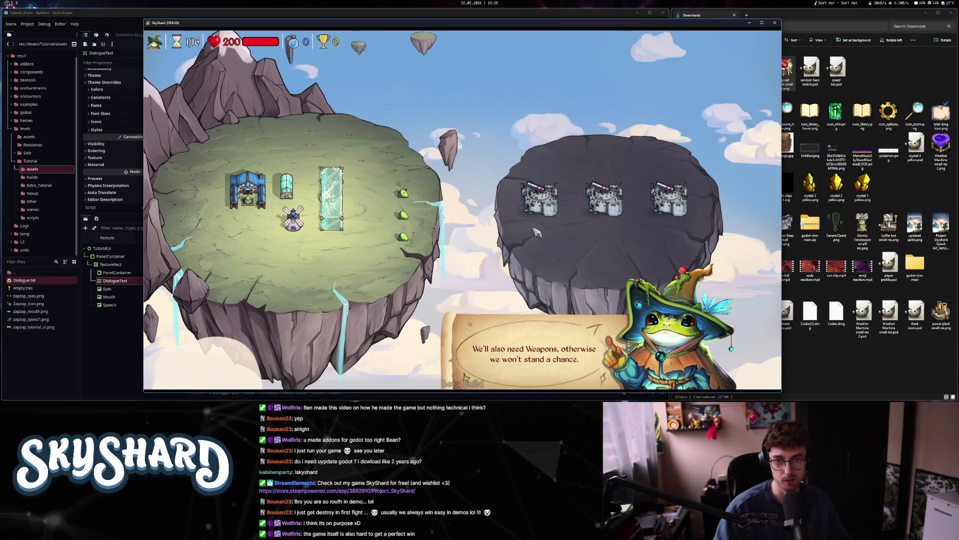
pyautogui.click(539, 201)
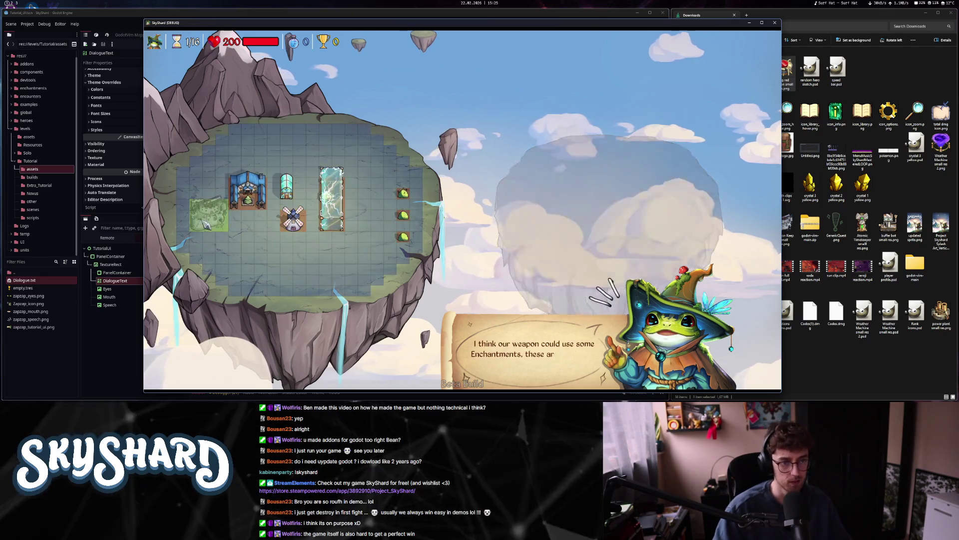
# - Place the Cannon Keep at the left edge, apply the damage enchantments, and find an opponent
pyautogui.click(194, 218)
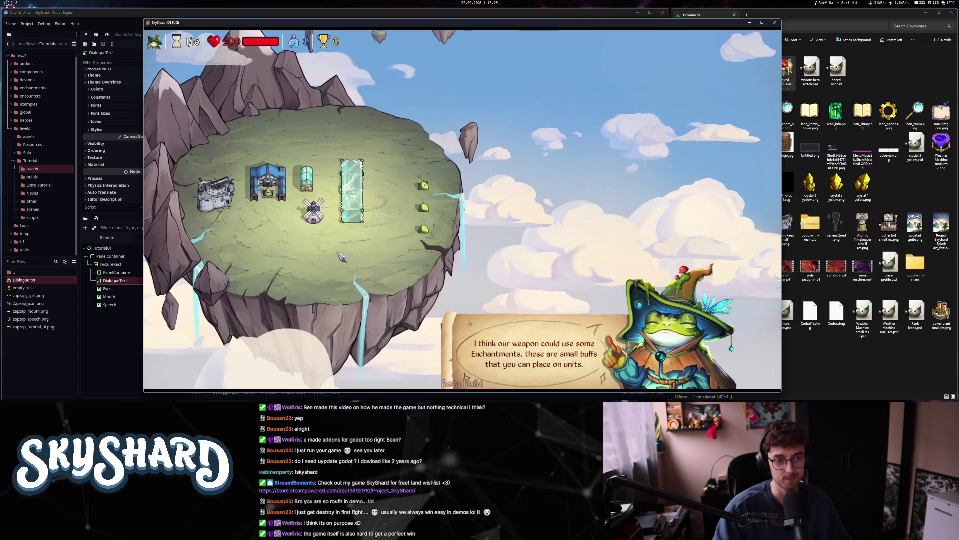
pyautogui.click(583, 320)
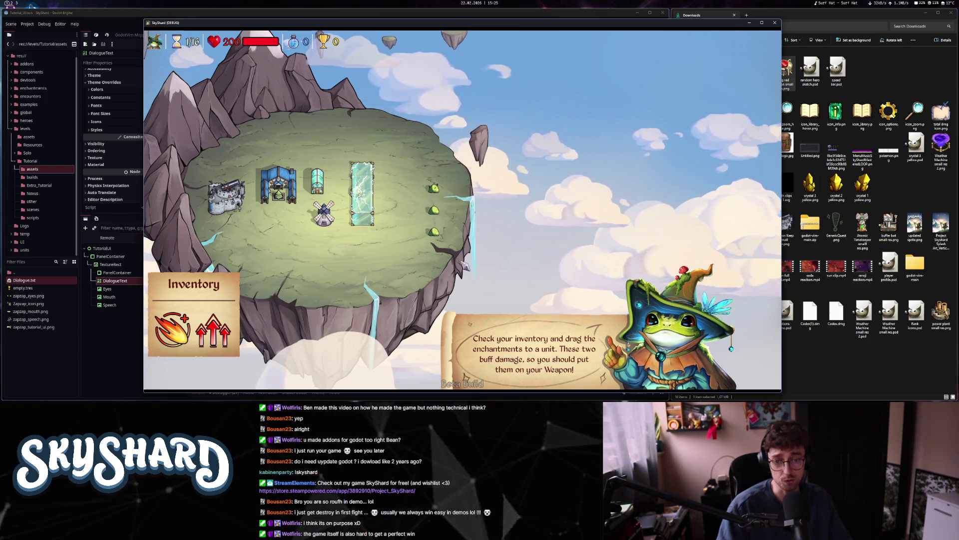
pyautogui.moveTo(212, 327); pyautogui.dragTo(226, 197)
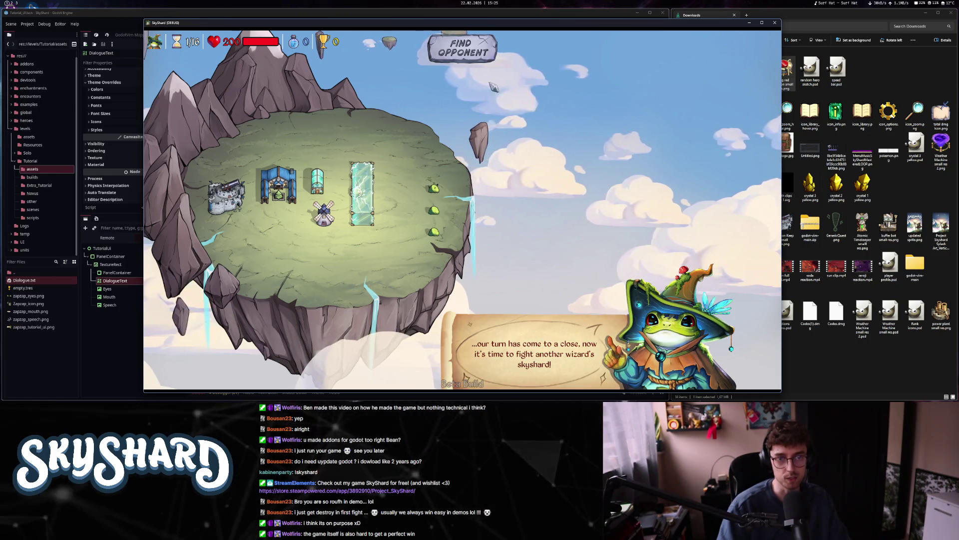
pyautogui.click(463, 54)
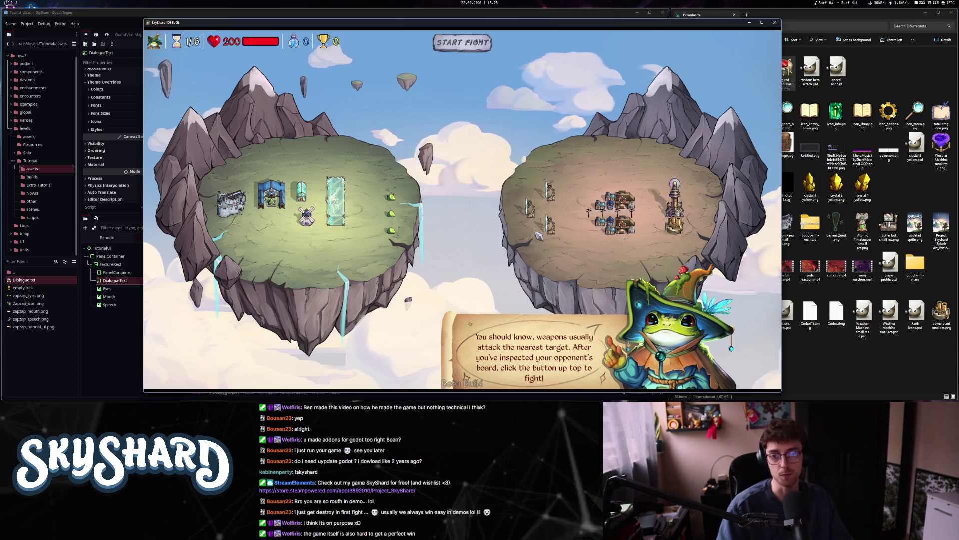
# - Inspect the opponent's Unstable Tesla Coil details, then close them
pyautogui.click(676, 201)
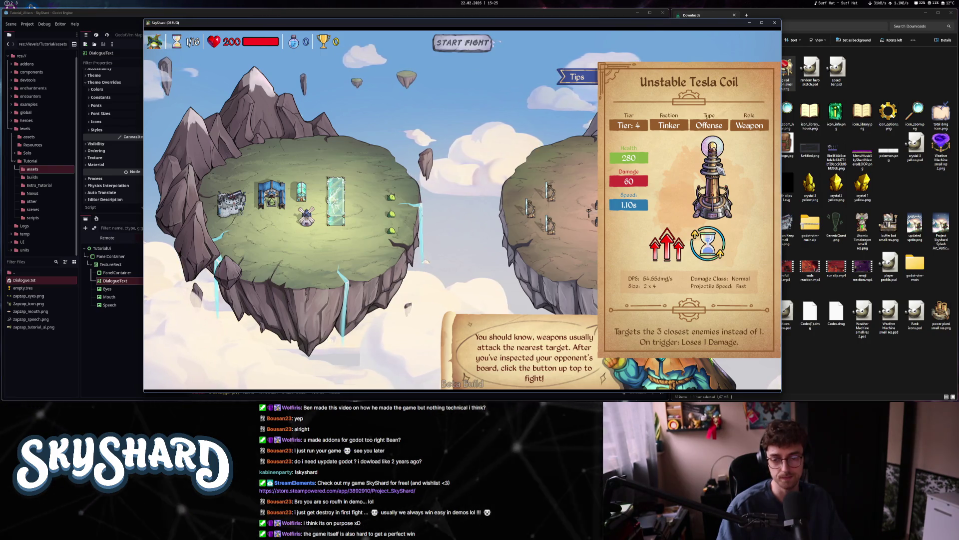
pyautogui.click(542, 244)
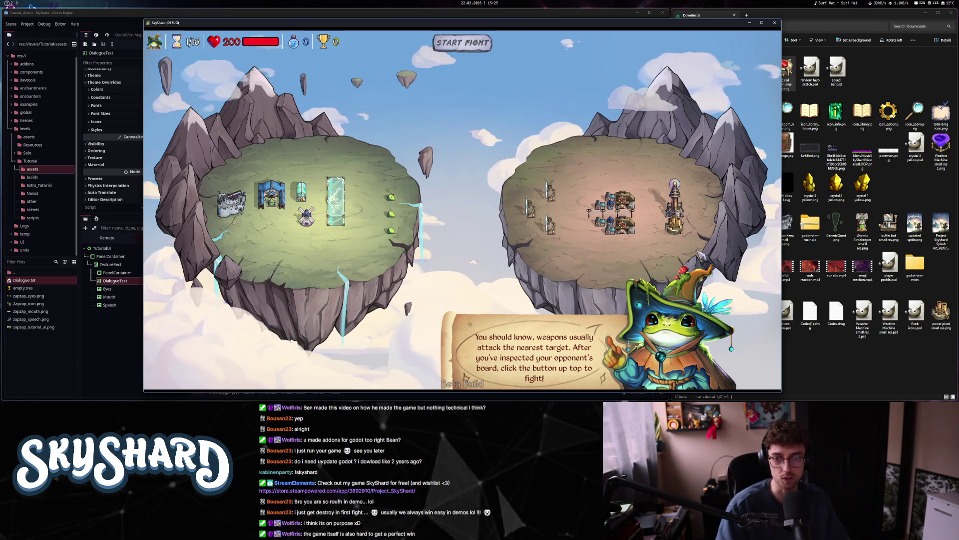
pyautogui.scroll(3, 696, 254)
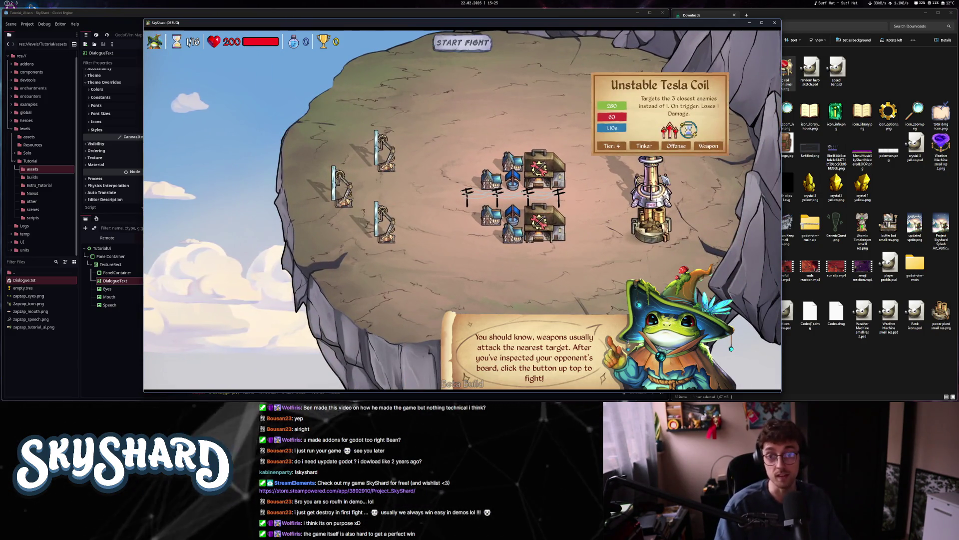
pyautogui.scroll(-5, 664, 180)
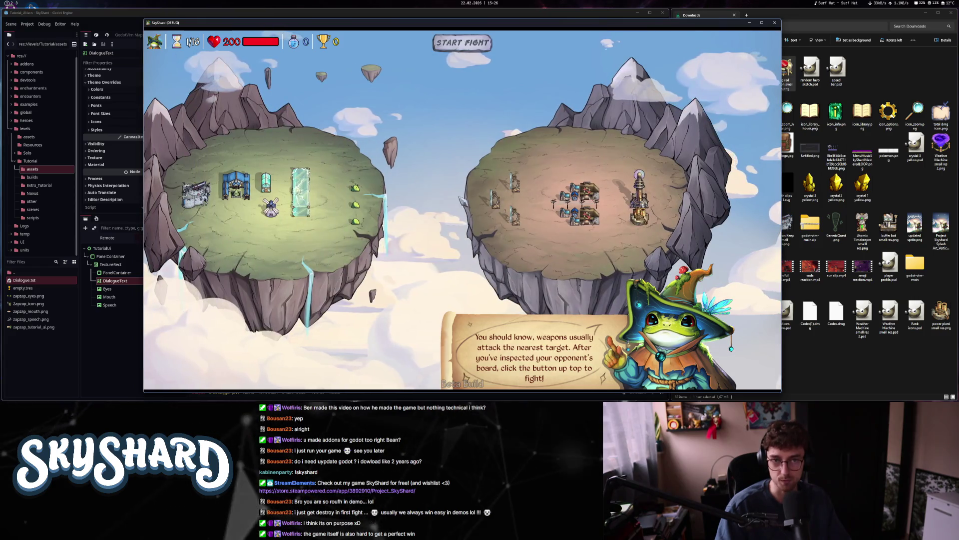
# - Run the fight at about 2.9 speed, advance the tutorial dialogue afterwards, then quit the game
pyautogui.click(463, 43)
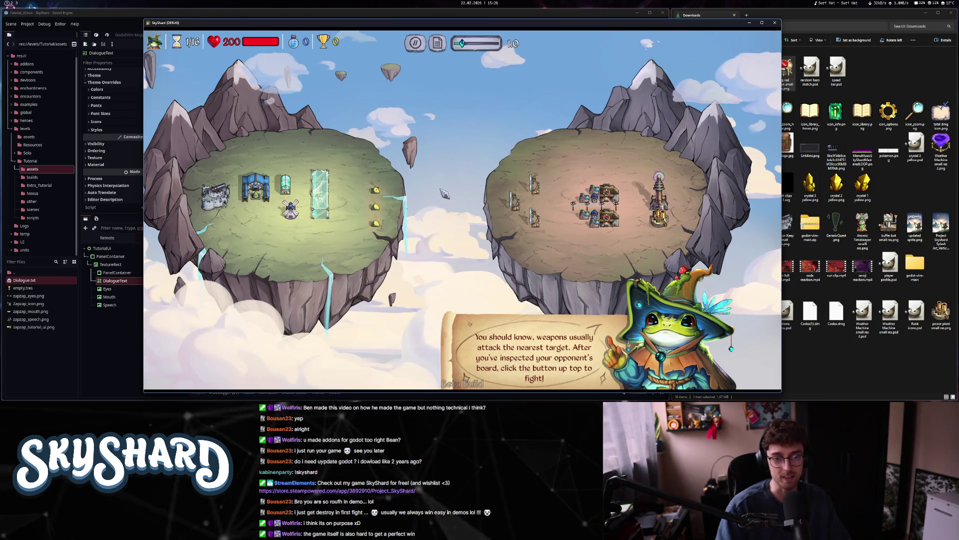
pyautogui.moveTo(668, 216)
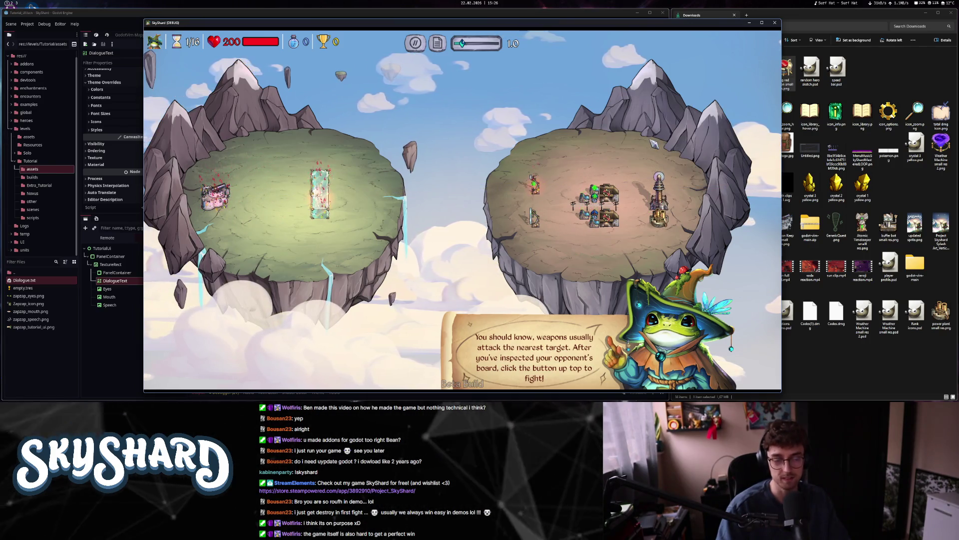
pyautogui.moveTo(462, 44); pyautogui.dragTo(476, 43)
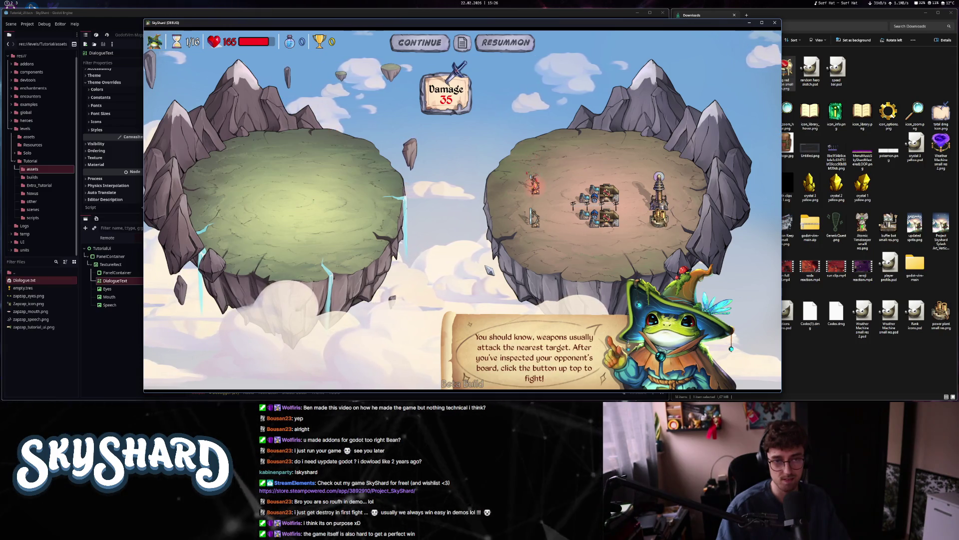
pyautogui.click(439, 47)
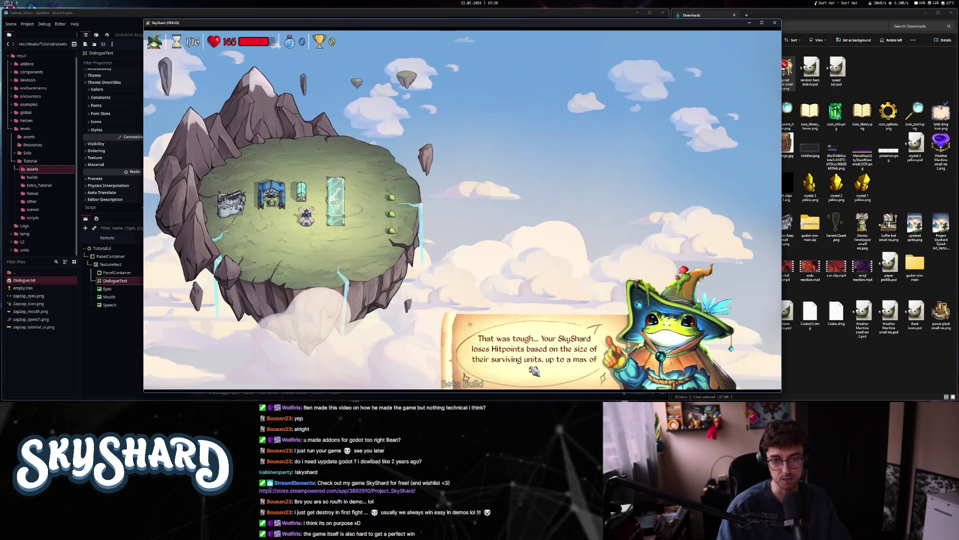
pyautogui.click(523, 333)
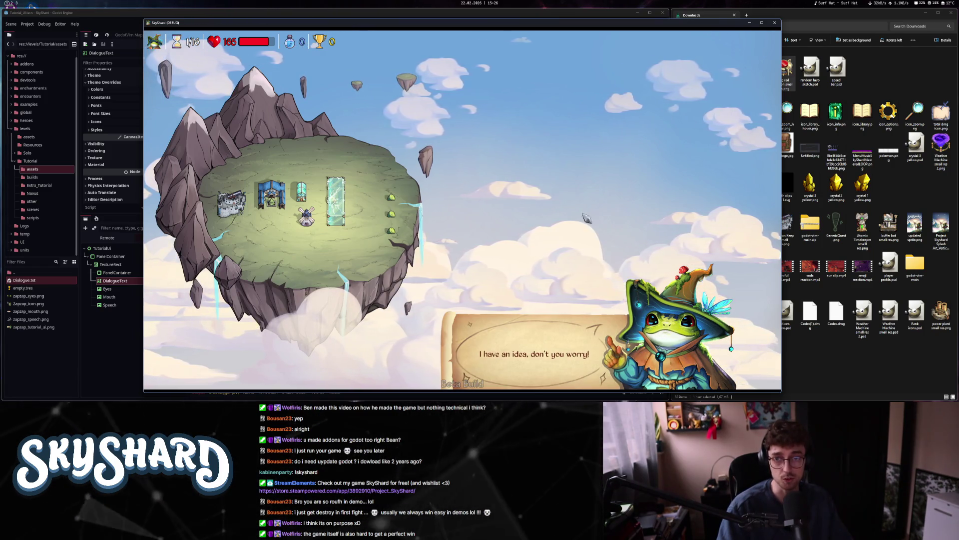
pyautogui.hotkey('alt', 'F4')
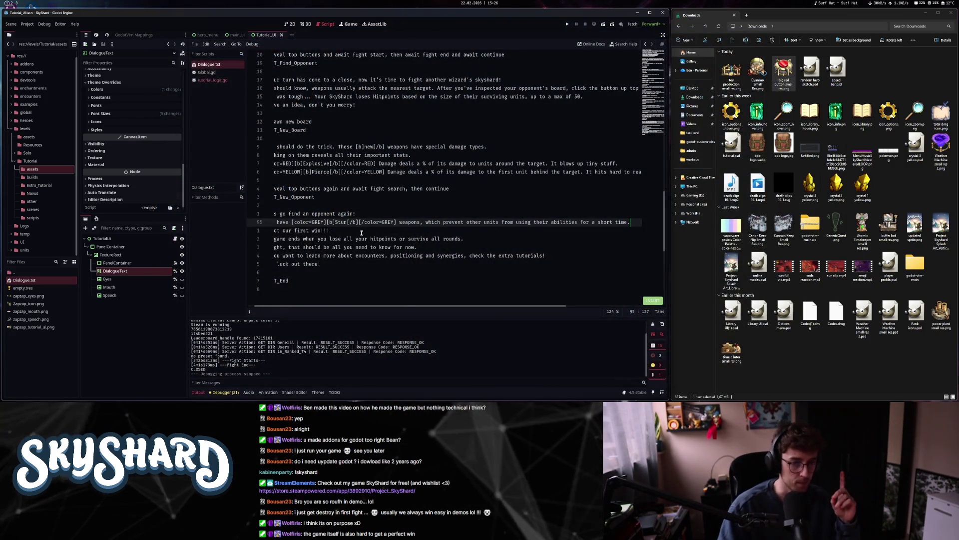
# - Scroll Dialogue.txt to the EVENT_Find_Opponent line and put the caret at its end
pyautogui.scroll(13, 363, 231)
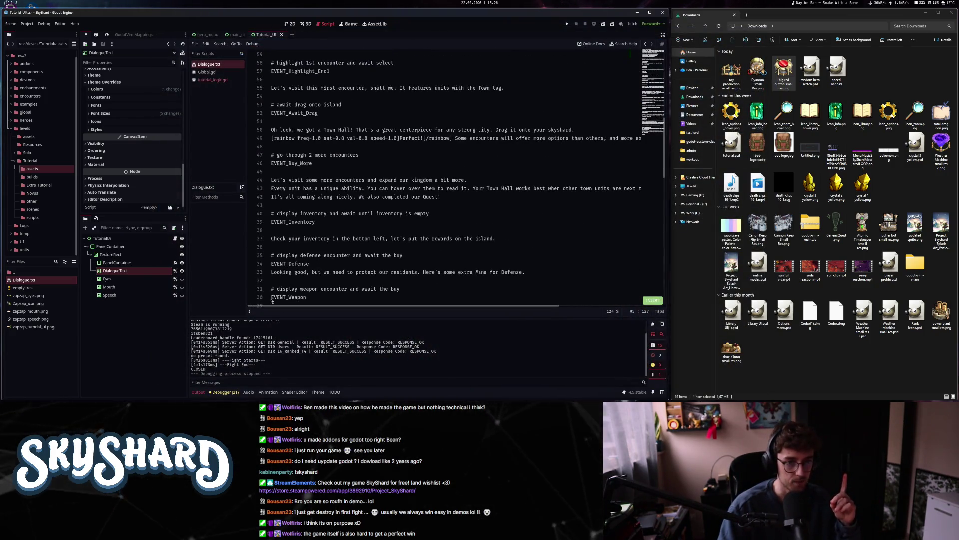
pyautogui.scroll(-5, 307, 297)
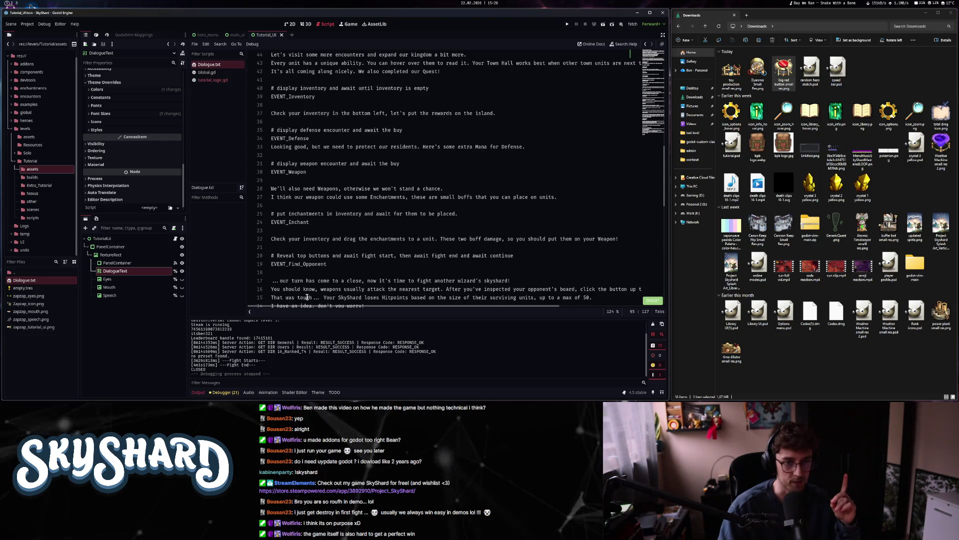
pyautogui.scroll(-6, 417, 244)
pyautogui.click(296, 113)
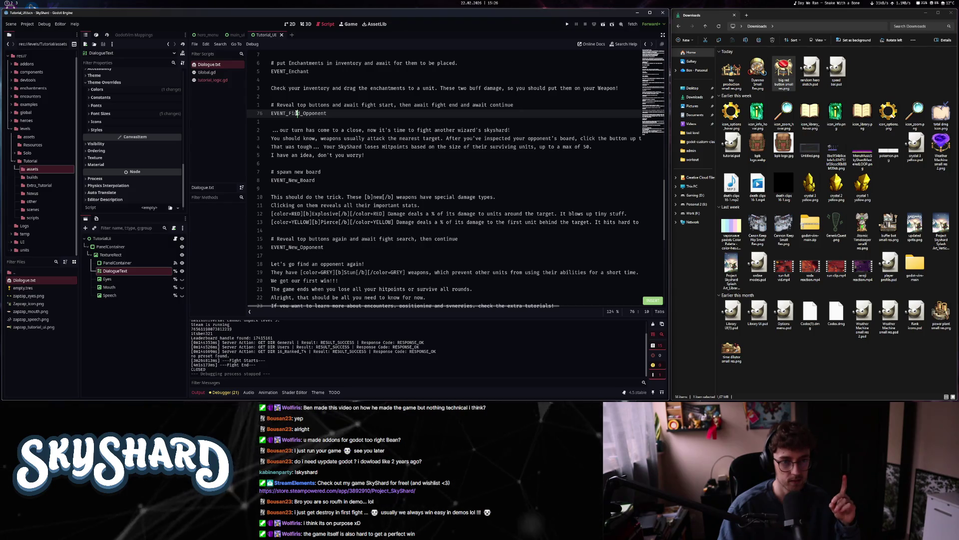
pyautogui.click(300, 129)
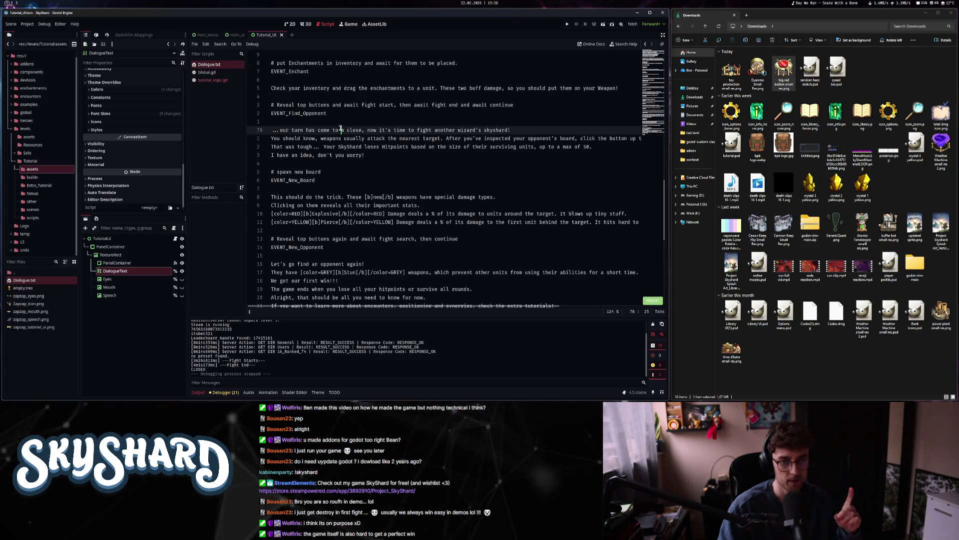
# - Switch to tutorial_logic.gd and jump to the EVENT_Find_Opponent function
pyautogui.click(327, 113)
pyautogui.press('Escape')
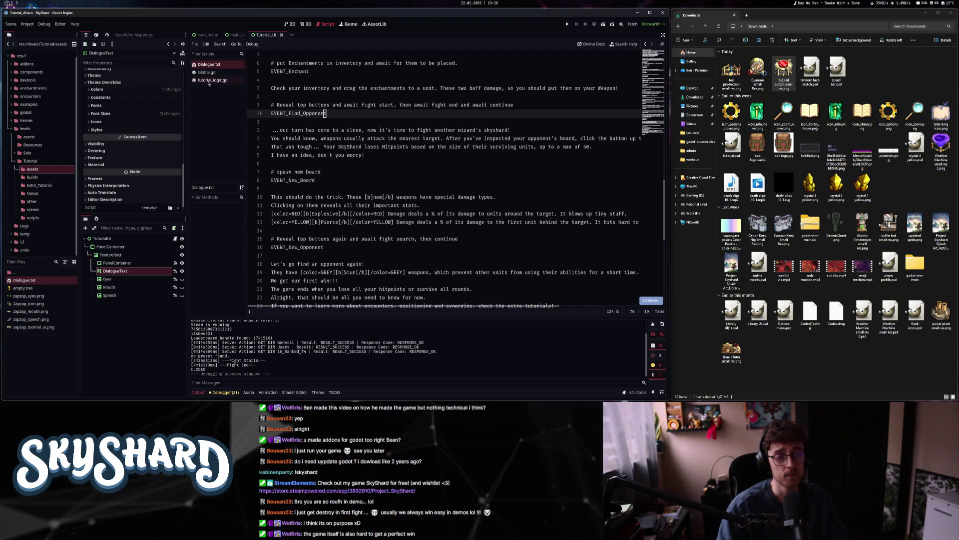
pyautogui.hotkey('alt', 'Left')
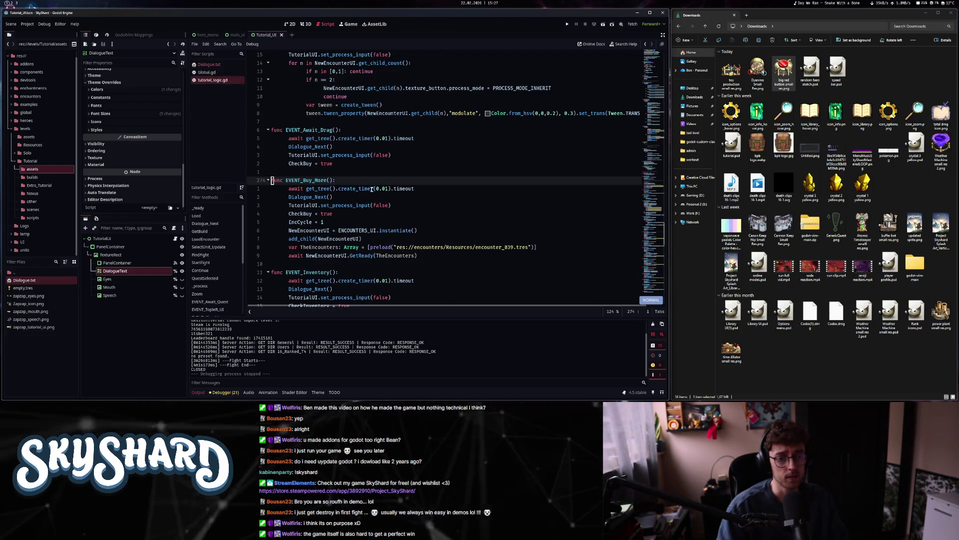
pyautogui.scroll(-8, 315, 264)
pyautogui.scroll(-4, 228, 292)
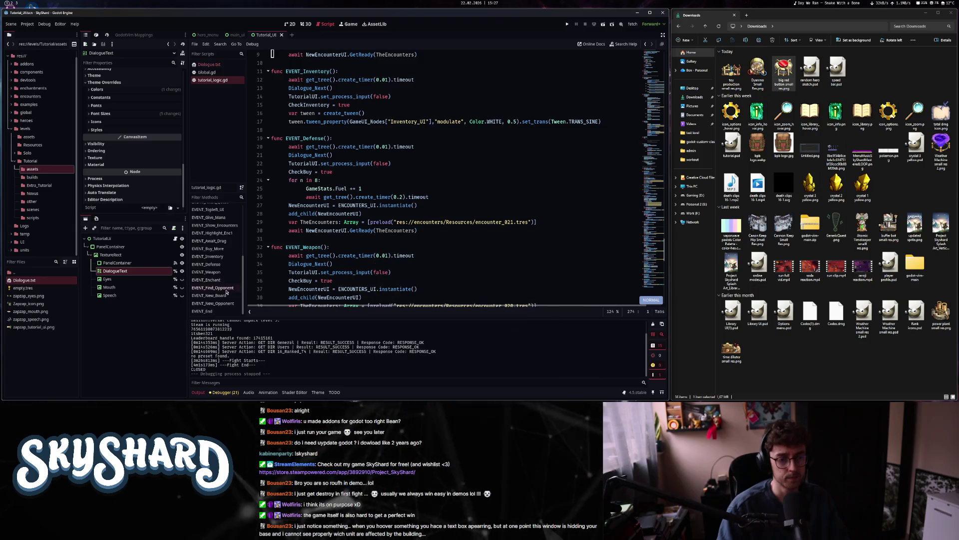
pyautogui.click(213, 287)
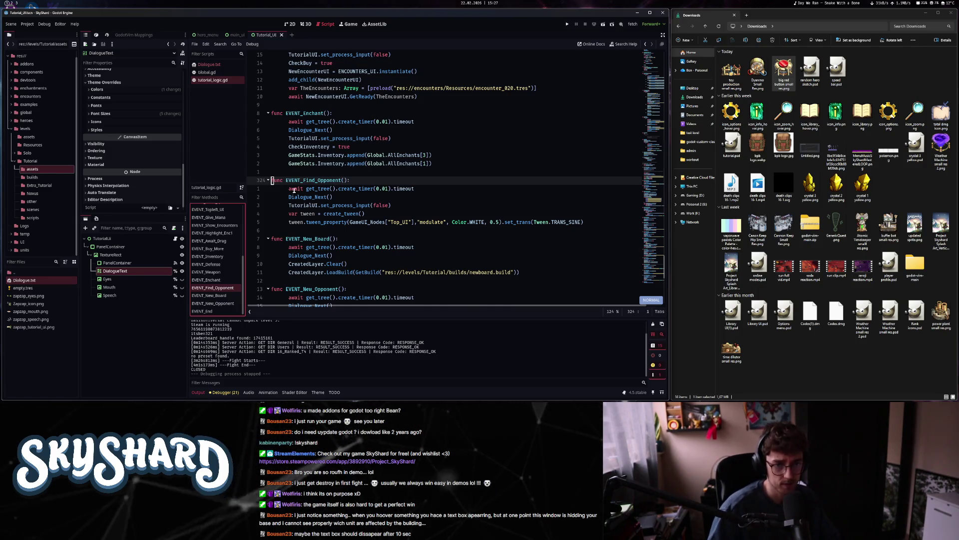
# - Look over that code and jump to the StartFight function
pyautogui.moveTo(316, 197)
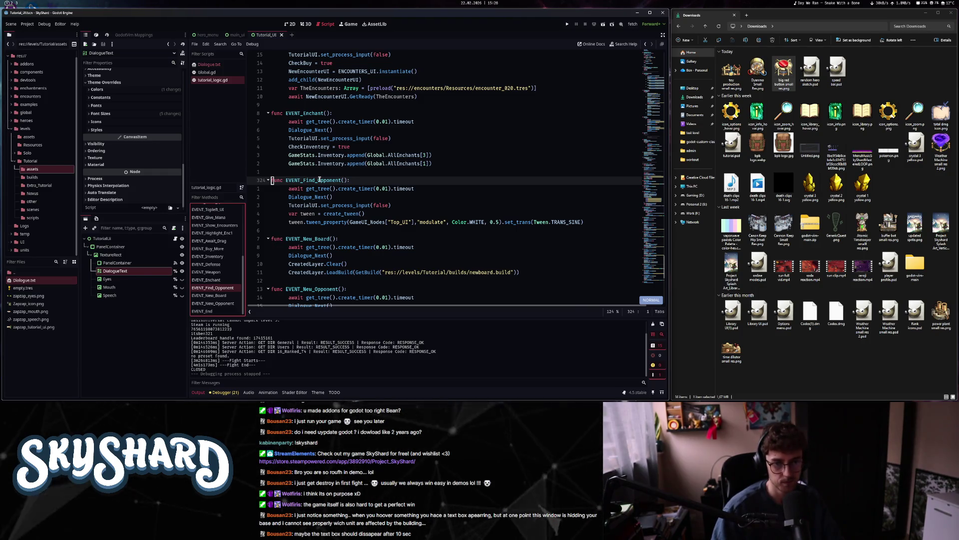
pyautogui.scroll(10, 225, 246)
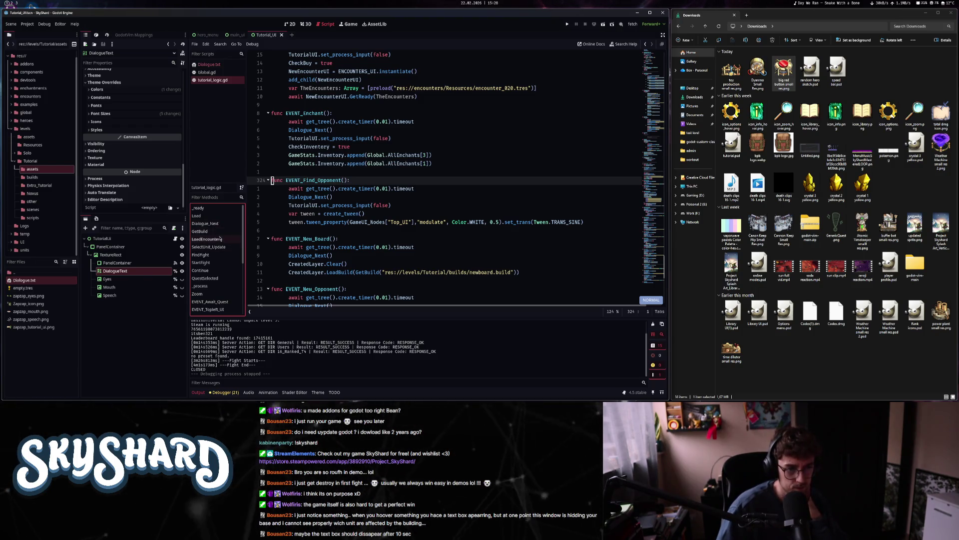
pyautogui.click(216, 263)
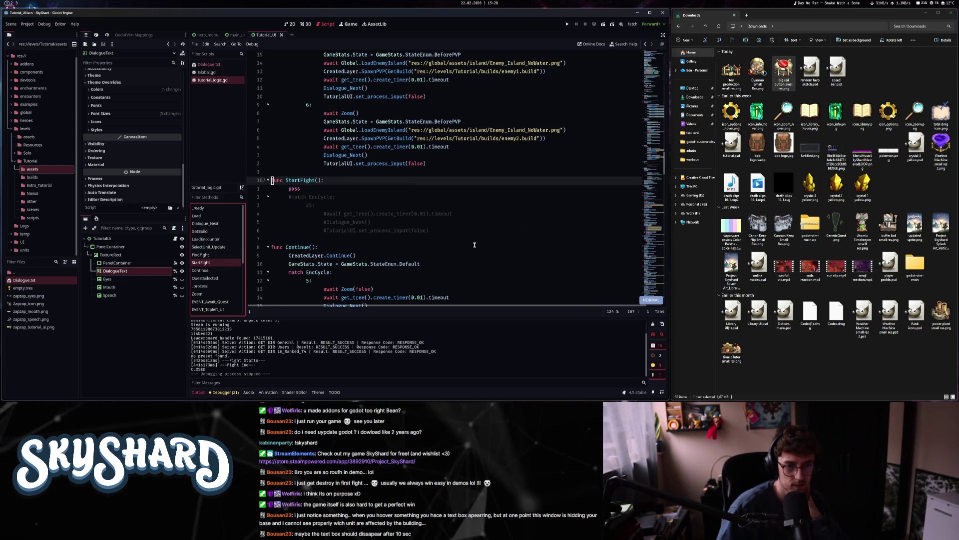
# - Review FindFight's match EncCycle case 5, including its island loading and Dialogue_Next call
pyautogui.scroll(-4, 410, 271)
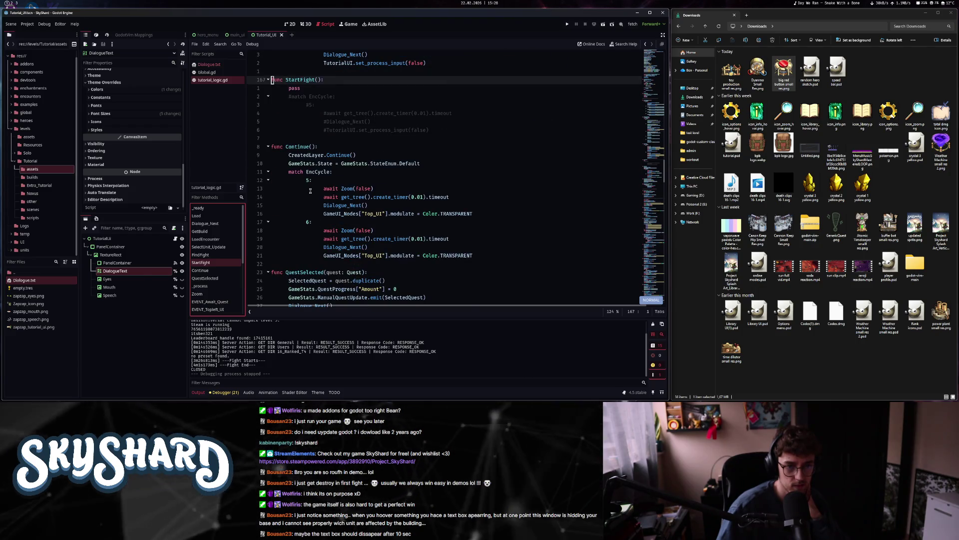
pyautogui.doubleClick(419, 172)
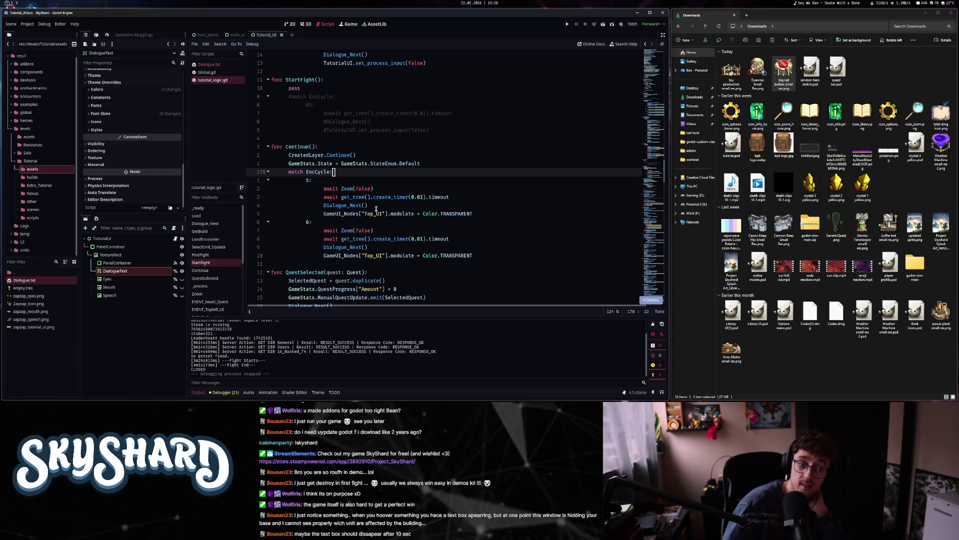
pyautogui.scroll(4, 383, 207)
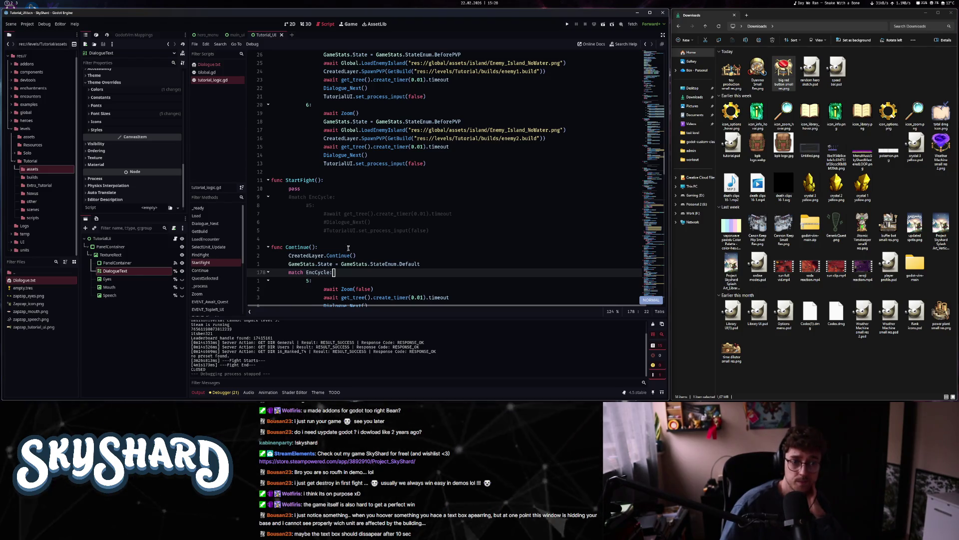
pyautogui.scroll(4, 498, 242)
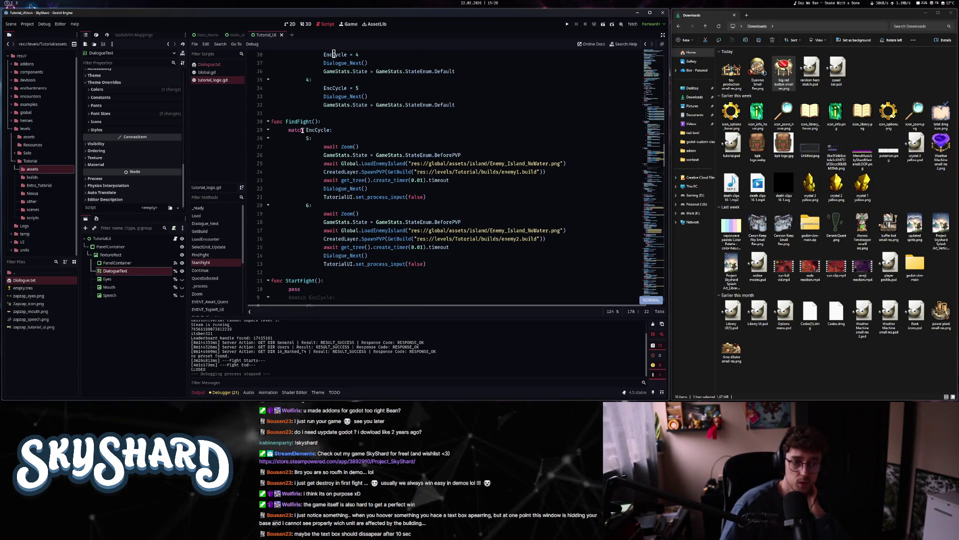
pyautogui.moveTo(284, 122); pyautogui.dragTo(337, 123)
pyautogui.click(342, 156)
pyautogui.doubleClick(309, 139)
pyautogui.click(348, 230)
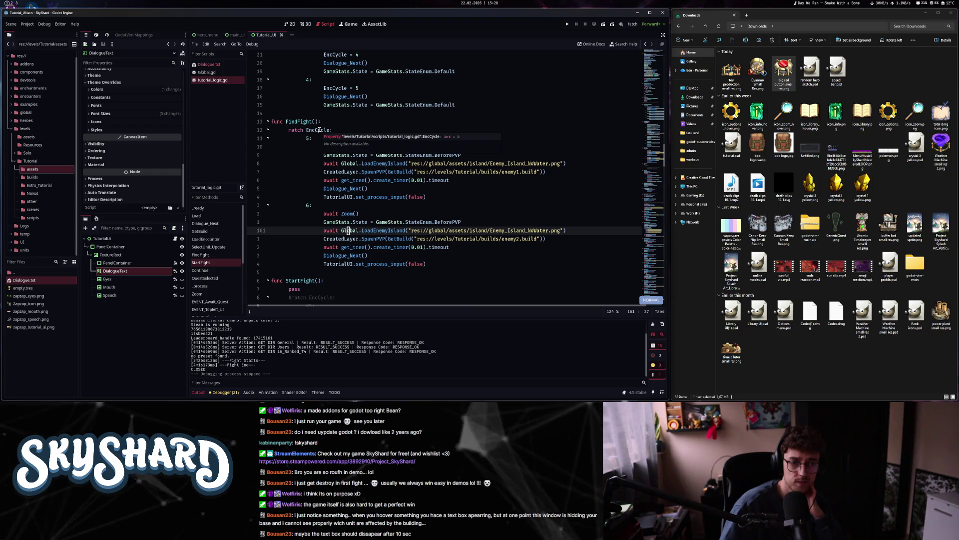
pyautogui.click(321, 129)
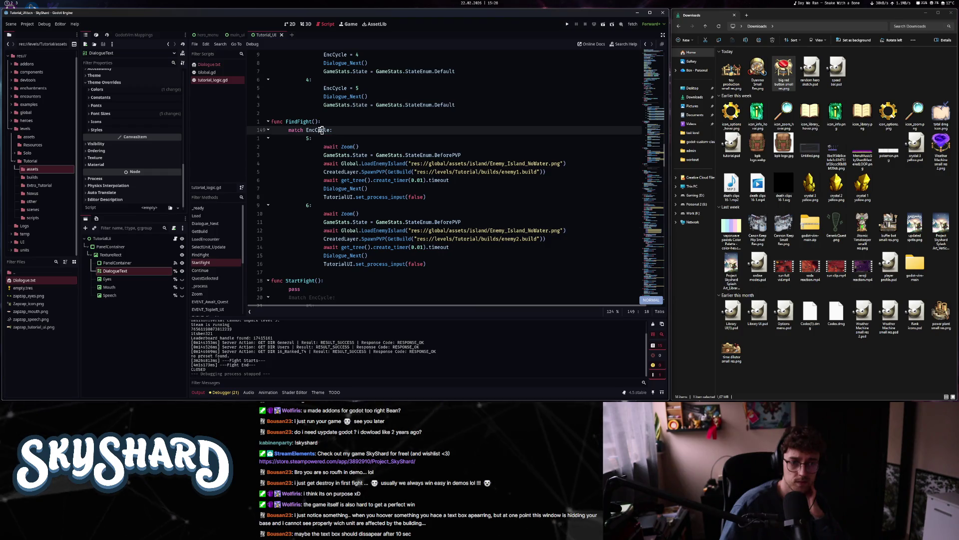
pyautogui.click(298, 188)
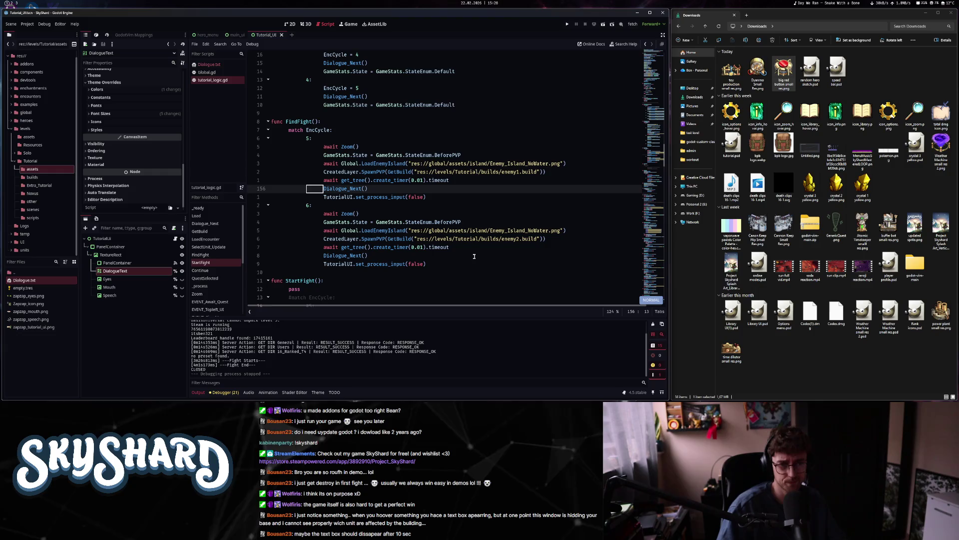
# - Review StartFight's commented code and Continue's opening lines, then place the caret below StartFight
pyautogui.scroll(-4, 462, 255)
pyautogui.moveTo(286, 180)
pyautogui.mouseDown()
pyautogui.moveTo(328, 180)
pyautogui.moveTo(412, 230)
pyautogui.mouseUp()
pyautogui.click(412, 230)
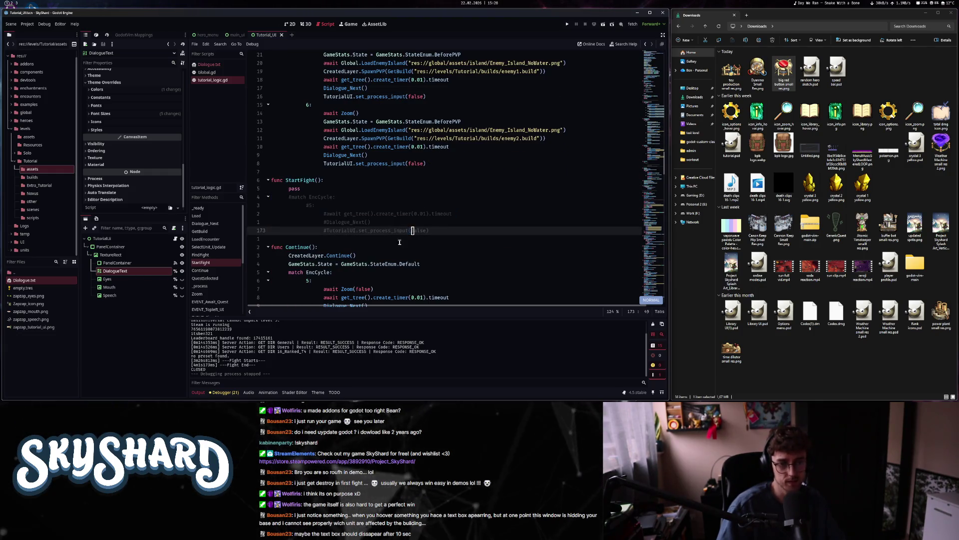
pyautogui.scroll(-4, 365, 225)
pyautogui.moveTo(285, 152); pyautogui.dragTo(438, 206)
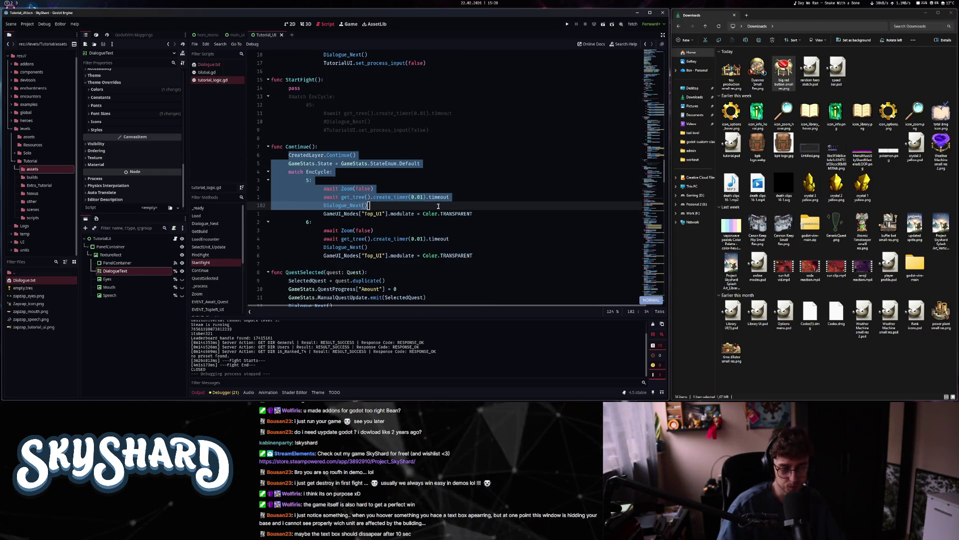
pyautogui.click(438, 206)
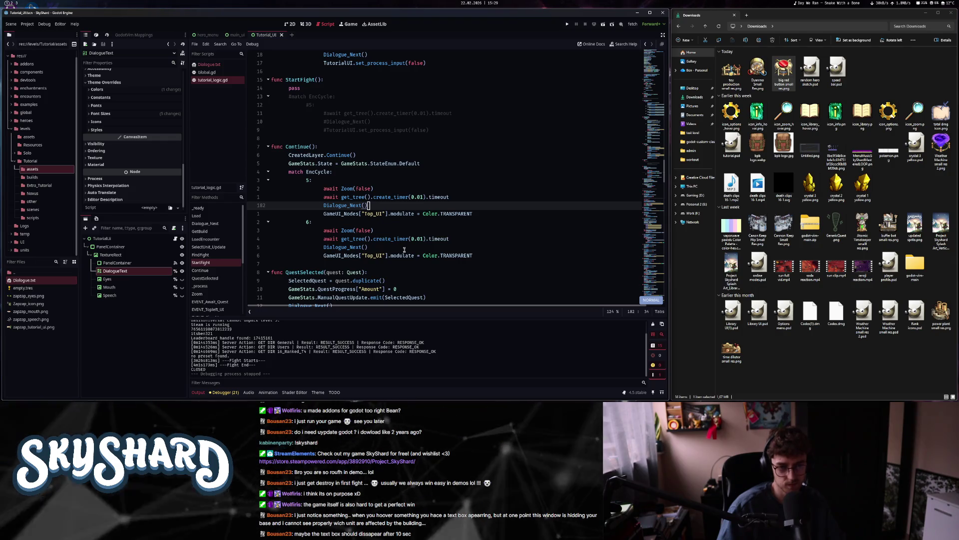
pyautogui.scroll(-3, 419, 208)
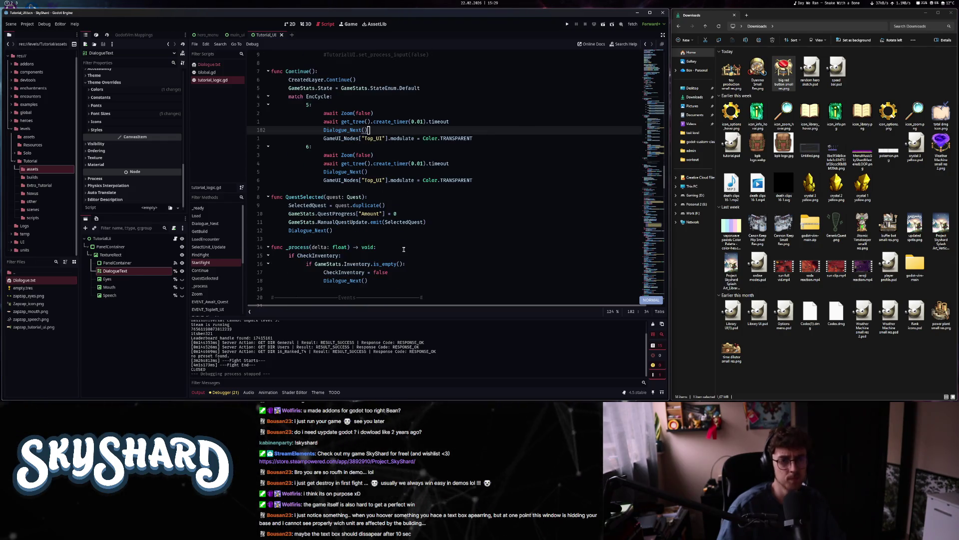
pyautogui.scroll(4, 395, 247)
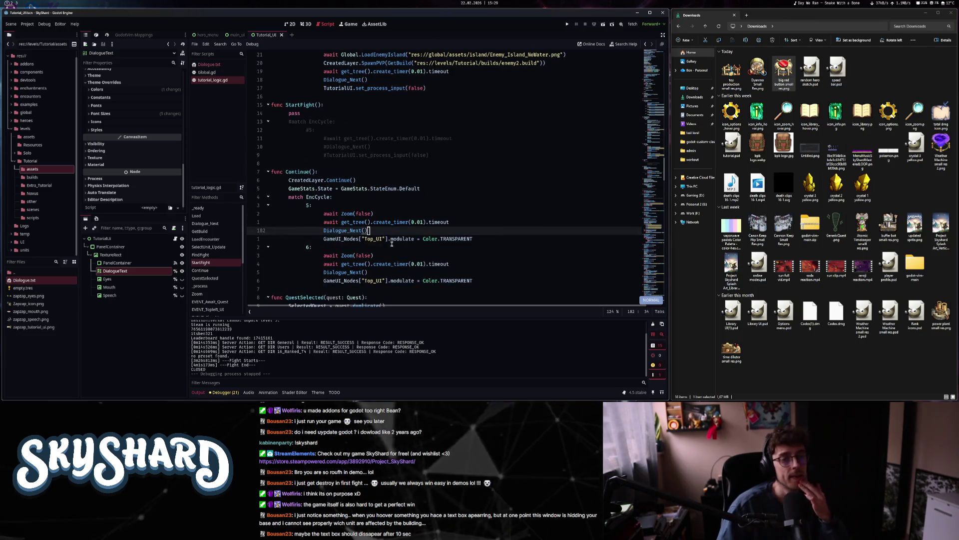
pyautogui.click(442, 155)
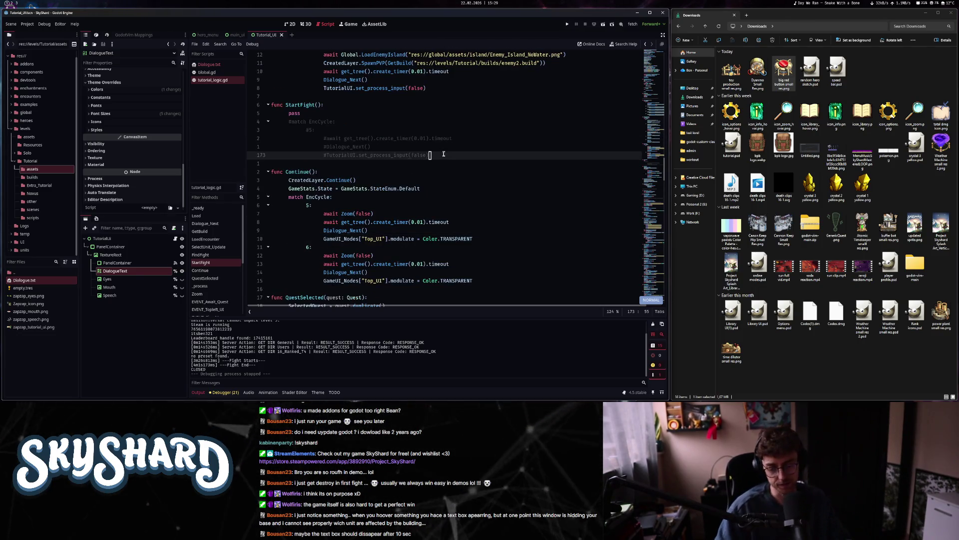
# - Add a new func EndFight(): with a pass body below StartFight
pyautogui.press('o')
pyautogui.press('Return')
pyautogui.press('BackSpace')
pyautogui.press('BackSpace')
pyautogui.press('BackSpace')
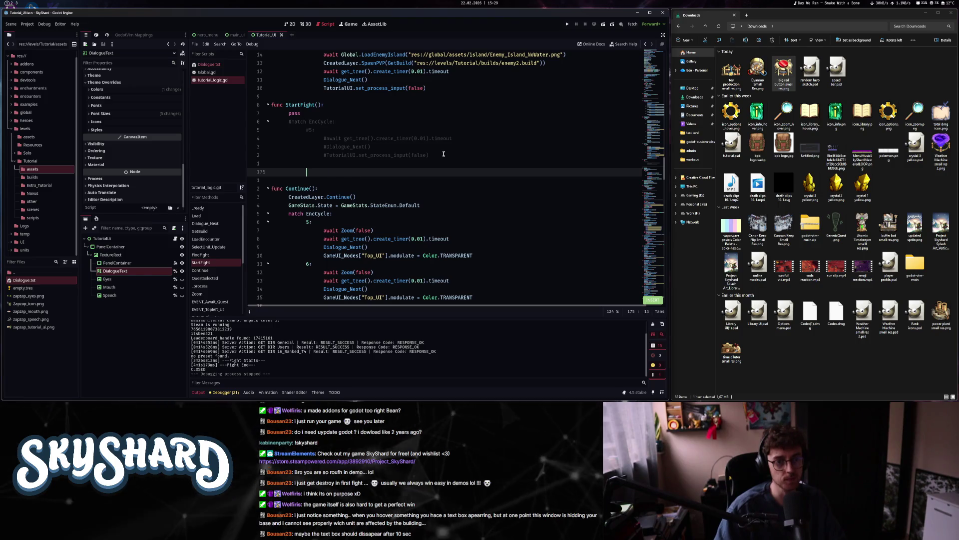
pyautogui.write('fund End')
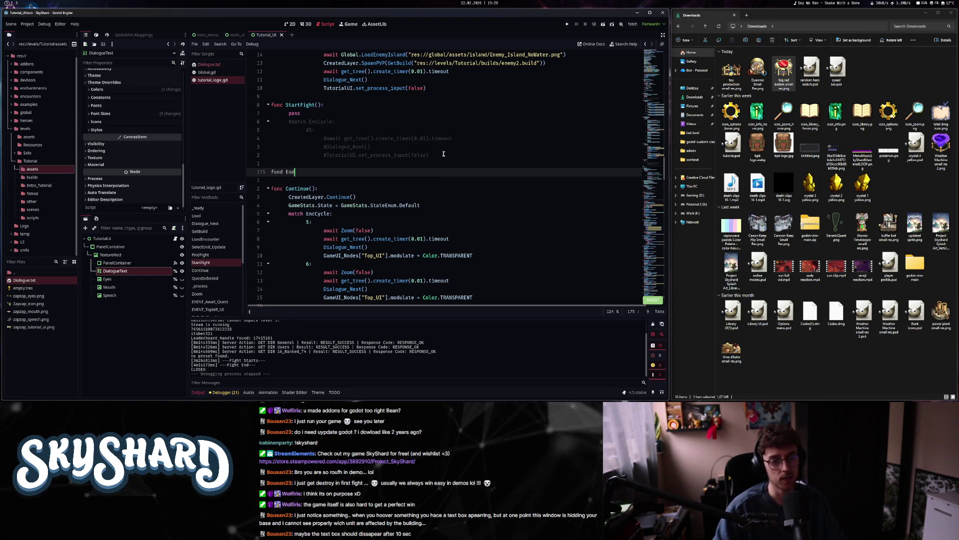
pyautogui.press('BackSpace')
pyautogui.press('BackSpace')
pyautogui.press('BackSpace')
pyautogui.write('func EndFight()')
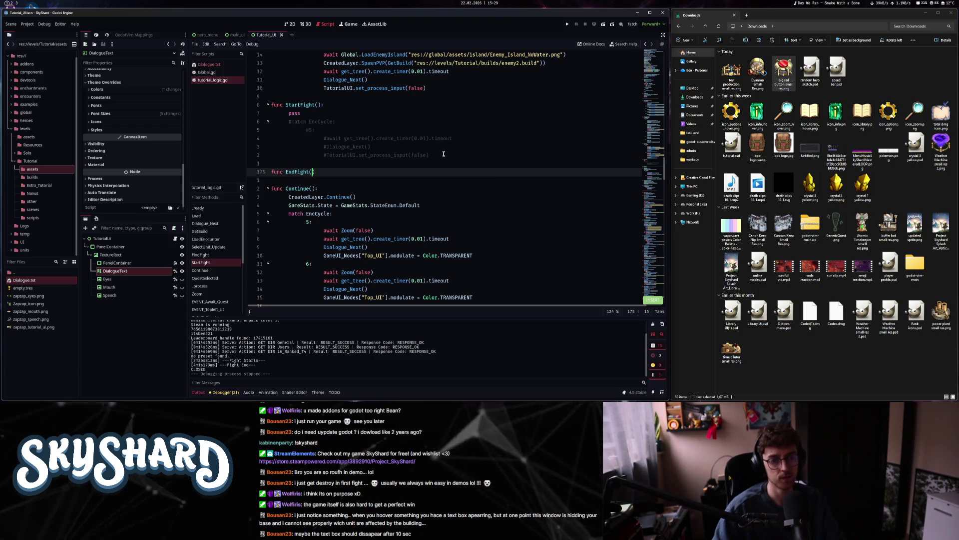
pyautogui.write(':')
pyautogui.press('Return')
pyautogui.write('pass')
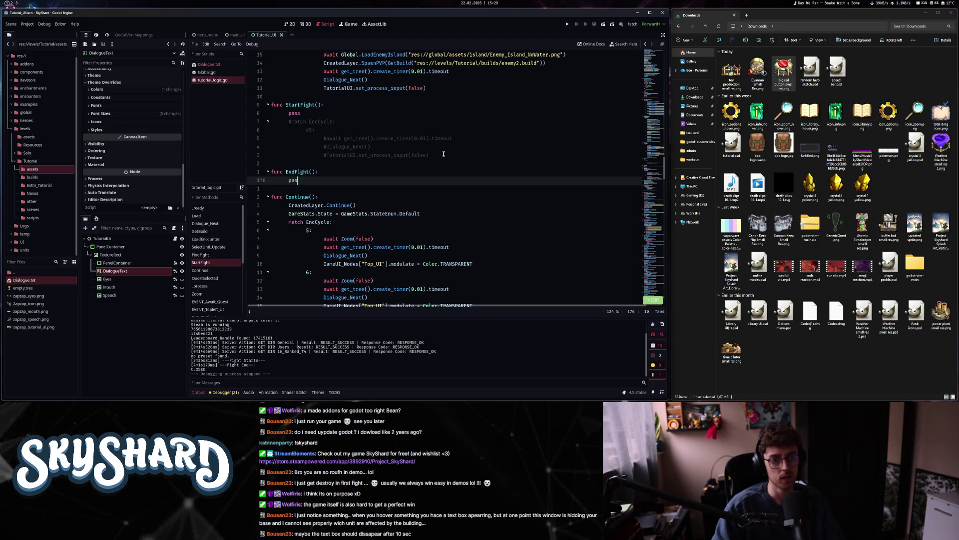
pyautogui.press('Escape')
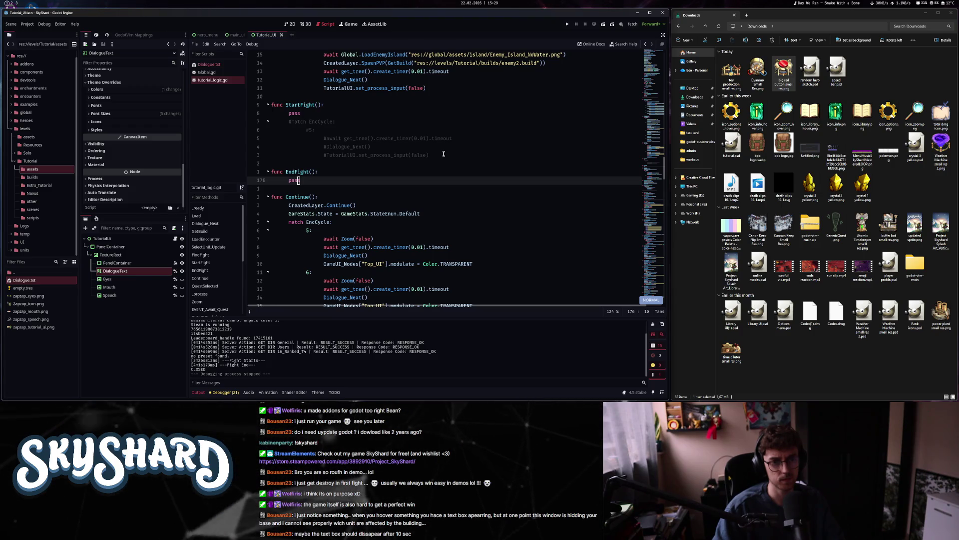
# - Yank the match EncCycle case 5 block from Continue()
pyautogui.scroll(4, 443, 154)
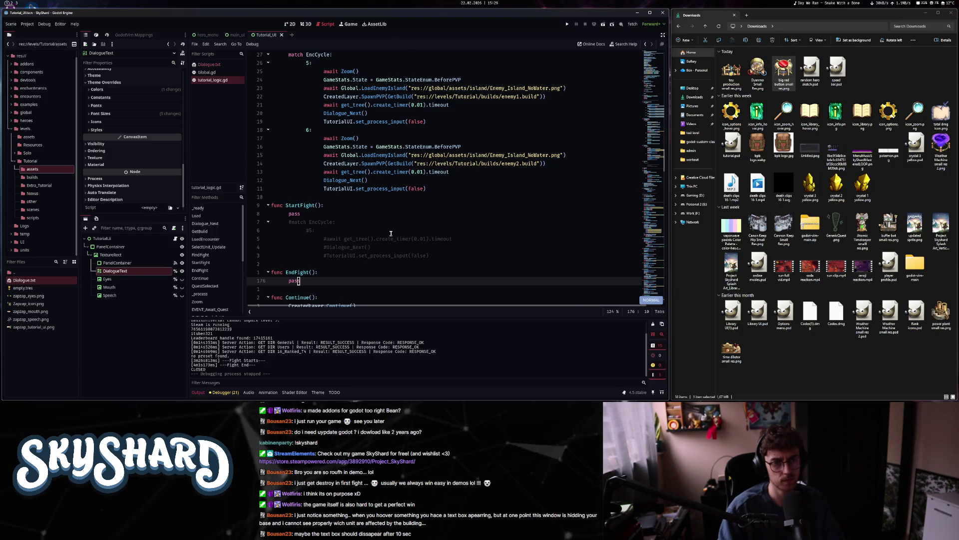
pyautogui.scroll(-6, 391, 233)
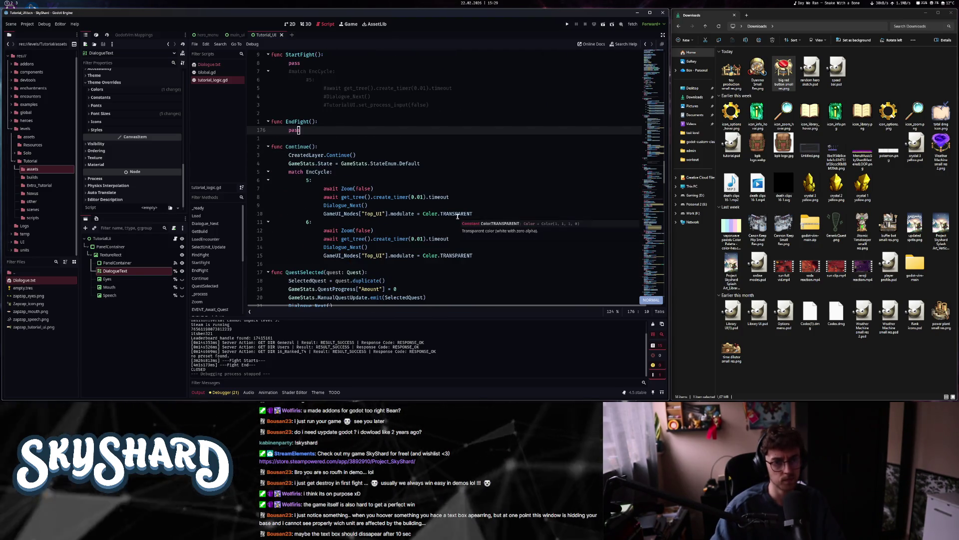
pyautogui.scroll(6, 445, 232)
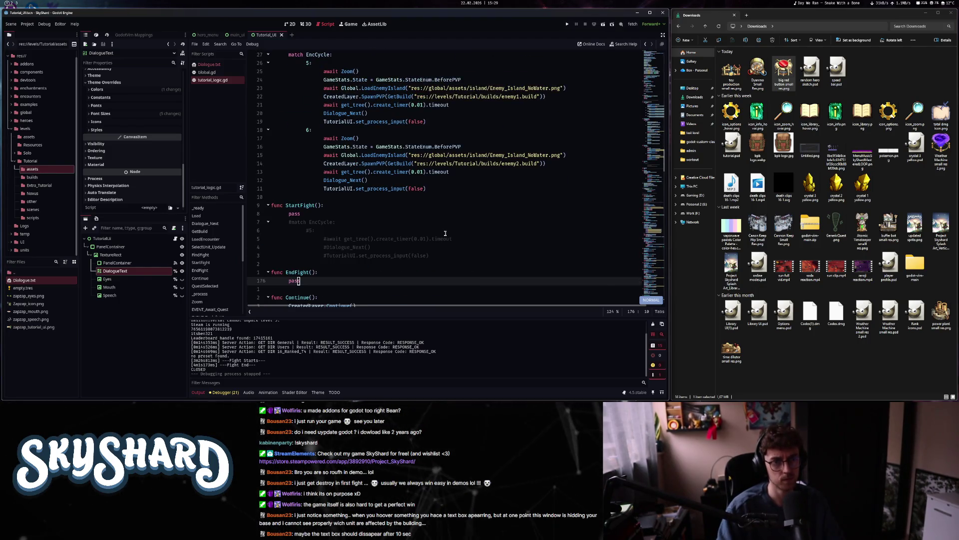
pyautogui.scroll(-5, 445, 233)
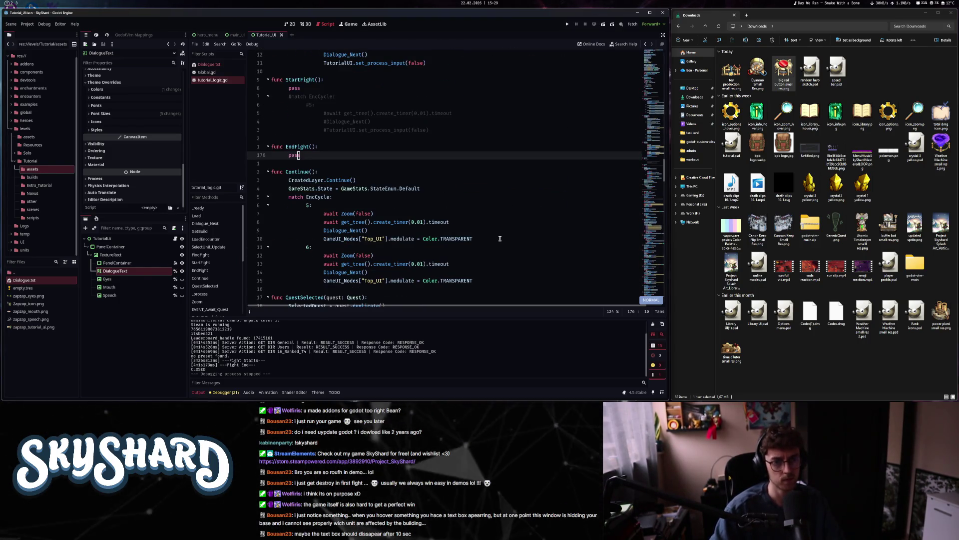
pyautogui.press('j')
pyautogui.press('j')
pyautogui.press('j')
pyautogui.press('j')
pyautogui.hotkey('shift', 'v')
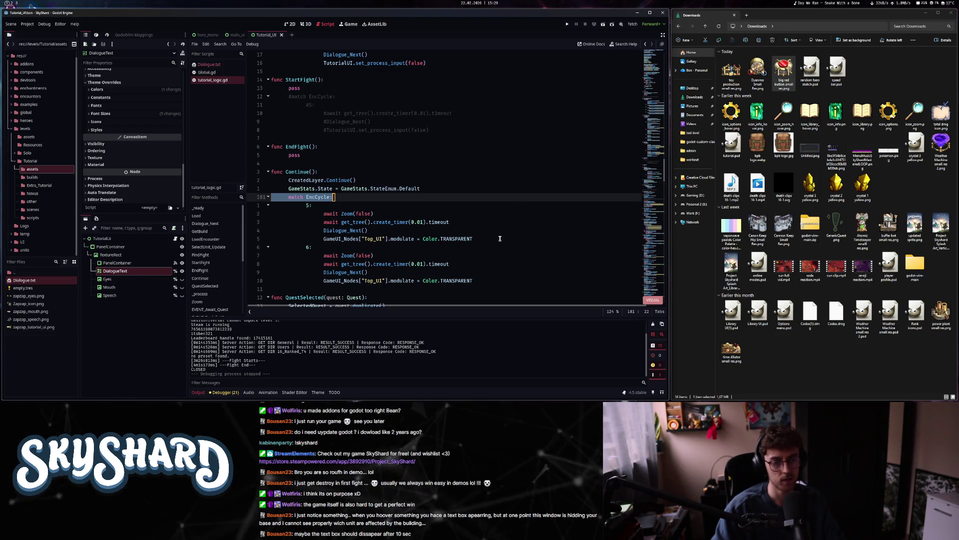
pyautogui.press('j')
pyautogui.press('j')
pyautogui.press('j')
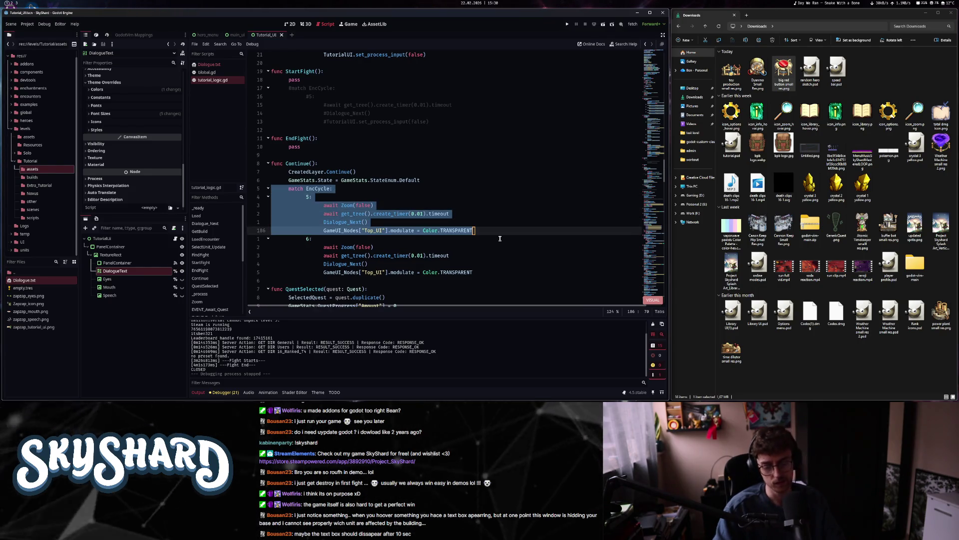
pyautogui.press('Escape')
pyautogui.press('j')
# - Move back to EndFight and open an empty line above pass
pyautogui.press('k')
pyautogui.press('k')
pyautogui.press('k')
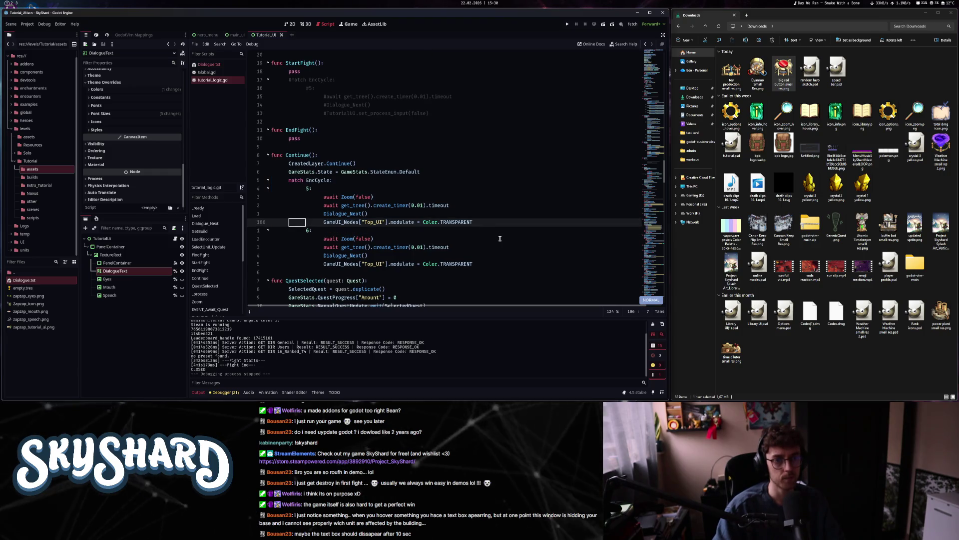
pyautogui.press('k')
pyautogui.press('k')
pyautogui.press('k')
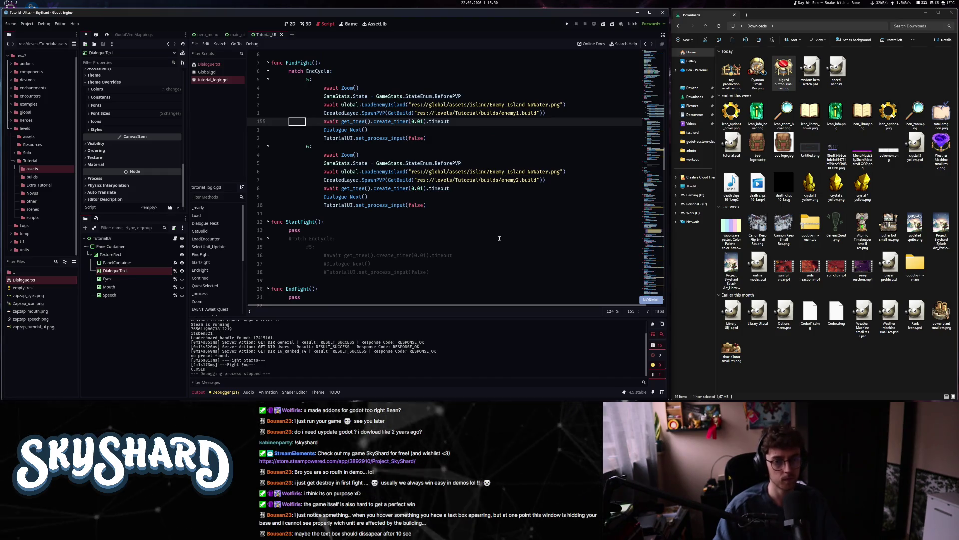
pyautogui.press('j')
pyautogui.press('j')
pyautogui.press('j')
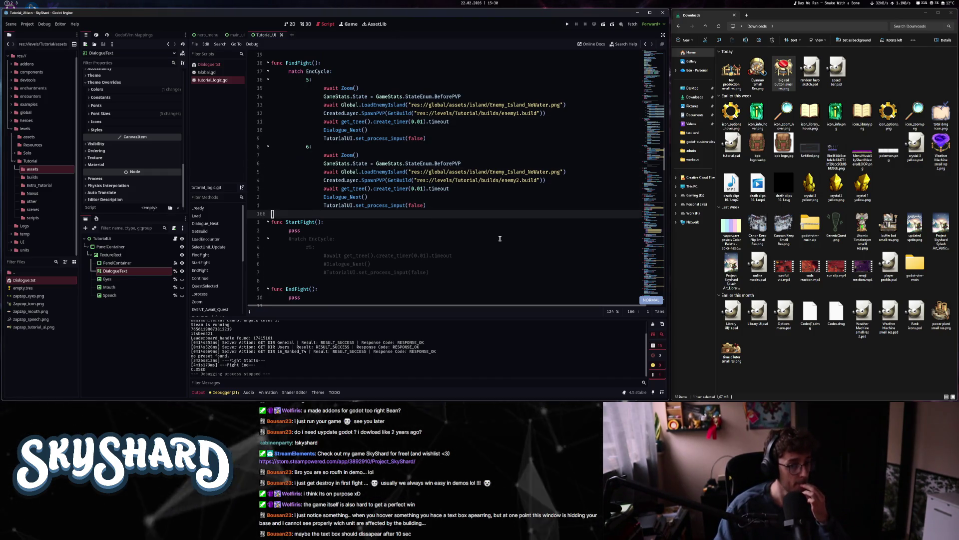
pyautogui.press('j')
pyautogui.press('j')
pyautogui.press('j')
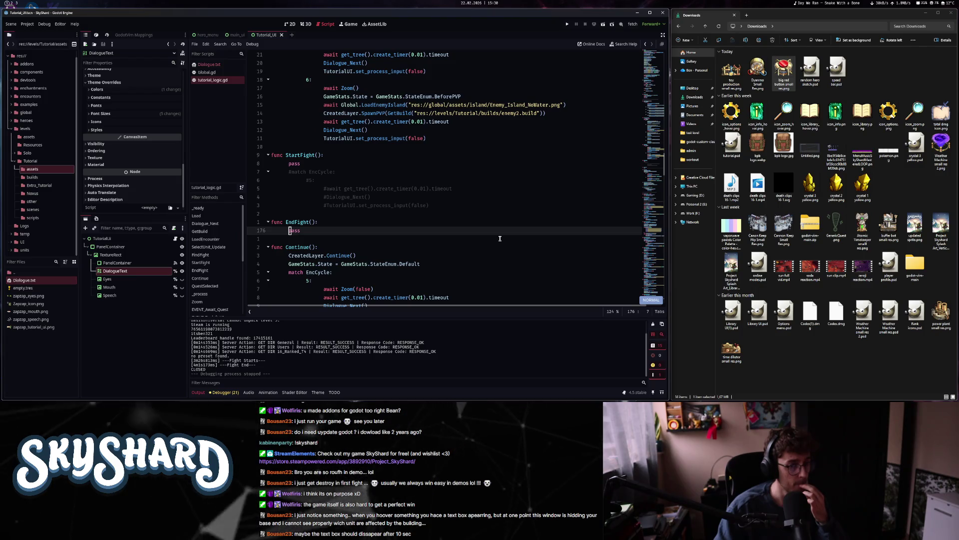
pyautogui.press('O')
pyautogui.press('Escape')
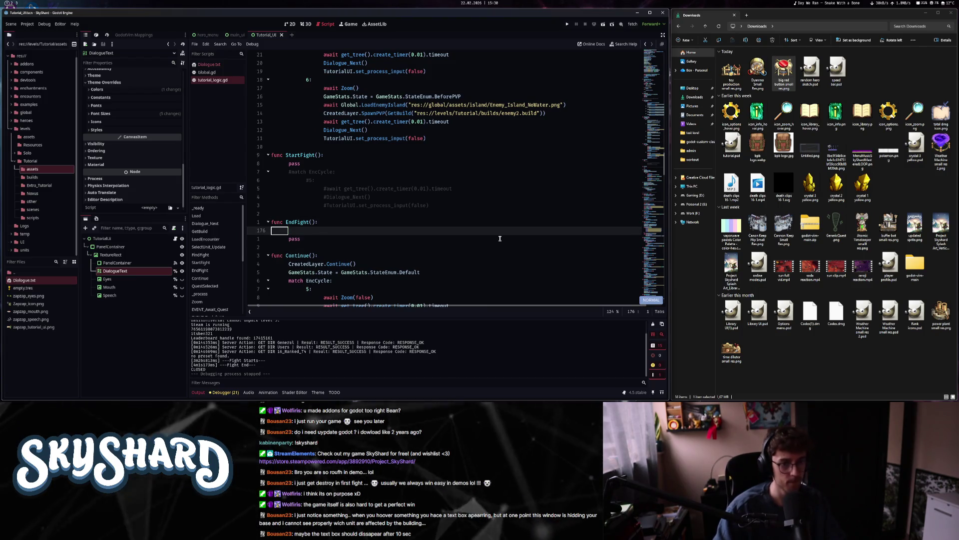
# - Paste the copied match EncCycle block into EndFight and delete the leftover pass
pyautogui.press('k')
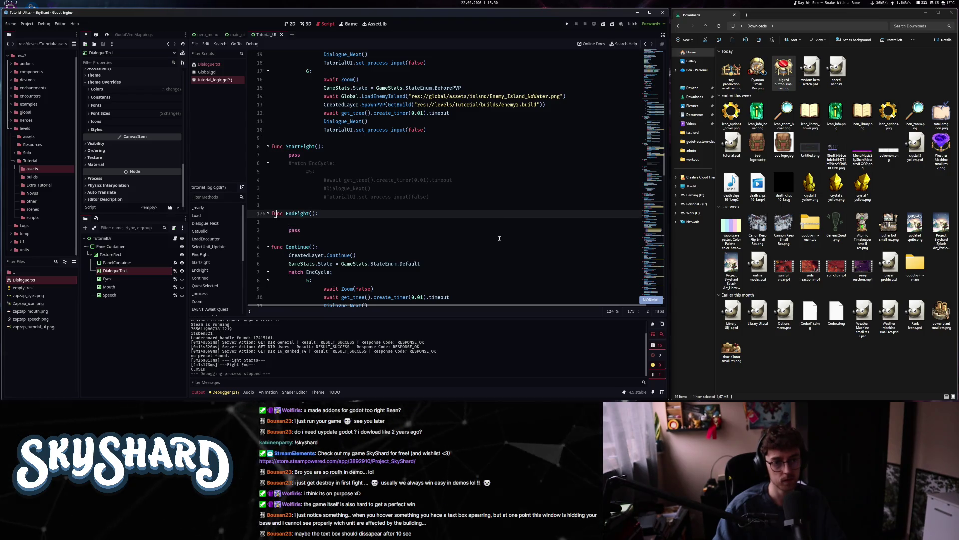
pyautogui.press('p')
pyautogui.press('j')
pyautogui.press('j')
pyautogui.press('j')
pyautogui.press('V')
pyautogui.press('d')
pyautogui.press('k')
pyautogui.press('k')
pyautogui.press('k')
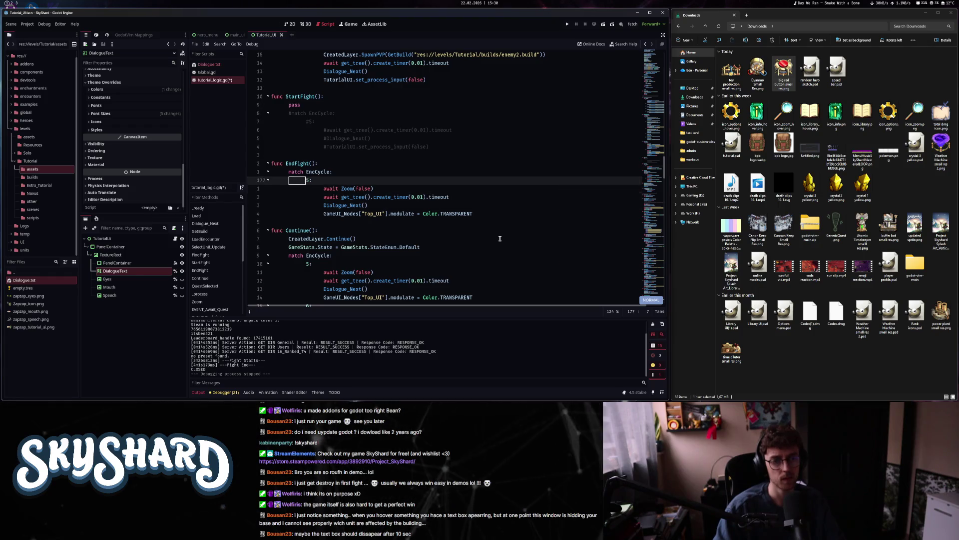
# - Remove the await Zoom(false) and GameUI modulate lines, save tutorial_logic.gd, and reopen Dialogue.txt
pyautogui.press('j')
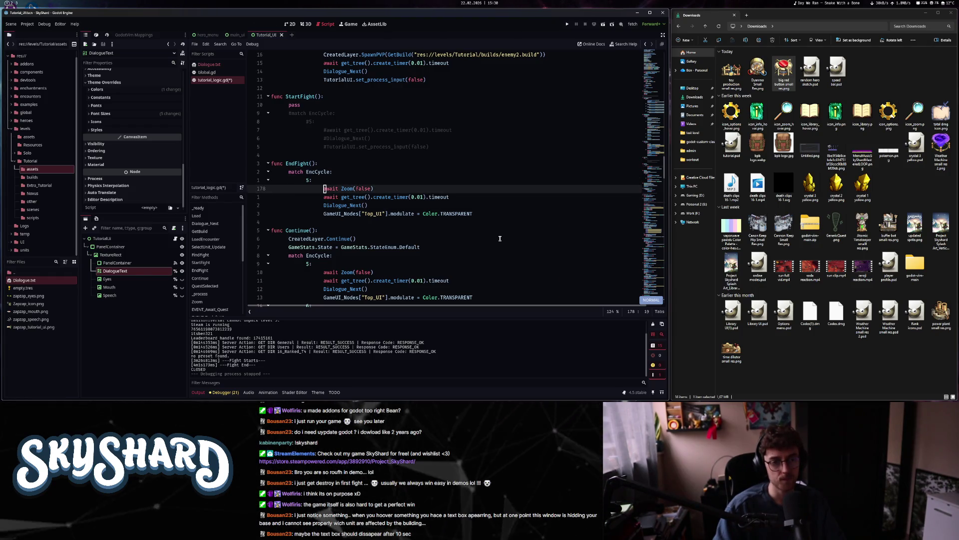
pyautogui.press('V')
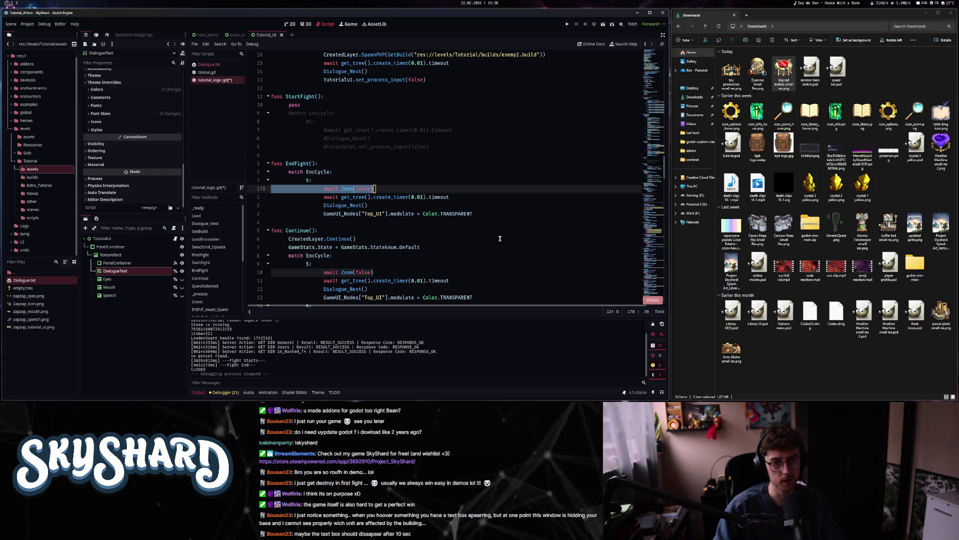
pyautogui.press('d')
pyautogui.press('j')
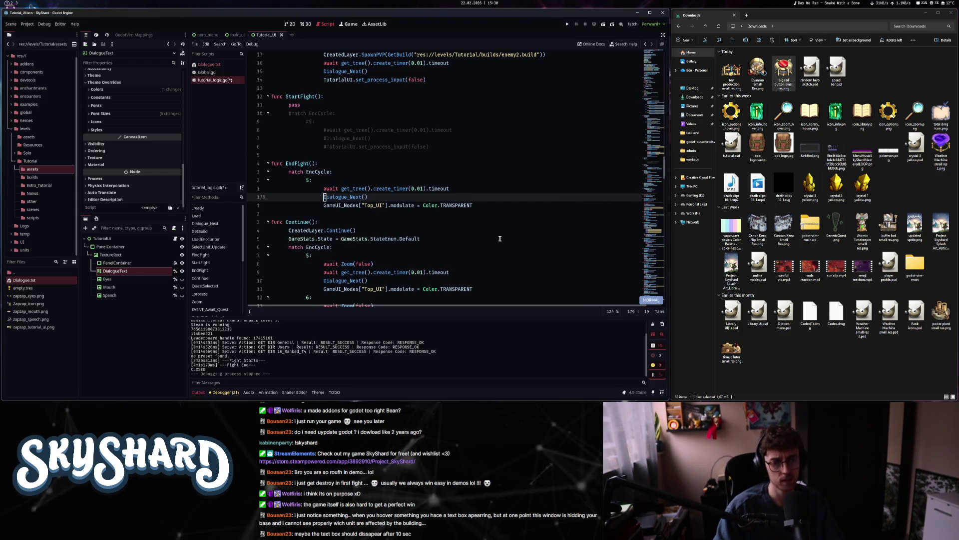
pyautogui.press('j')
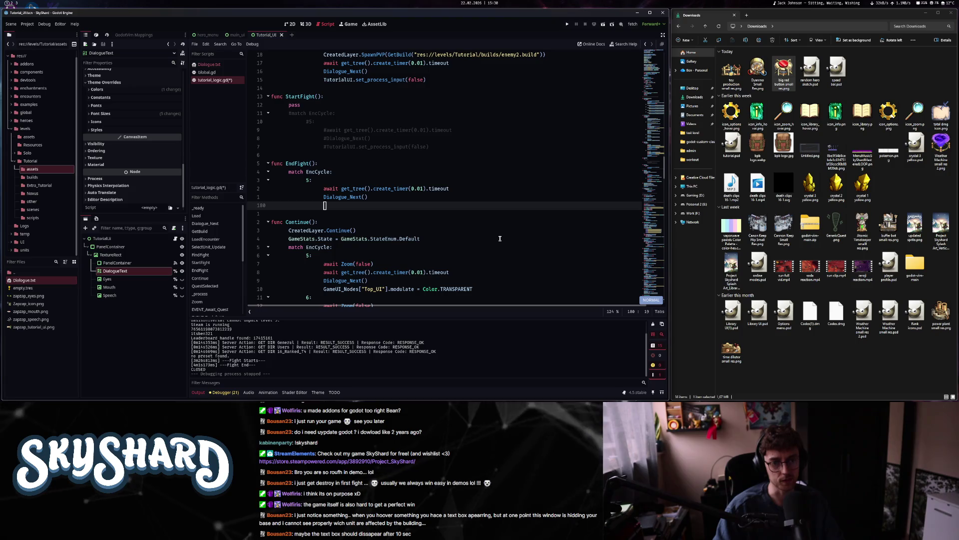
pyautogui.press('d')
pyautogui.press('d')
pyautogui.press('k')
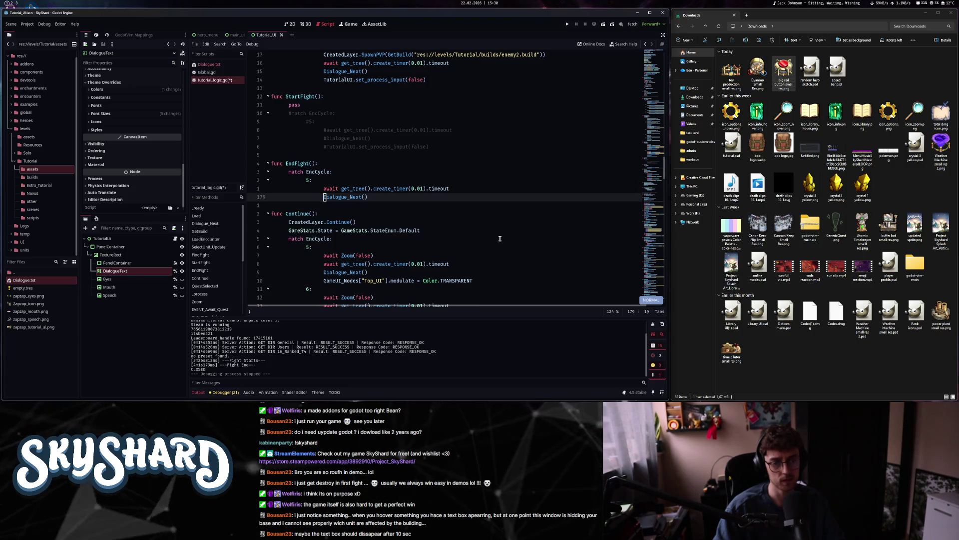
pyautogui.hotkey('ctrl', 's')
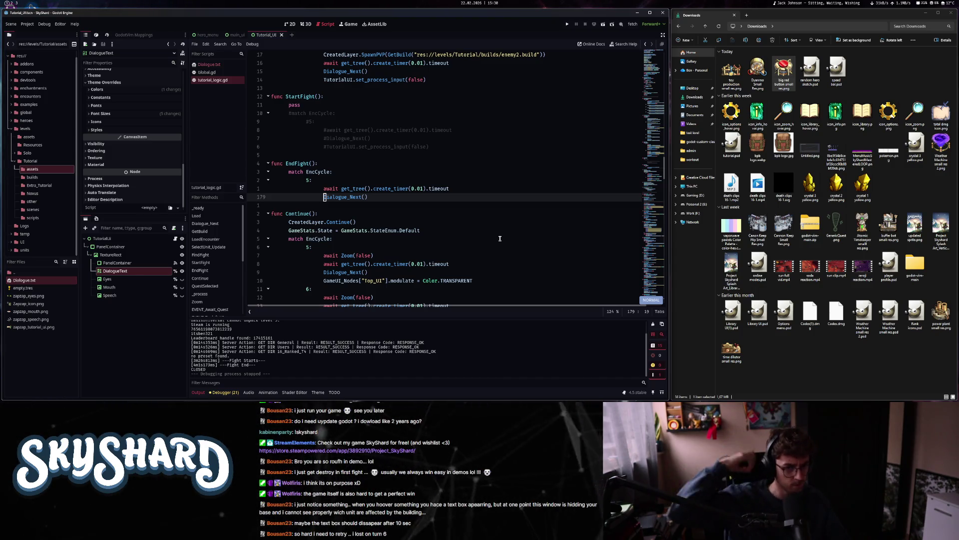
pyautogui.scroll(-2, 490, 258)
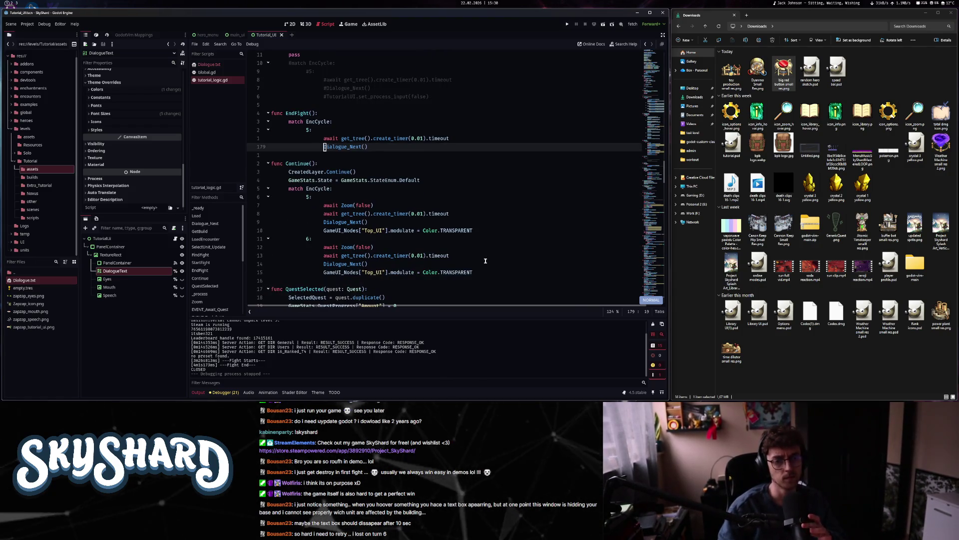
pyautogui.click(208, 64)
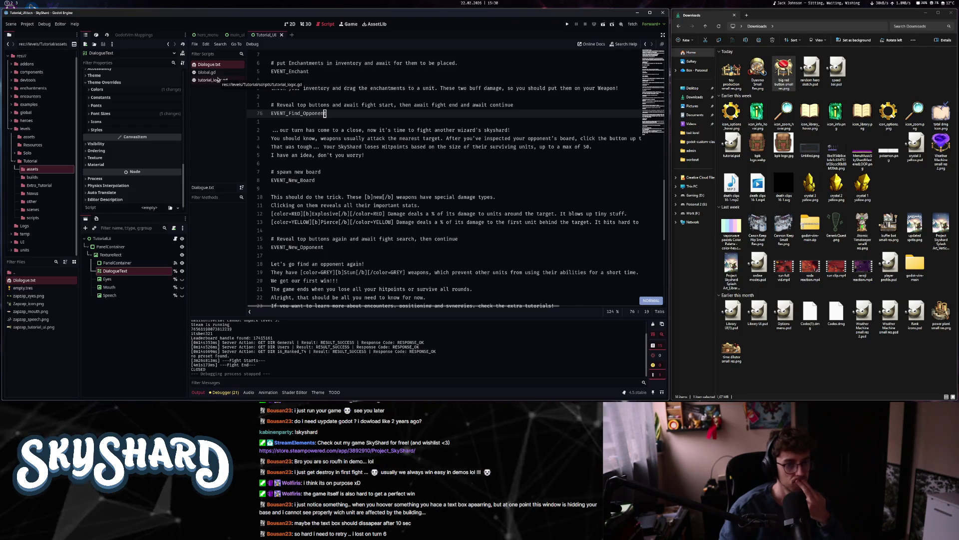
# - Return to tutorial_logic.gd and find the commented set_process_input line in StartFight
pyautogui.click(217, 80)
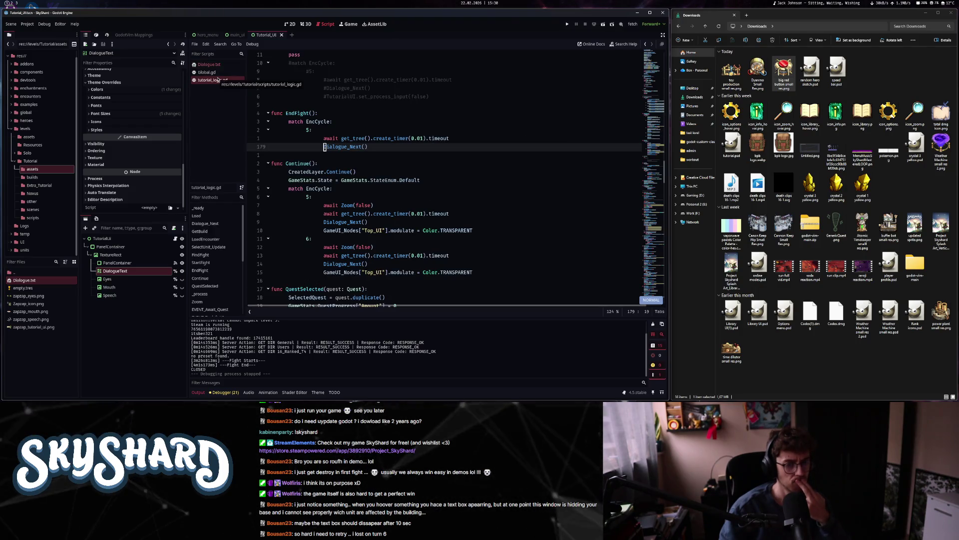
pyautogui.scroll(-3, 435, 256)
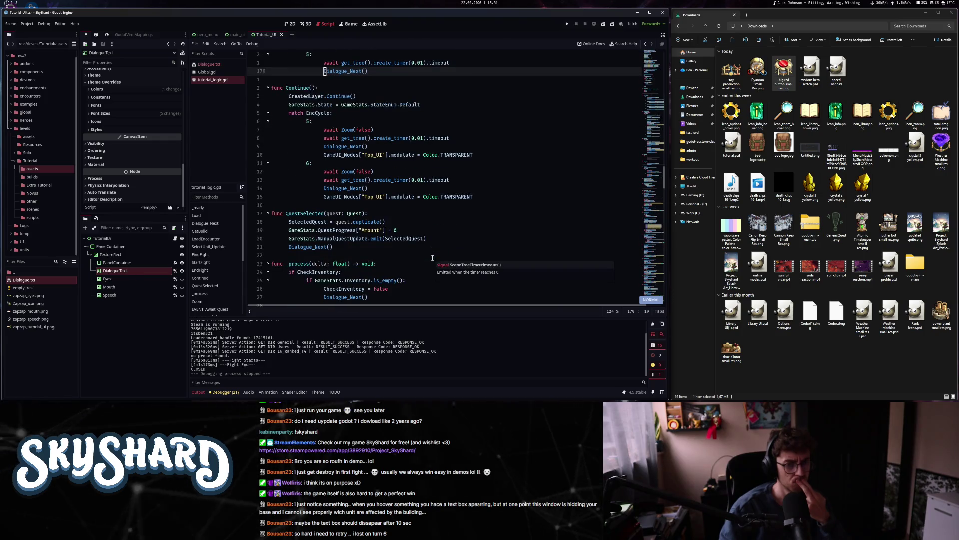
pyautogui.scroll(3, 489, 157)
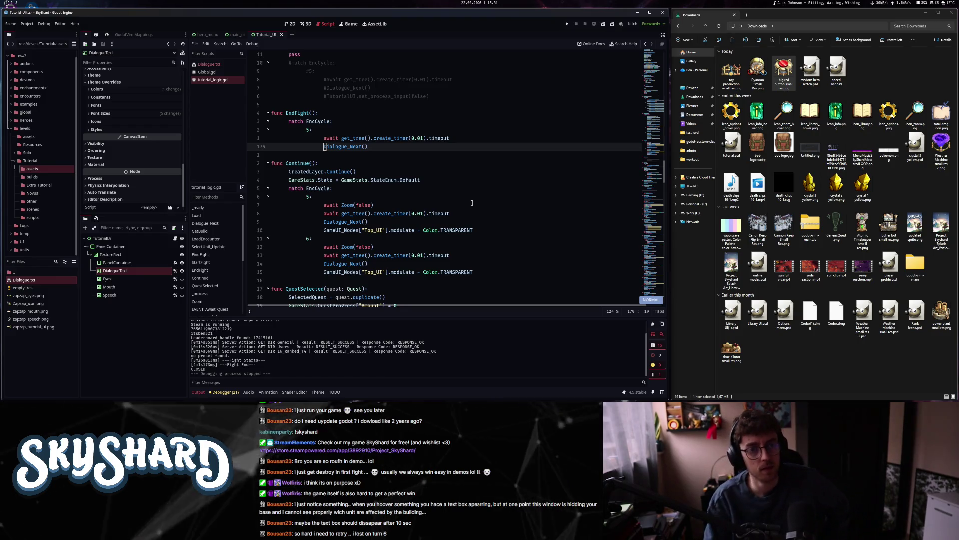
pyautogui.scroll(5, 442, 194)
pyautogui.scroll(2, 416, 199)
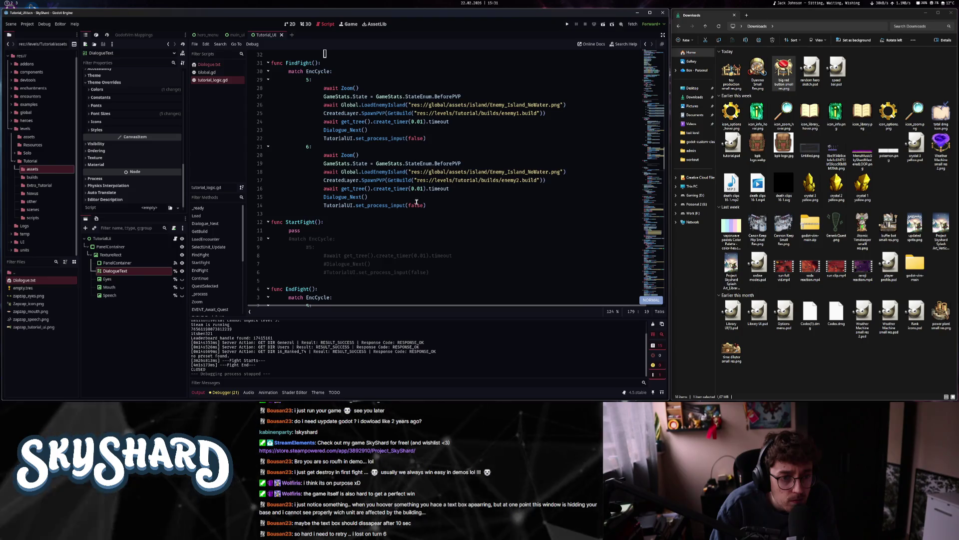
pyautogui.scroll(-3, 417, 201)
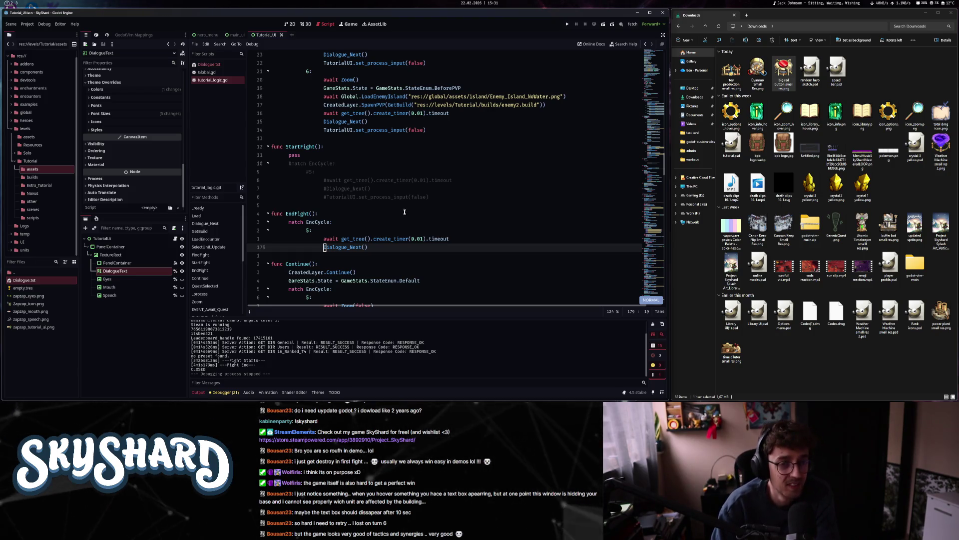
pyautogui.hotkey('ctrl', 'u')
pyautogui.hotkey('ctrl', 'u')
pyautogui.click(392, 243)
pyautogui.scroll(-3, 400, 225)
pyautogui.click(411, 213)
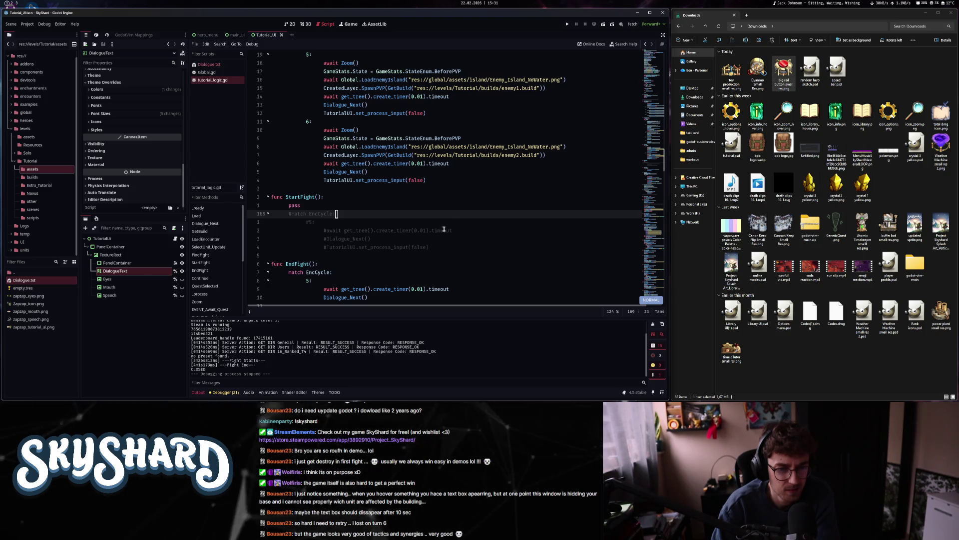
pyautogui.scroll(-3, 460, 200)
pyautogui.click(451, 171)
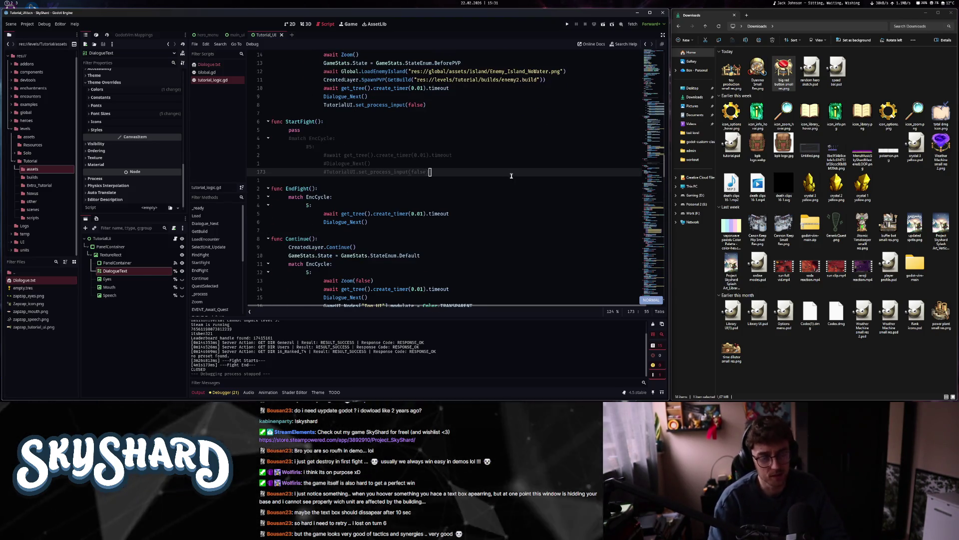
# - Add TutorialUI.set_process_input(false) after Dialogue_Next() in EndFight and save
pyautogui.press('^')
pyautogui.press('8')
pyautogui.press('k')
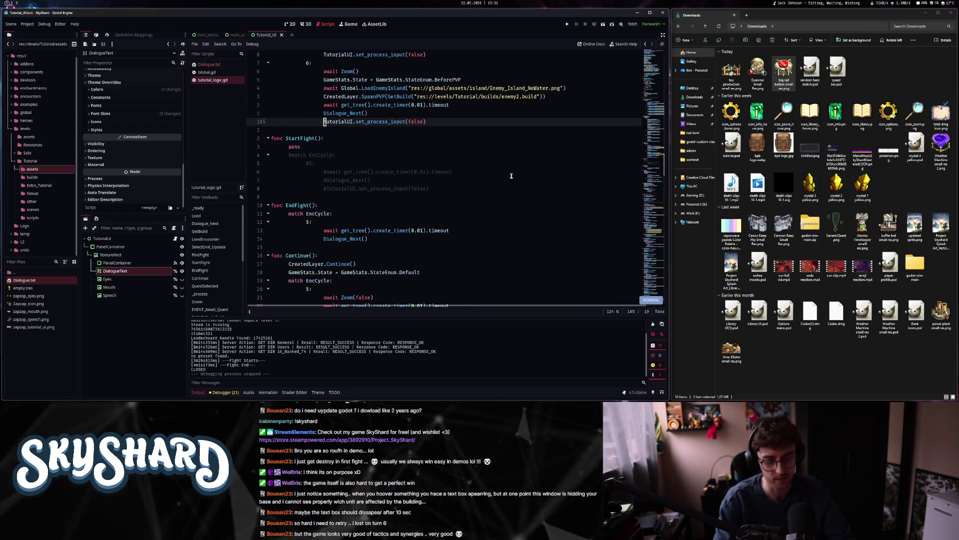
pyautogui.press('j')
pyautogui.press('j')
pyautogui.press('j')
pyautogui.press('j')
pyautogui.press('j')
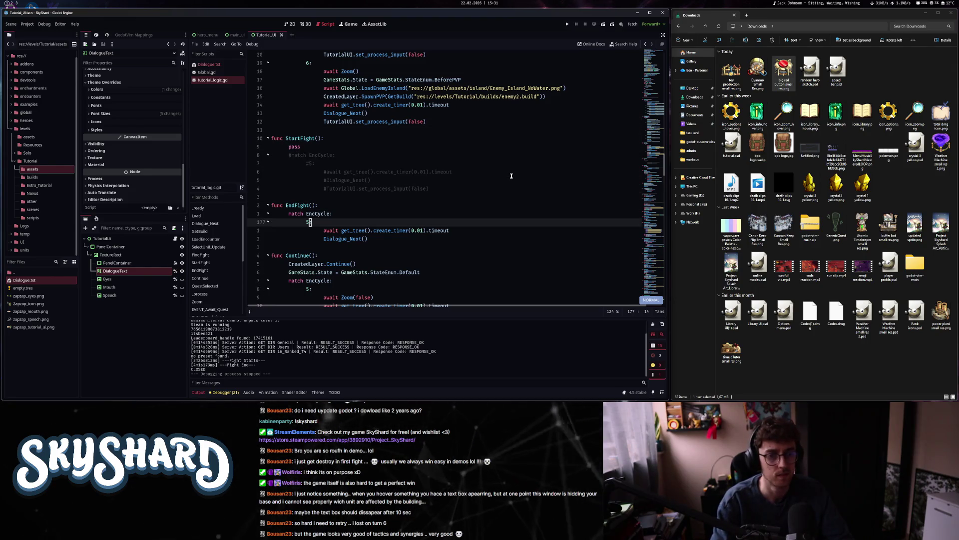
pyautogui.press('j')
pyautogui.press('j')
pyautogui.press('p')
pyautogui.press('j')
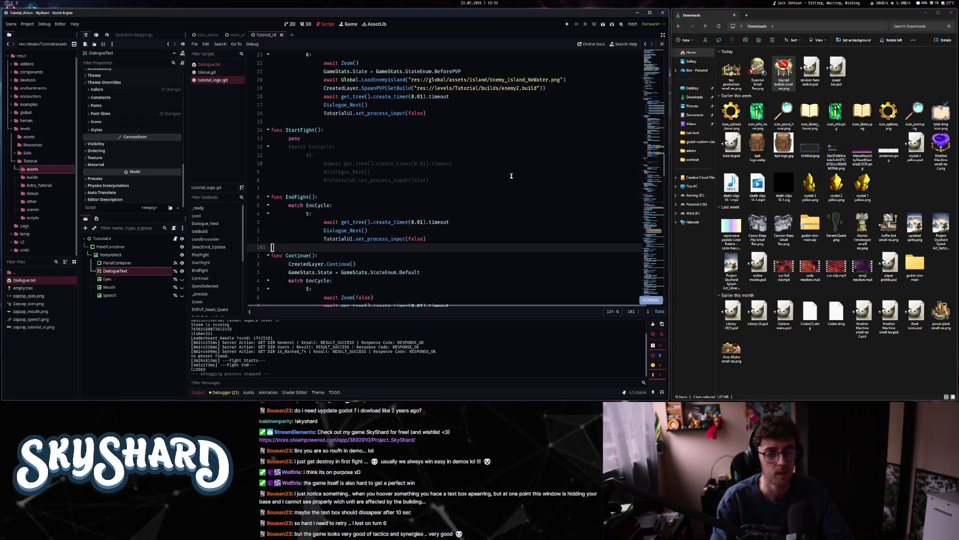
pyautogui.hotkey('ctrl', 's')
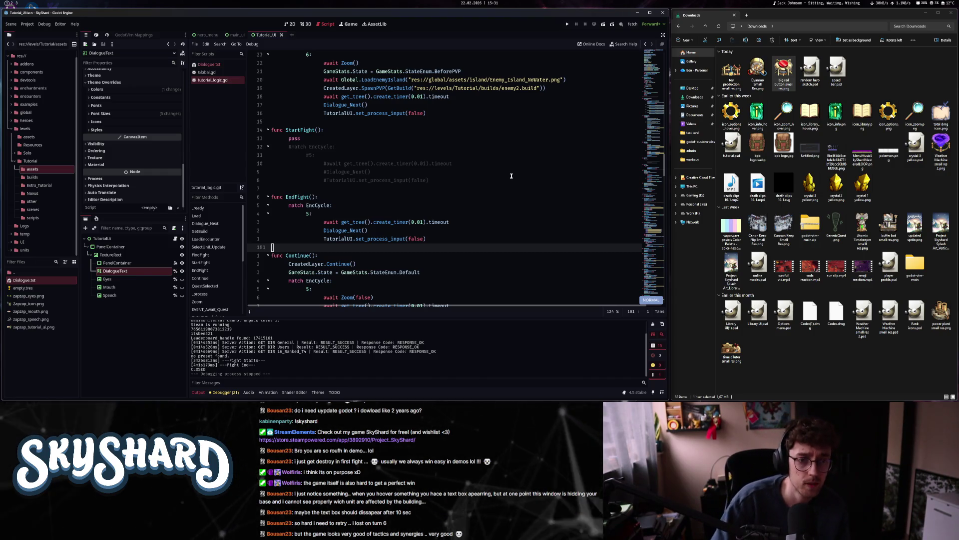
# - Check _ready()'s FindFight, StartFight and Continue signal connections and Load(), then start Quick Open Script
pyautogui.scroll(15, 535, 175)
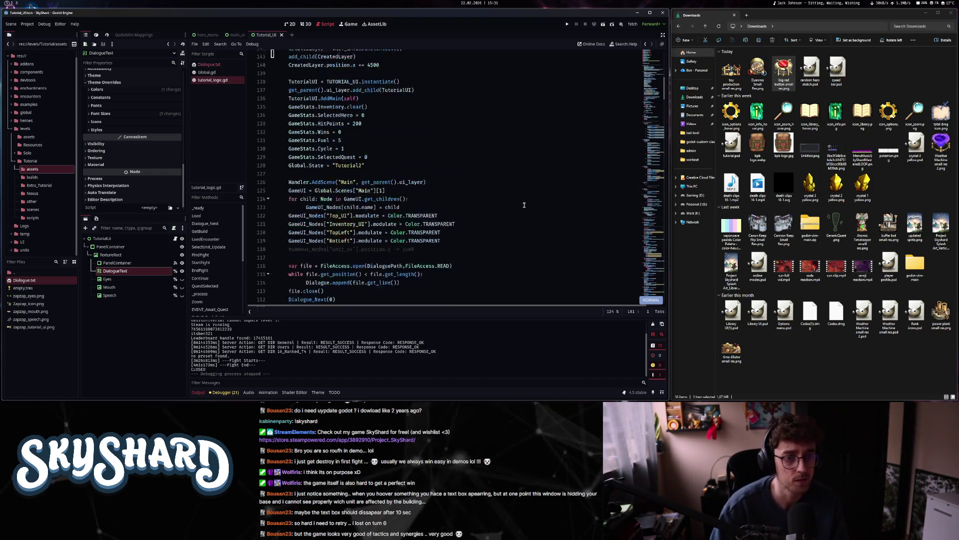
pyautogui.scroll(3, 523, 205)
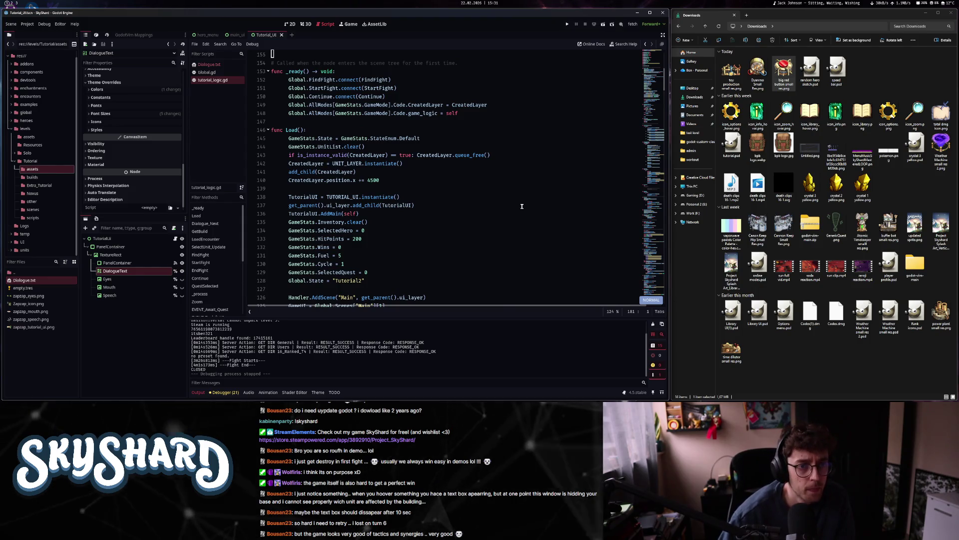
pyautogui.click(307, 97)
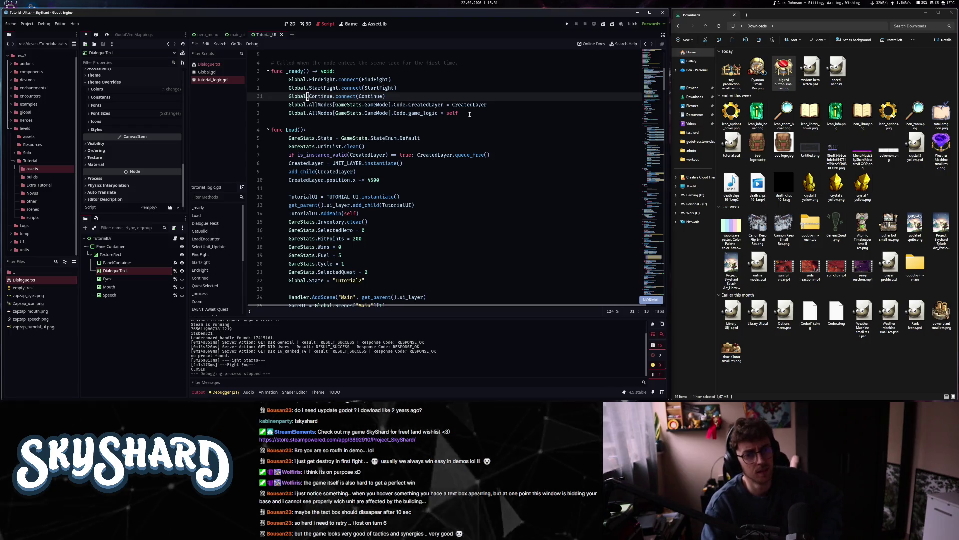
pyautogui.scroll(3, 430, 226)
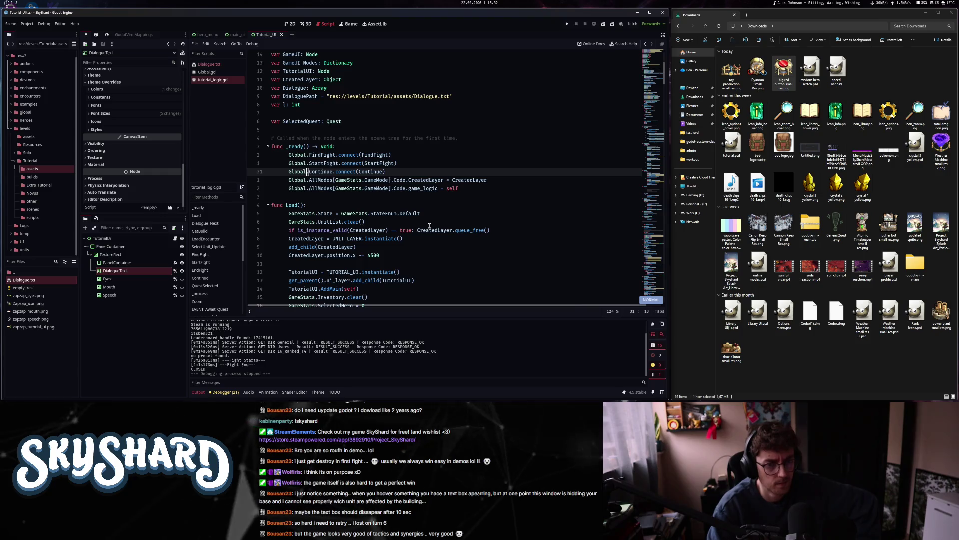
pyautogui.scroll(-1, 429, 226)
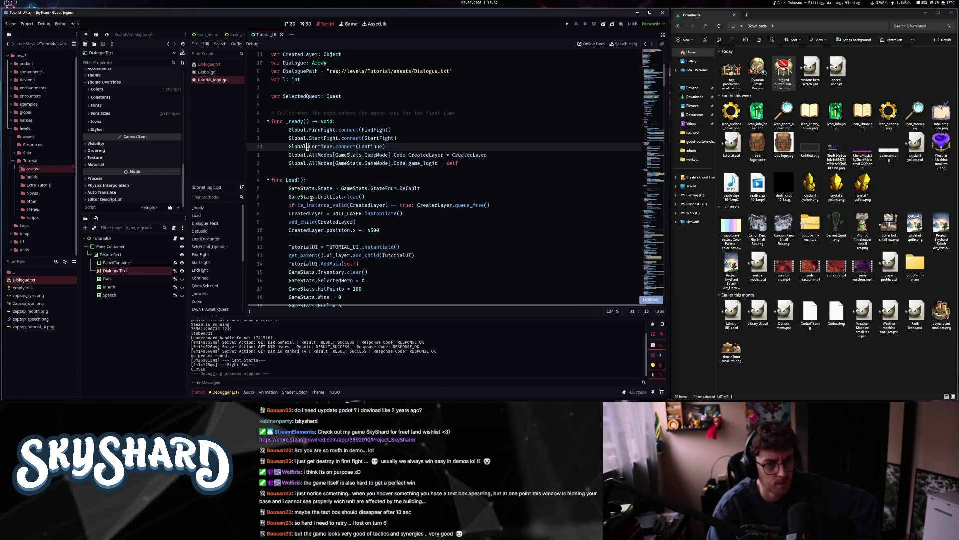
pyautogui.scroll(-4, 407, 198)
pyautogui.scroll(3, 407, 198)
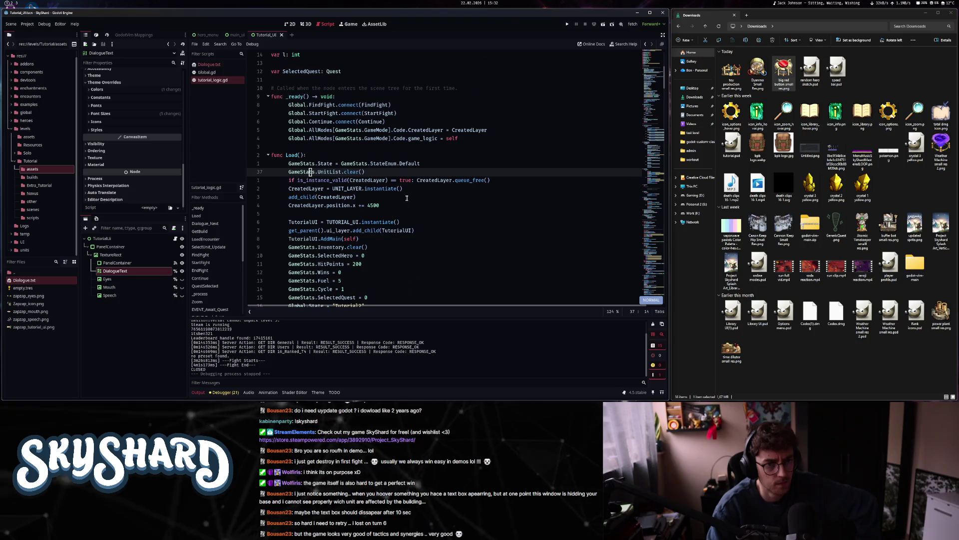
pyautogui.scroll(-3, 406, 198)
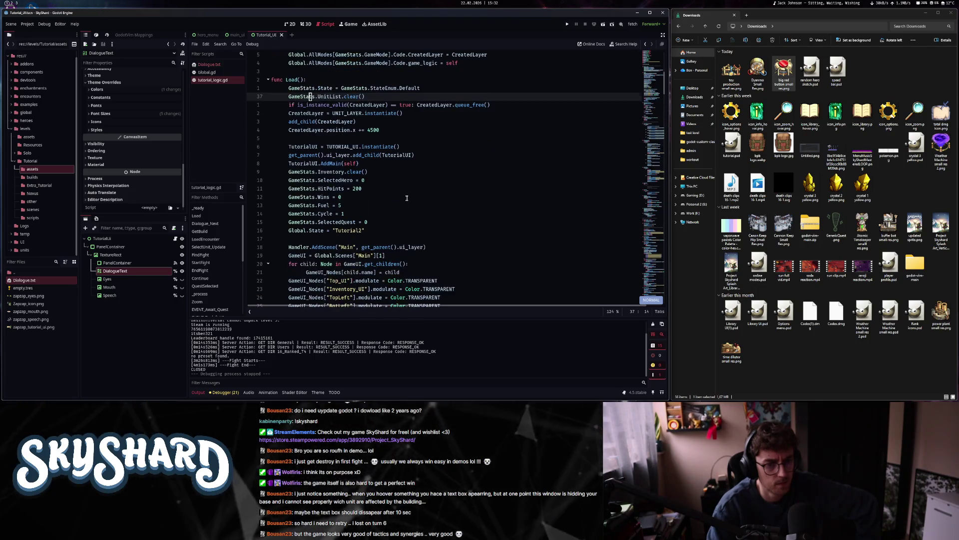
pyautogui.scroll(-5, 407, 198)
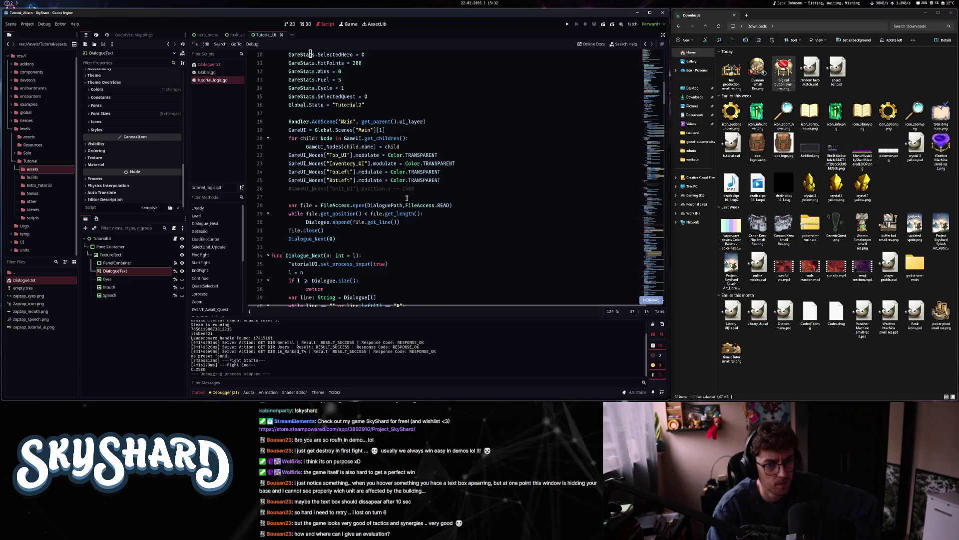
pyautogui.scroll(3, 407, 198)
pyautogui.scroll(4, 406, 198)
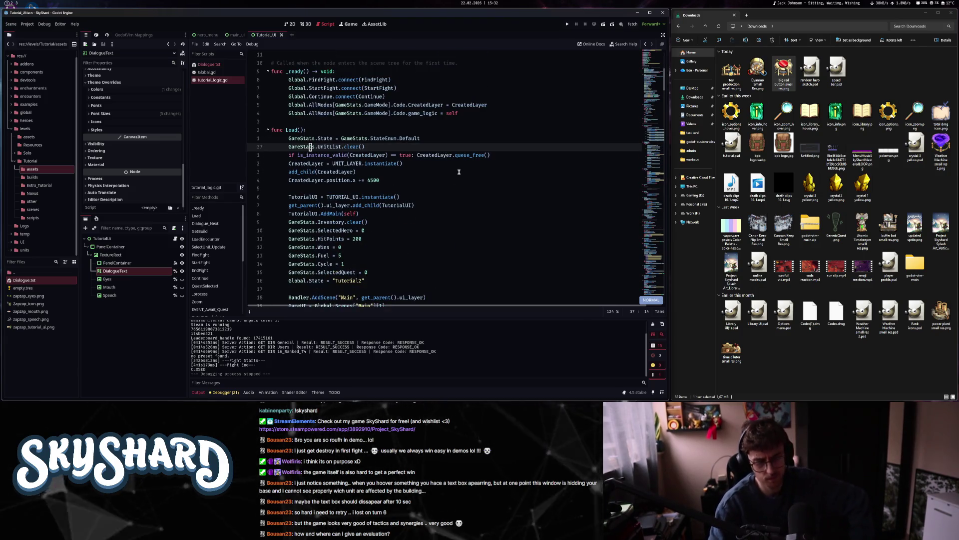
pyautogui.hotkey('ctrl', 'alt', 'o')
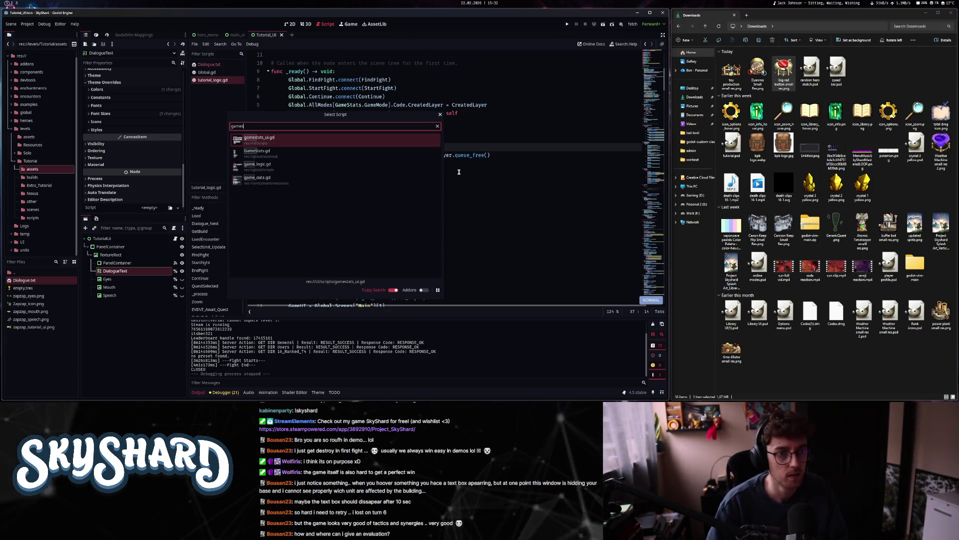
# - Quick-open UnitLayer.gd and jump to the SendDestroyed function
pyautogui.press('Escape')
pyautogui.hotkey('ctrl', 'alt', 'o')
pyautogui.write('unitla')
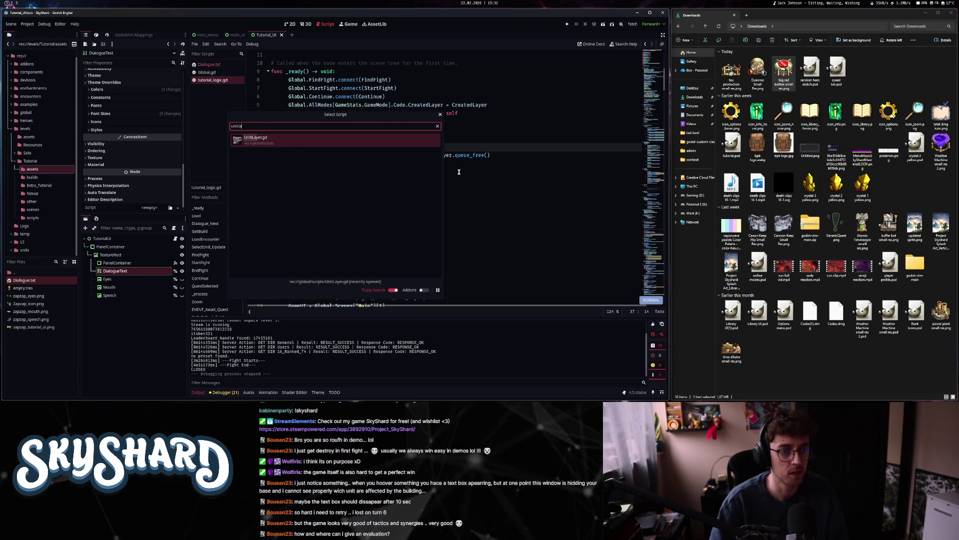
pyautogui.press('Return')
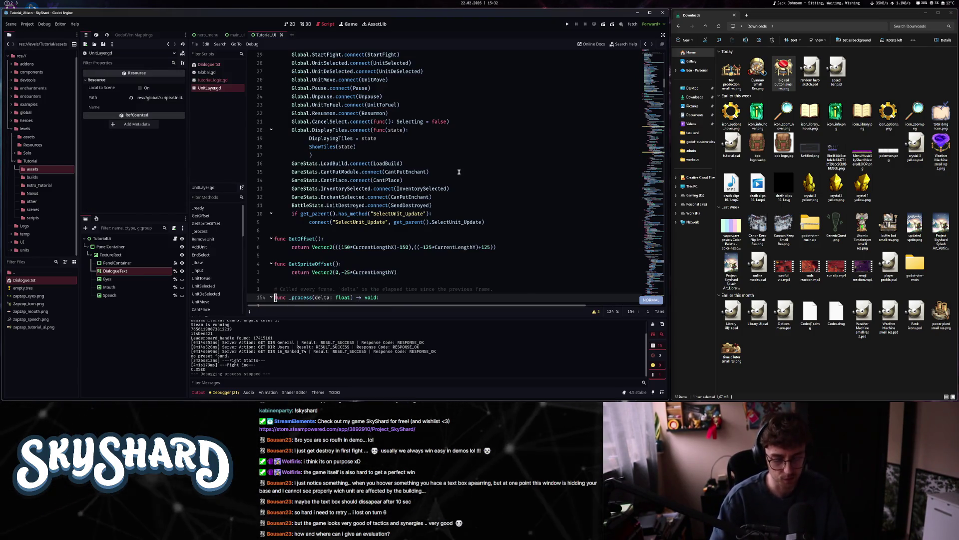
pyautogui.hotkey('ctrl', 'alt', 'f')
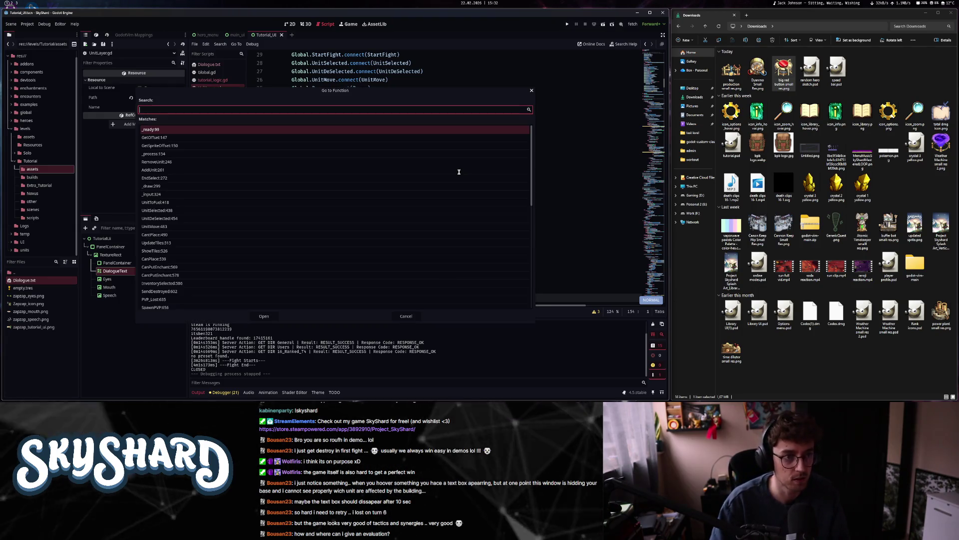
pyautogui.write('send')
pyautogui.press('Return')
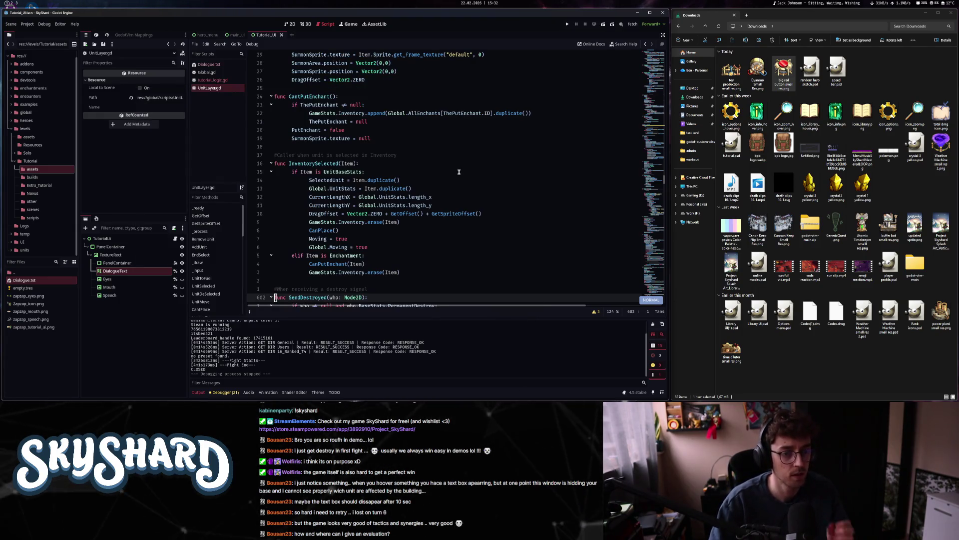
# - Step through SendDestroyed's checks down to the AfterPVP state and FightEnd.emit line
pyautogui.press('j')
pyautogui.press('j')
pyautogui.press('j')
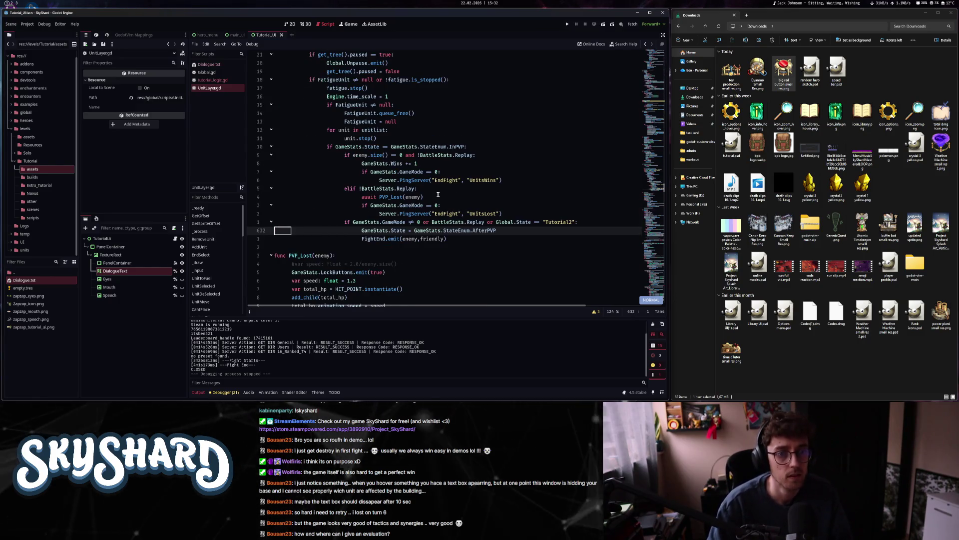
pyautogui.press('k')
pyautogui.press('k')
pyautogui.press('k')
pyautogui.press('j')
pyautogui.press('j')
pyautogui.press('j')
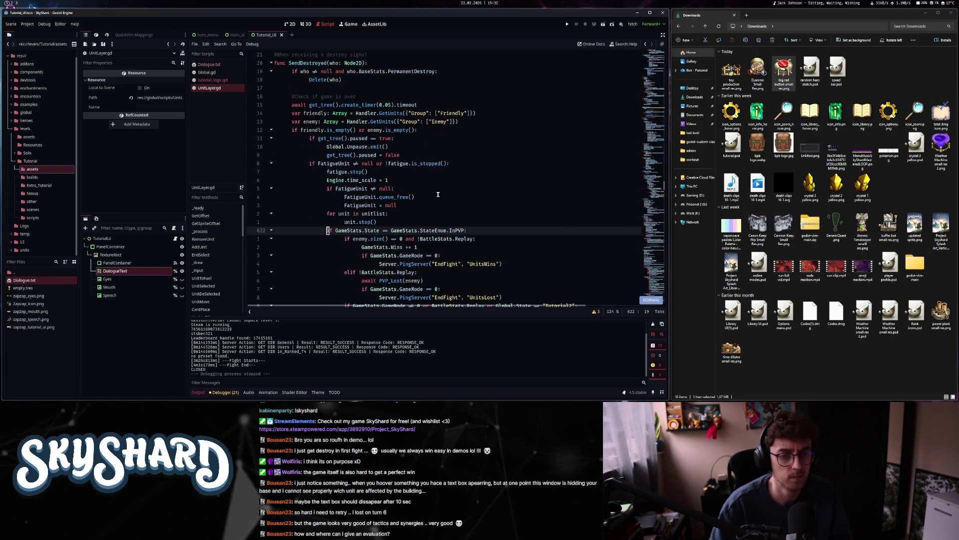
pyautogui.press('j')
pyautogui.press('j')
pyautogui.press('j')
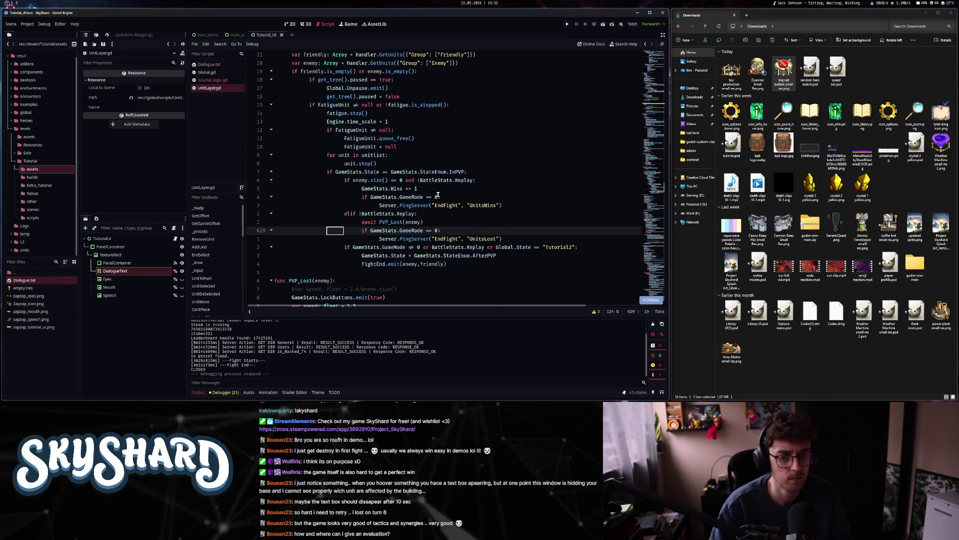
pyautogui.press('k')
pyautogui.press('k')
pyautogui.press('k')
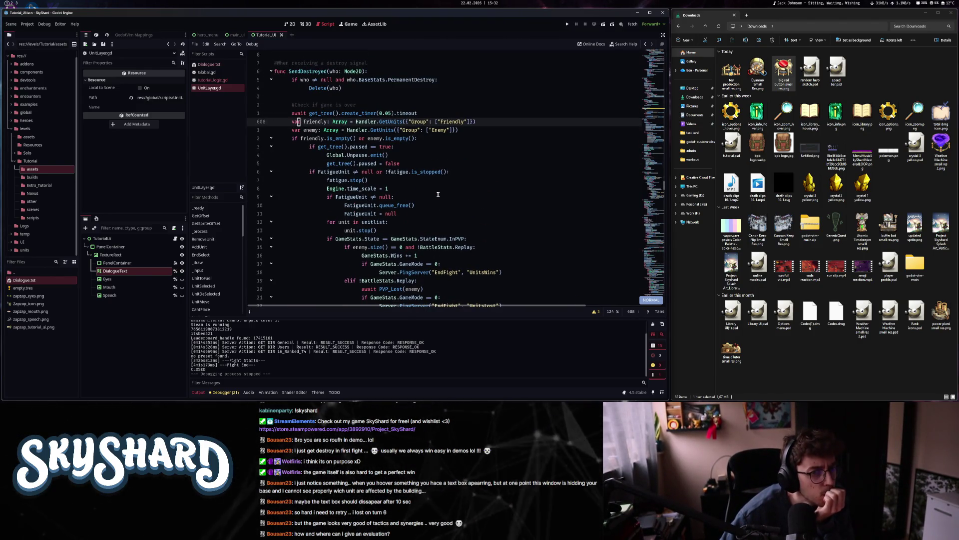
pyautogui.press('j')
pyautogui.press('j')
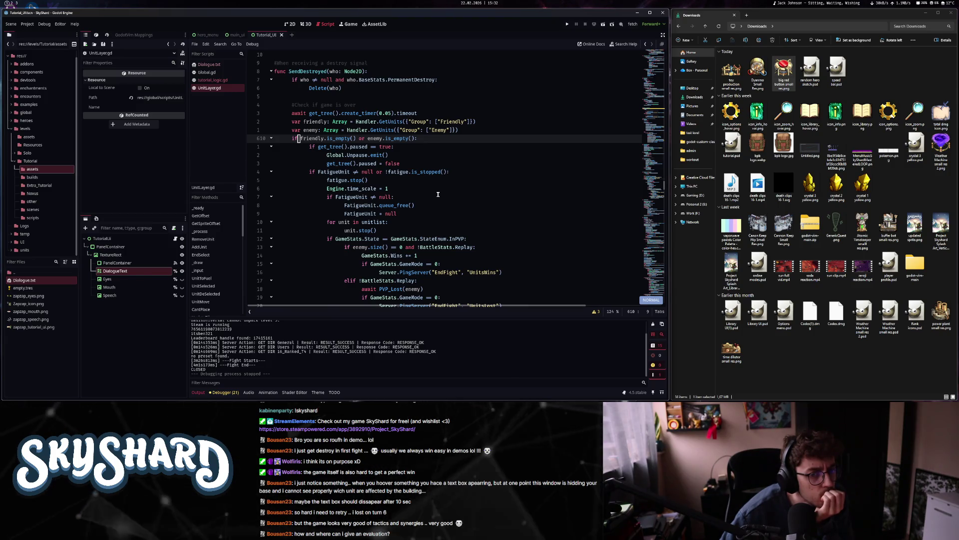
pyautogui.press('j')
pyautogui.press('j')
pyautogui.press('j')
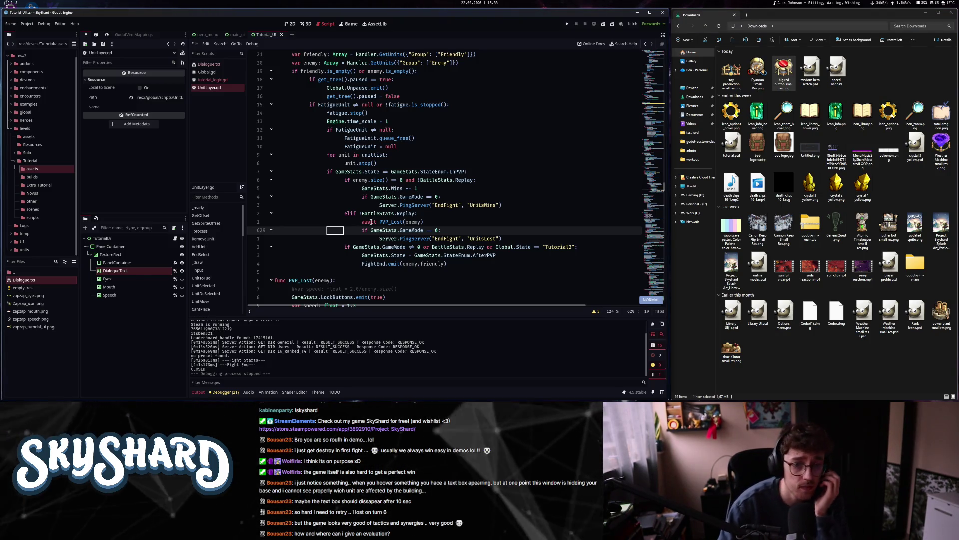
pyautogui.click(418, 247)
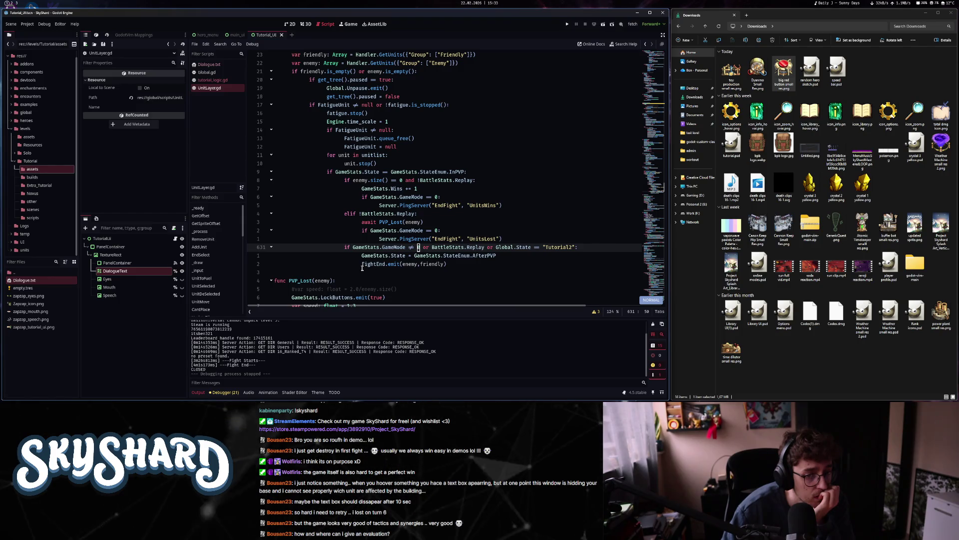
pyautogui.click(364, 265)
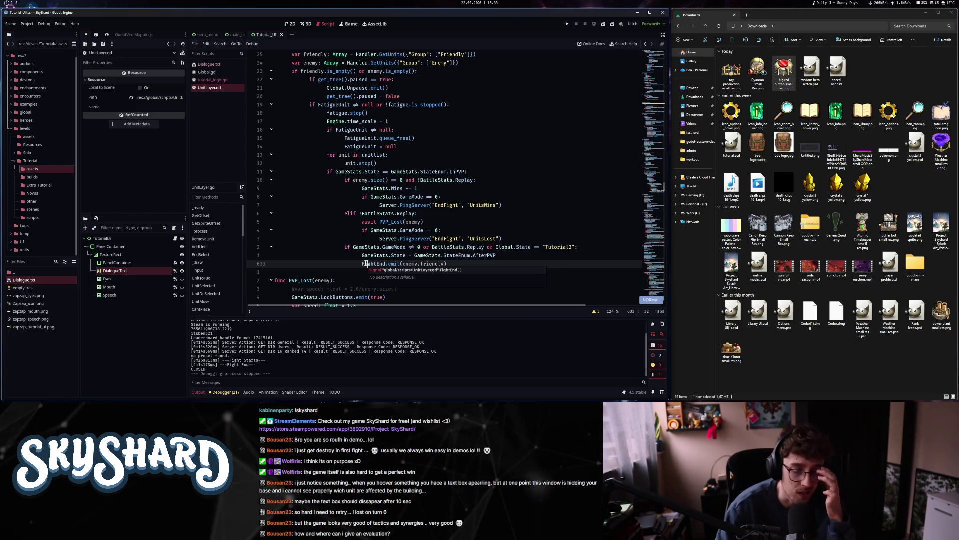
pyautogui.click(214, 88)
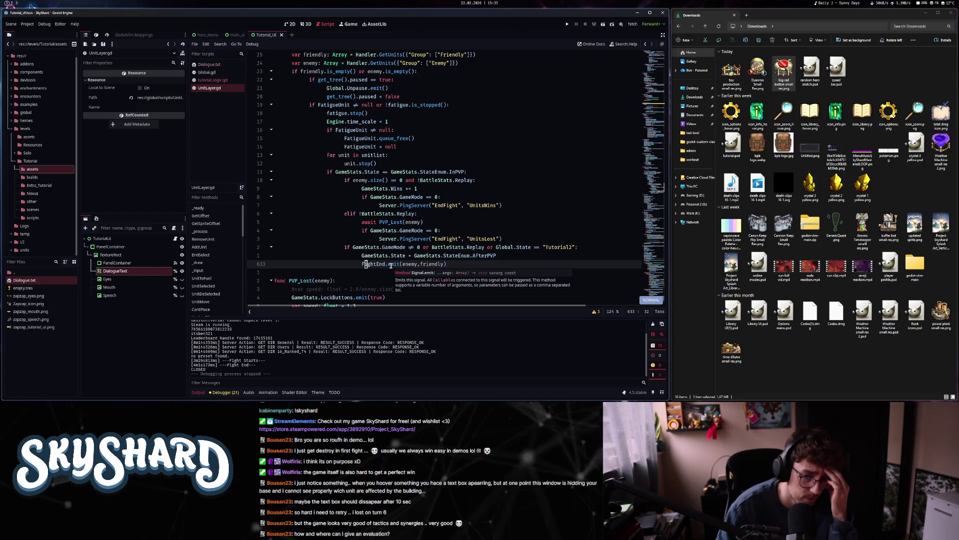
# - Add CreatedLayer.FightEnd.connect(EndFight) on line 42 inside Load() of tutorial_logic.gd
pyautogui.click(219, 67)
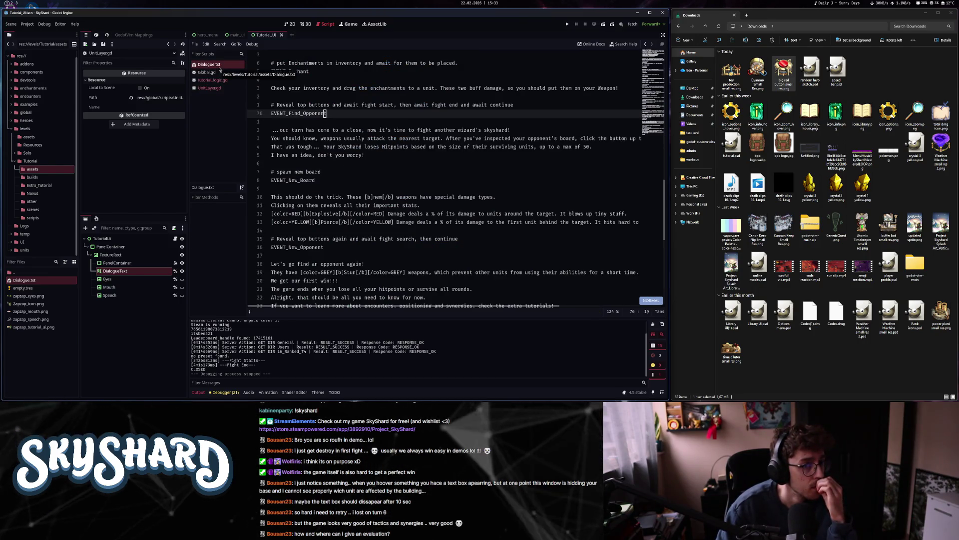
pyautogui.click(220, 81)
pyautogui.press('j')
pyautogui.press('j')
pyautogui.press('j')
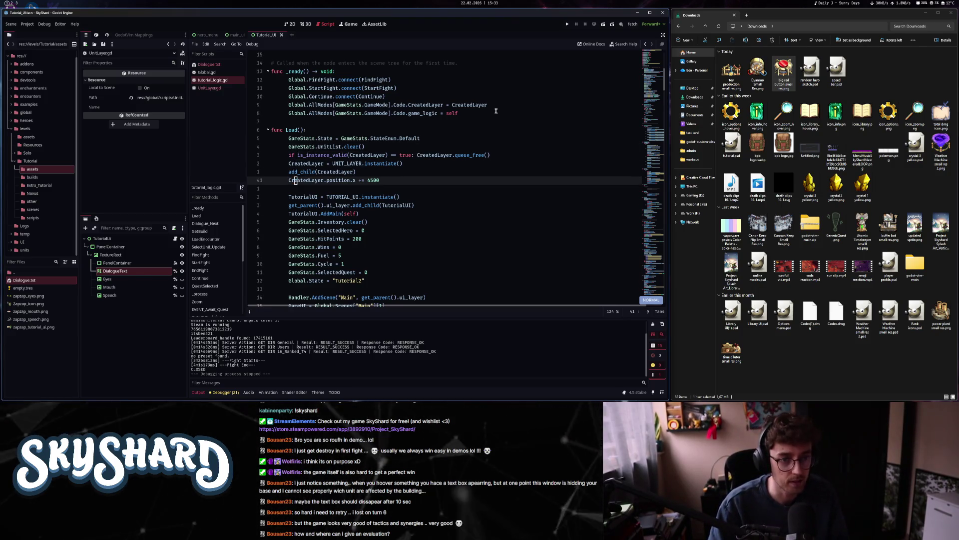
pyautogui.write('o')
pyautogui.write('CreatedLayer.FightEnd.conn')
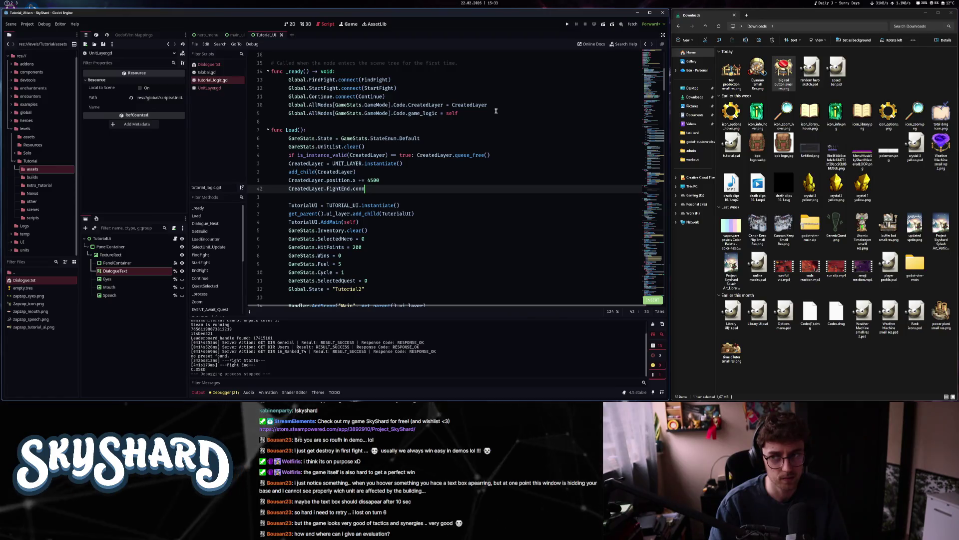
pyautogui.write('ect(')
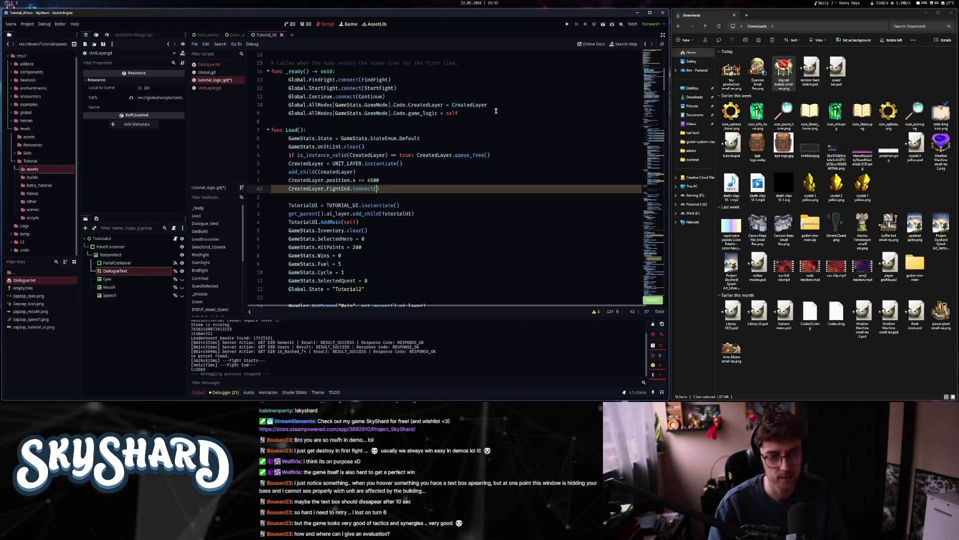
pyautogui.write('(')
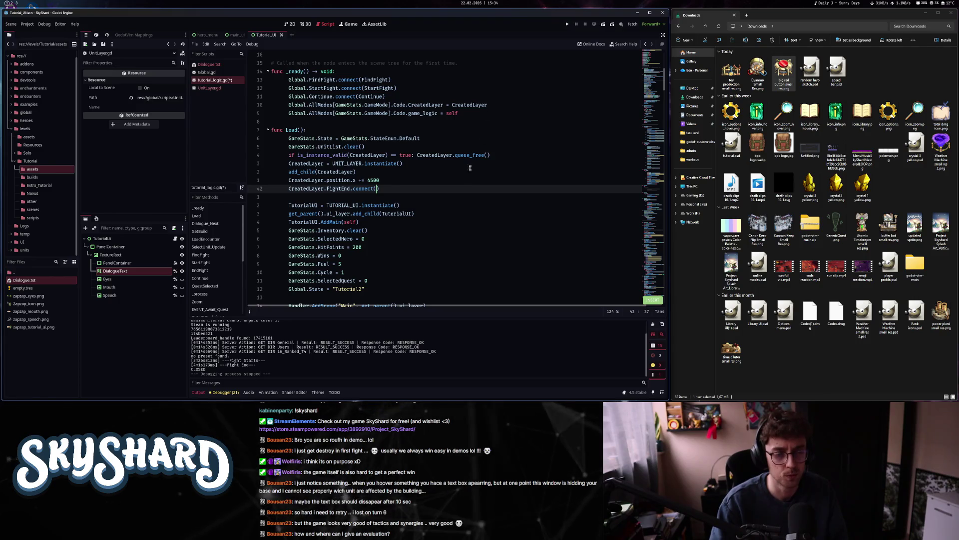
pyautogui.scroll(-6, 474, 192)
pyautogui.scroll(7, 461, 204)
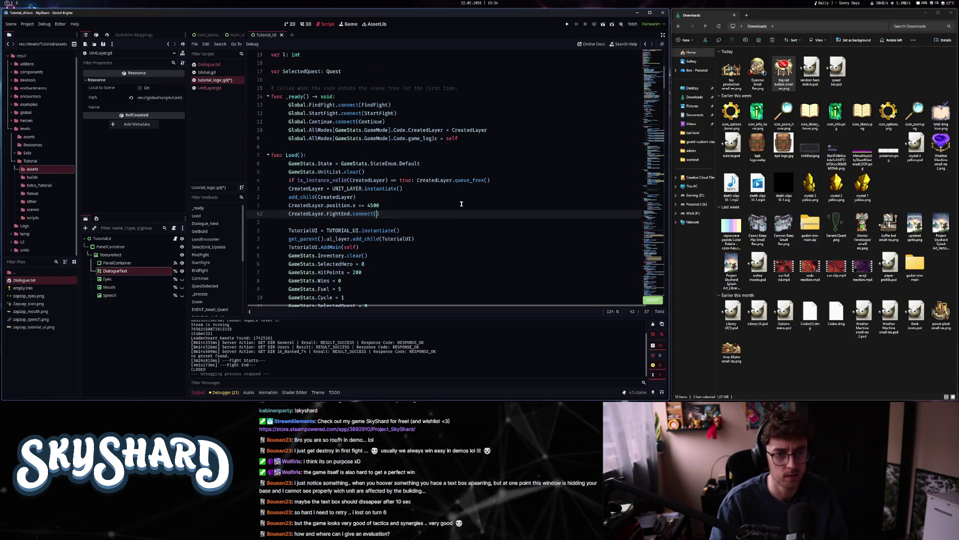
pyautogui.scroll(-9, 461, 204)
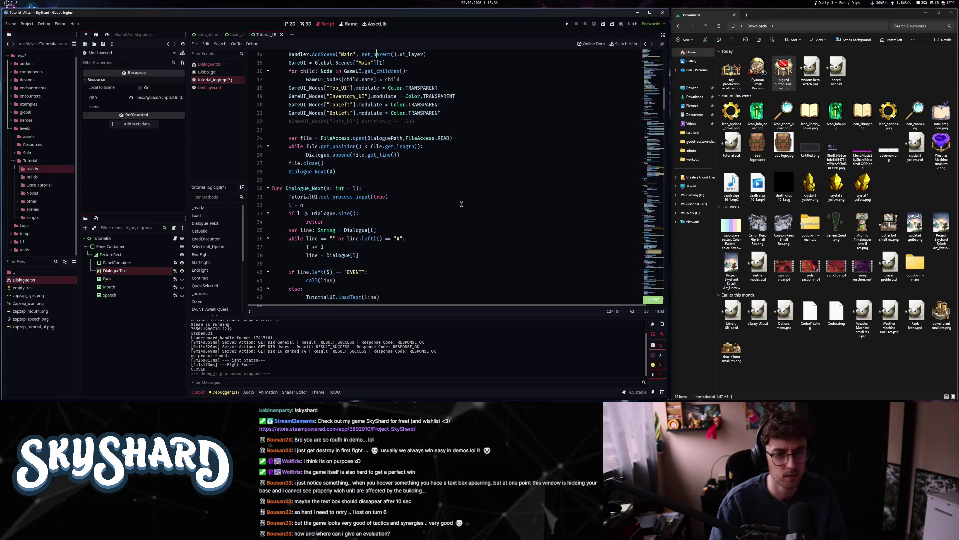
pyautogui.scroll(5, 461, 204)
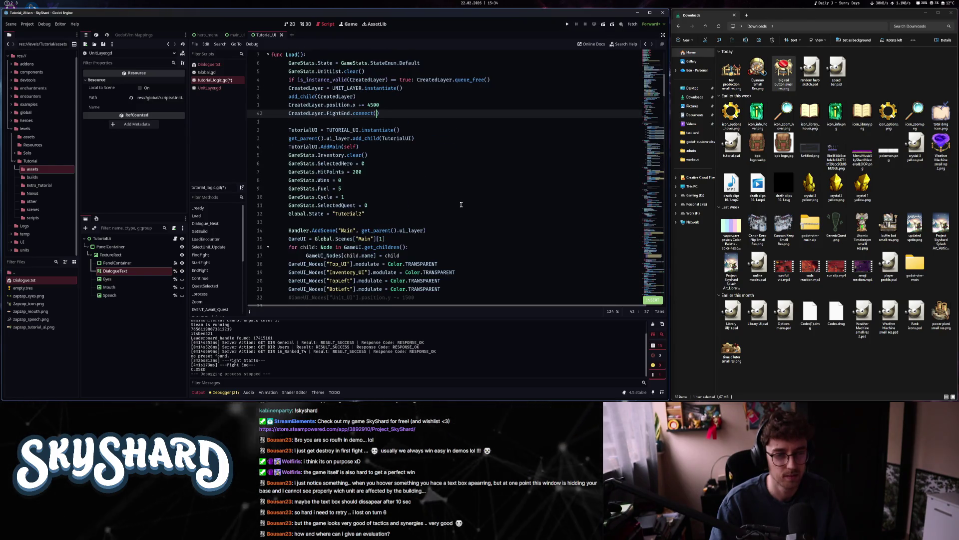
pyautogui.write('EndFight')
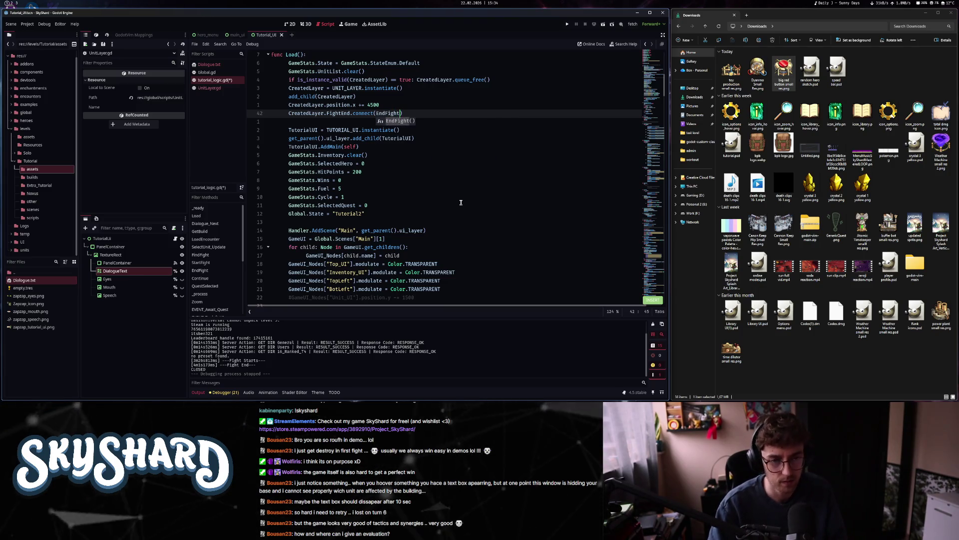
pyautogui.press('Escape')
pyautogui.press('j')
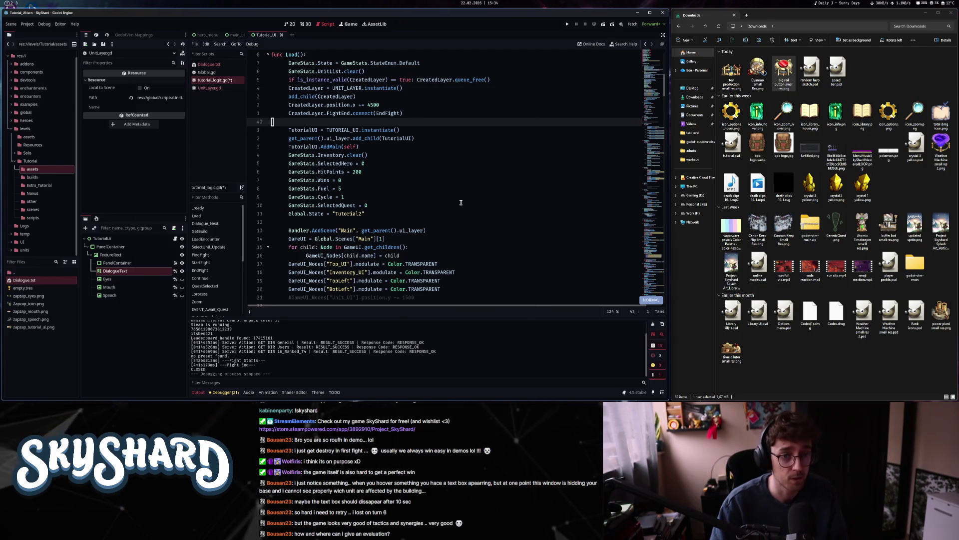
# - Search the script for EndFight to jump to its function definition
pyautogui.hotkey('ctrl', 'alt', 'f')
pyautogui.write('func EndFight')
pyautogui.press('Return')
# - Change func EndFight() to EndFight(one,two), save tutorial_logic.gd and run the project
pyautogui.press('j')
pyautogui.write('ight(')
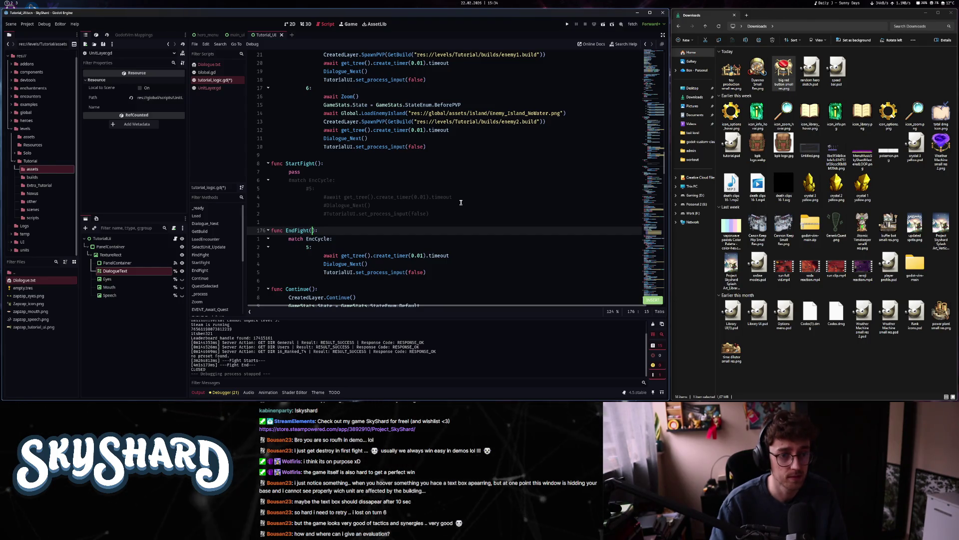
pyautogui.write('one,two')
pyautogui.press('Escape')
pyautogui.hotkey('ctrl', 's')
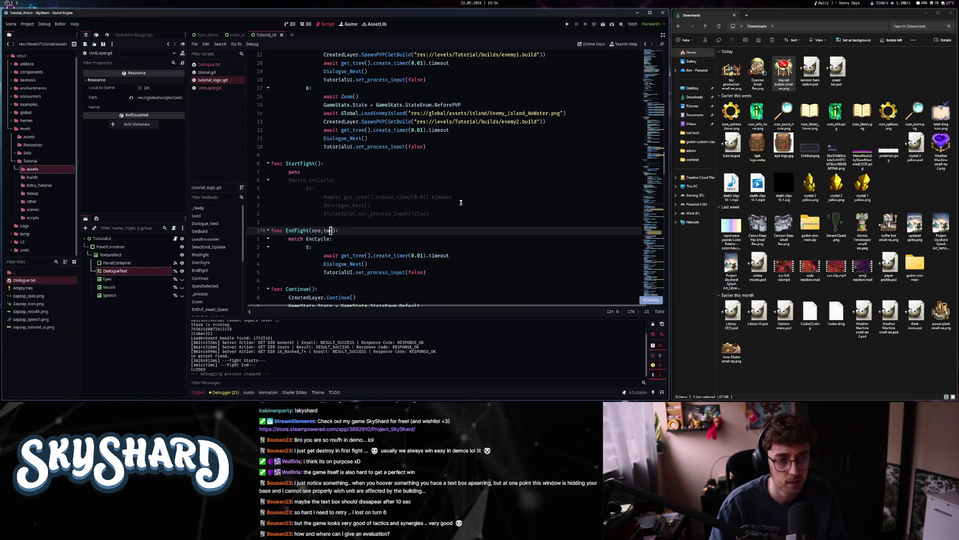
pyautogui.click(567, 25)
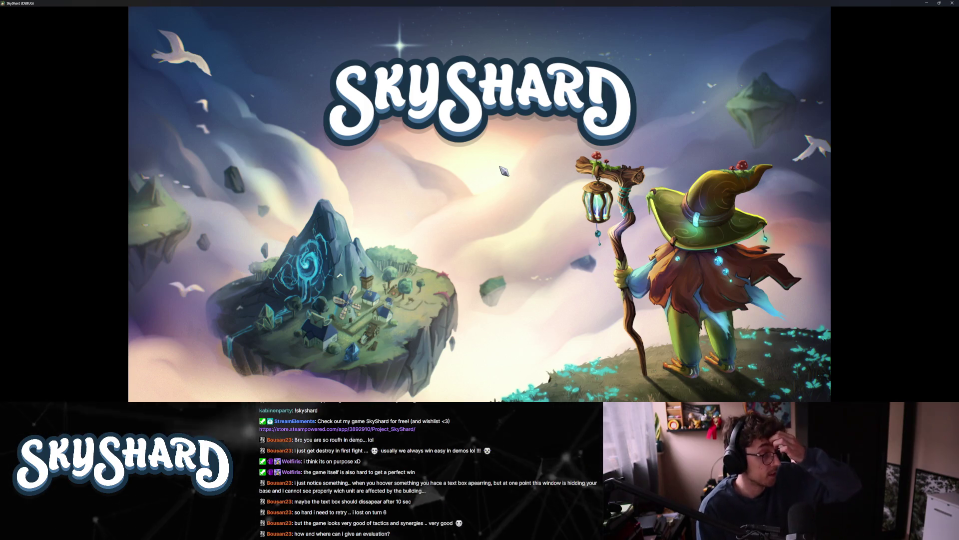
# - Un-fullscreen SkyShard and open Modes to show the Tutorial, Intro, Nature and other tutorials
pyautogui.press('super+Down')
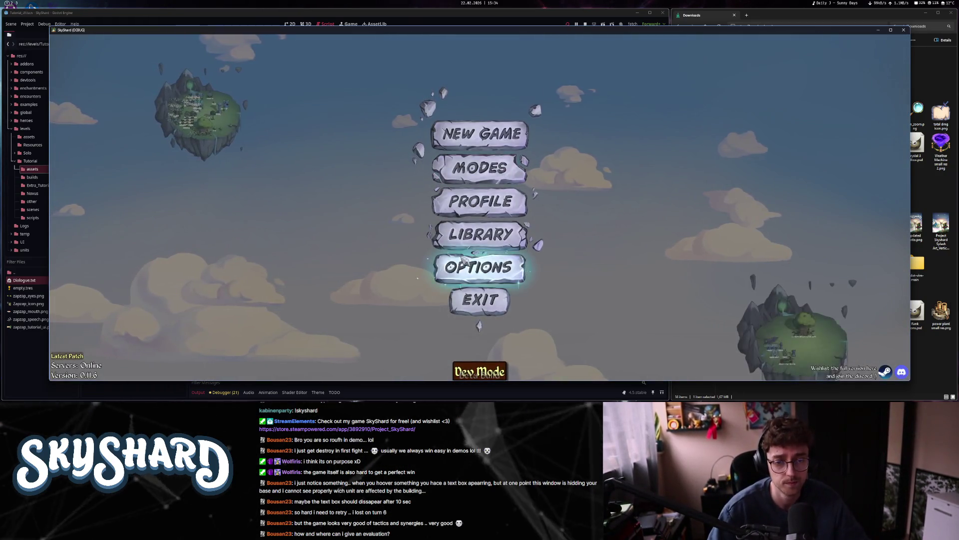
pyautogui.click(466, 266)
pyautogui.click(589, 99)
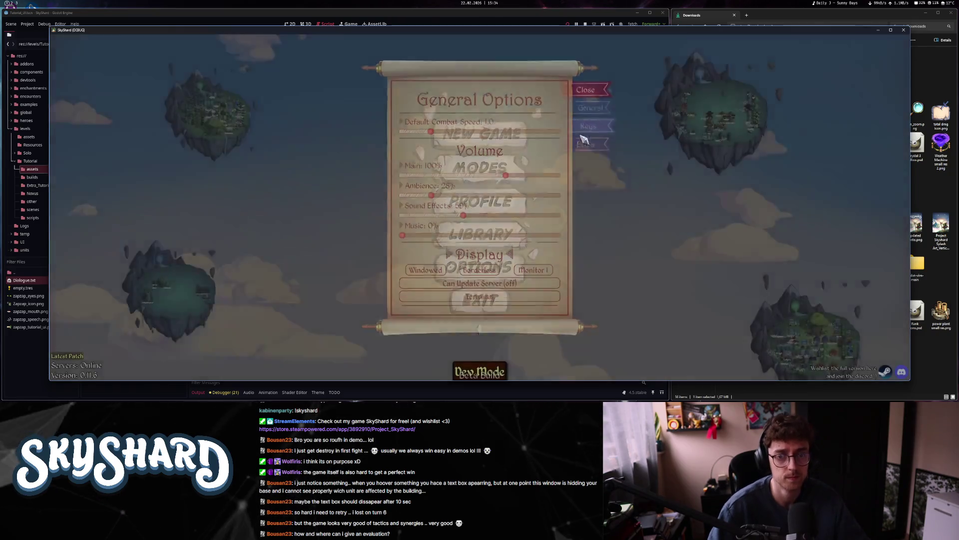
pyautogui.click(529, 174)
pyautogui.click(588, 140)
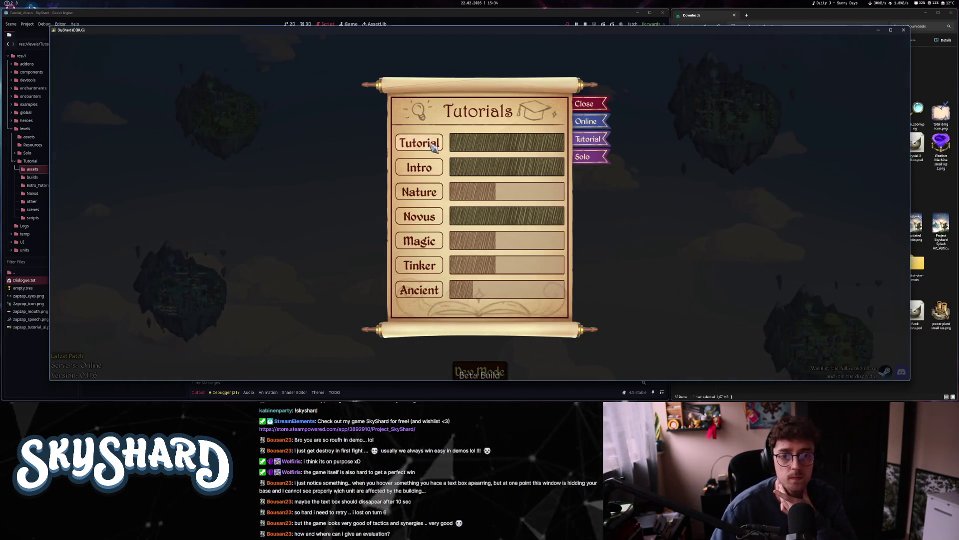
# - Start the Tutorial level, pick one of the two quests and read through the dialogue
pyautogui.click(419, 142)
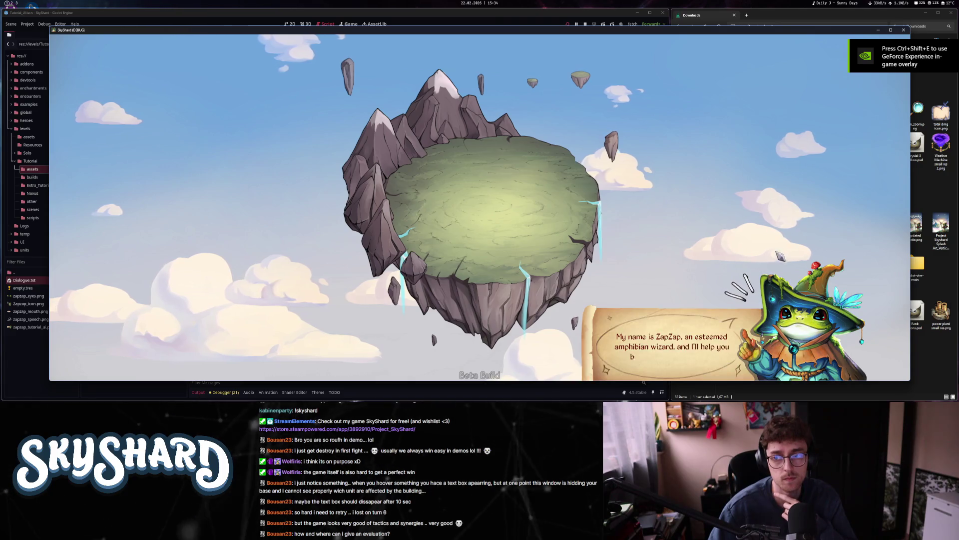
pyautogui.moveTo(910, 179); pyautogui.dragTo(642, 178)
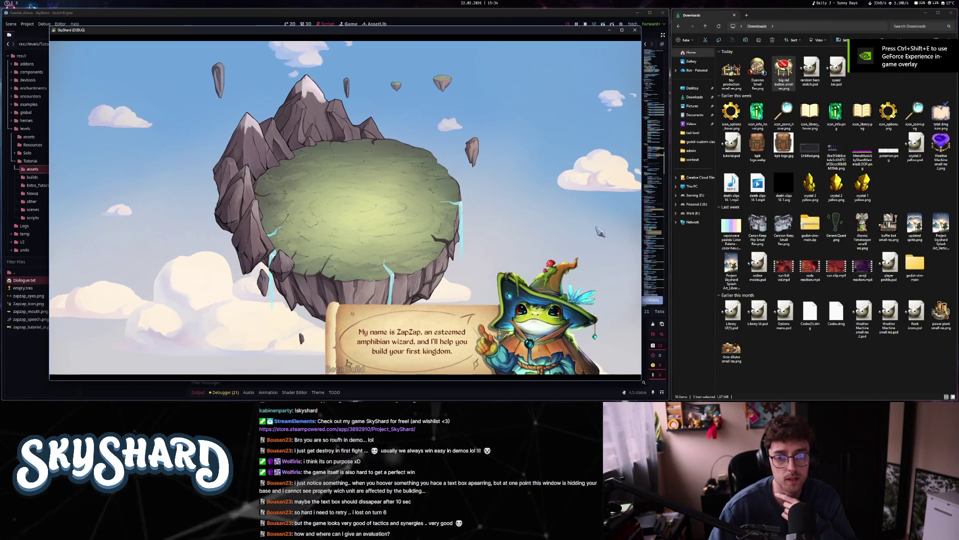
pyautogui.click(416, 355)
pyautogui.click(416, 355)
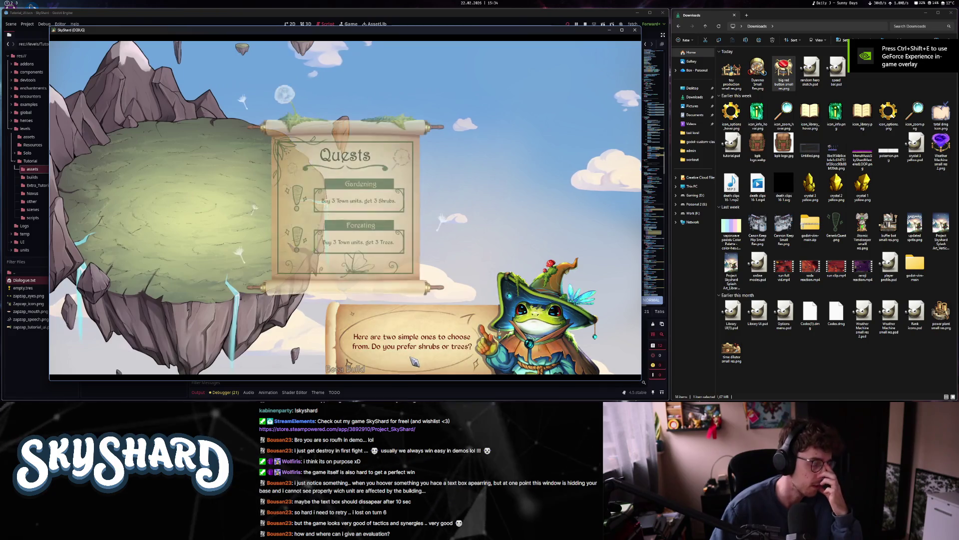
pyautogui.click(446, 318)
pyautogui.click(444, 324)
pyautogui.click(443, 331)
pyautogui.click(443, 332)
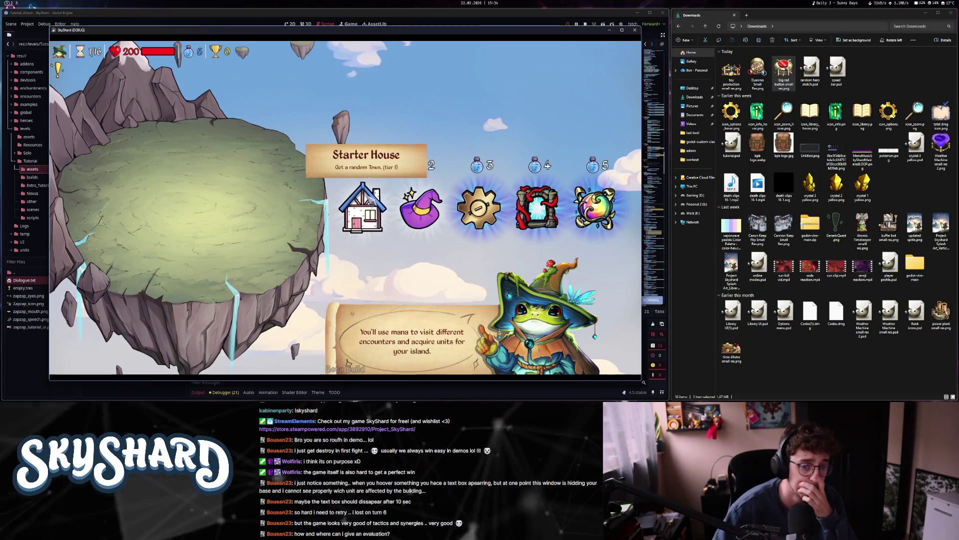
# - Collect units from the Starter House and next encounter, then place the shrub on the island
pyautogui.click(364, 210)
pyautogui.click(374, 224)
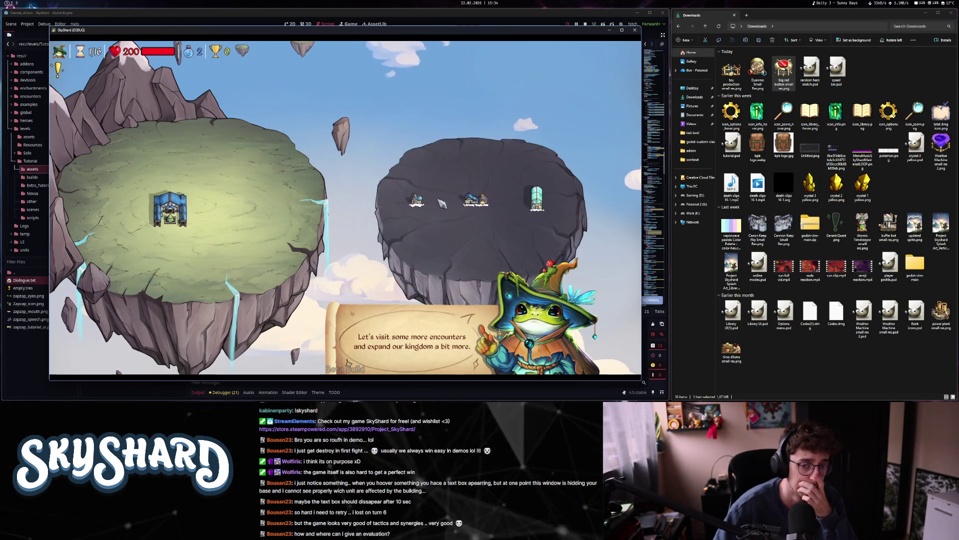
pyautogui.click(415, 222)
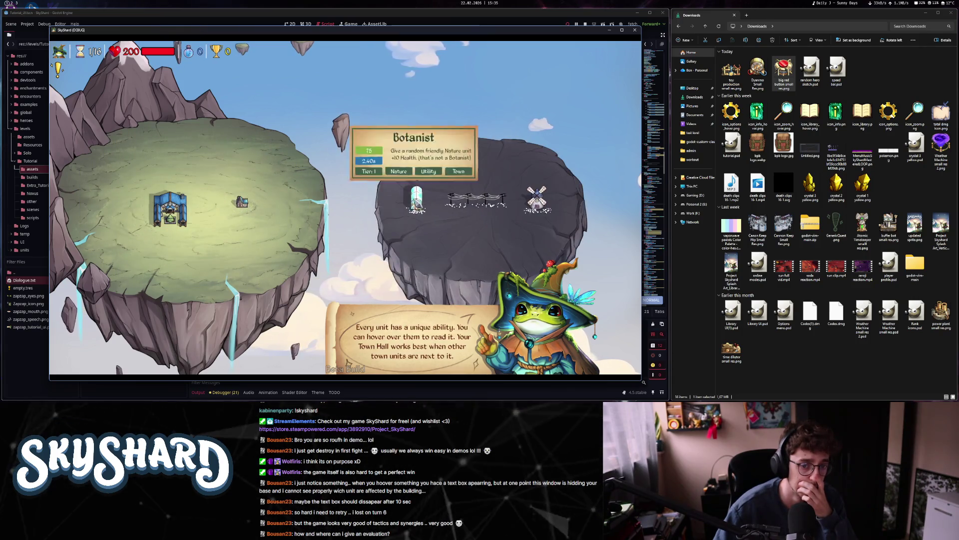
pyautogui.click(530, 190)
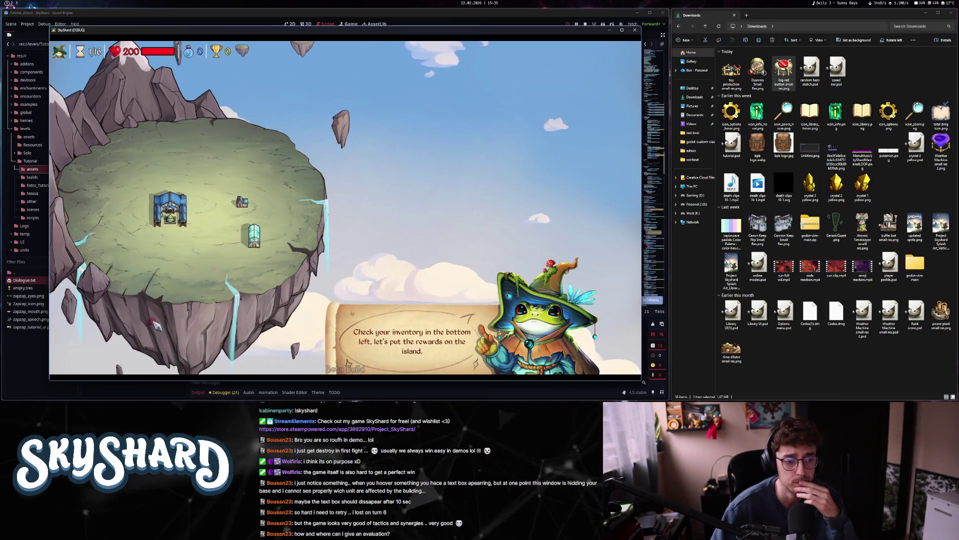
pyautogui.moveTo(76, 322); pyautogui.dragTo(158, 263)
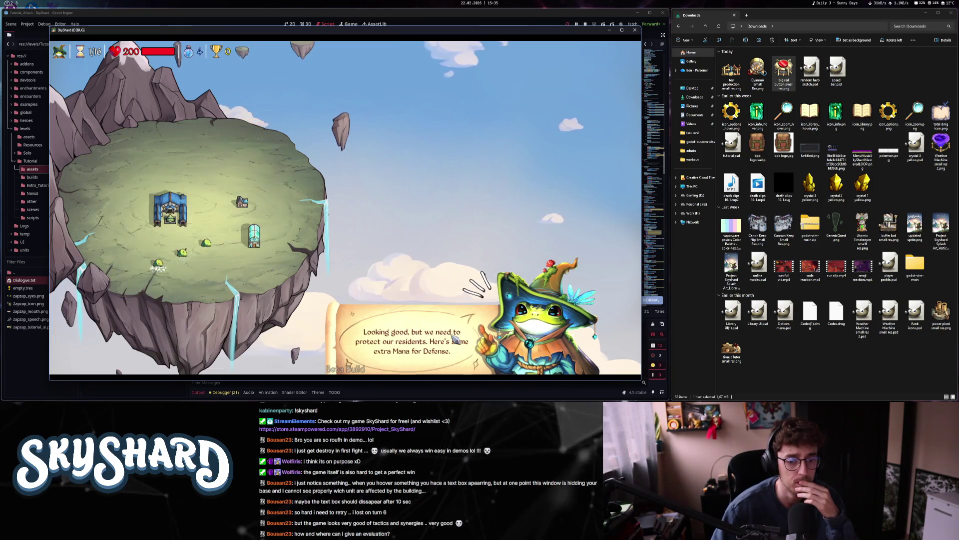
# - Buy a Force Field tower and a Cannon Keep, then find an opponent
pyautogui.click(536, 208)
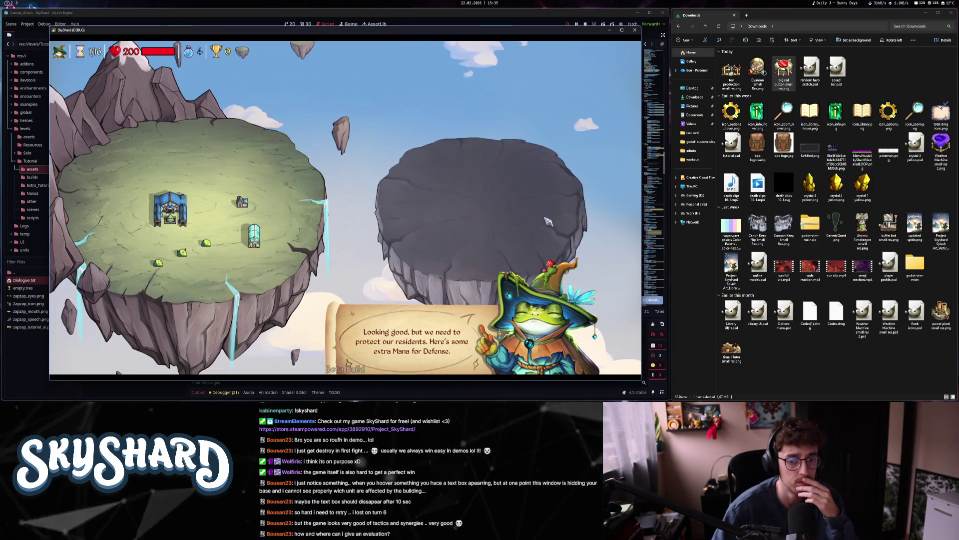
pyautogui.click(536, 195)
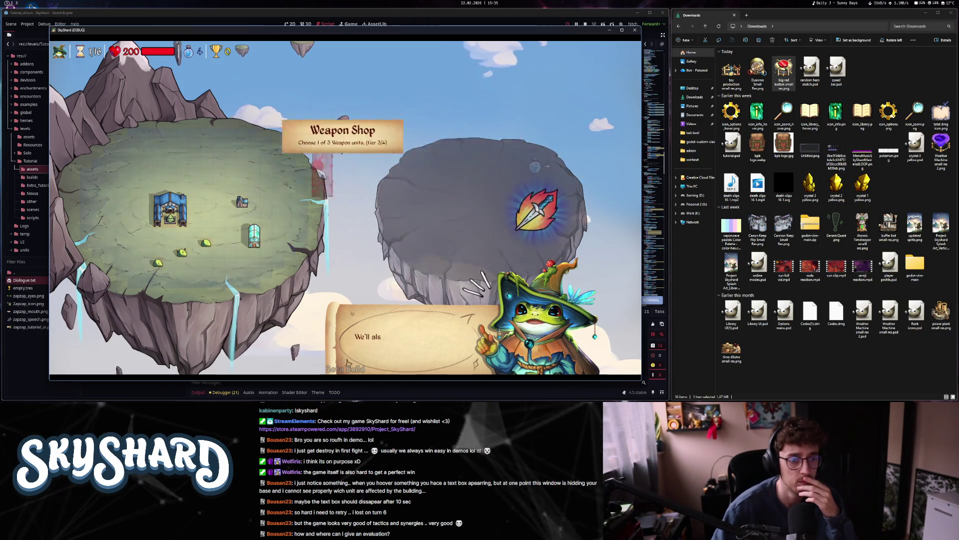
pyautogui.click(536, 207)
pyautogui.click(415, 197)
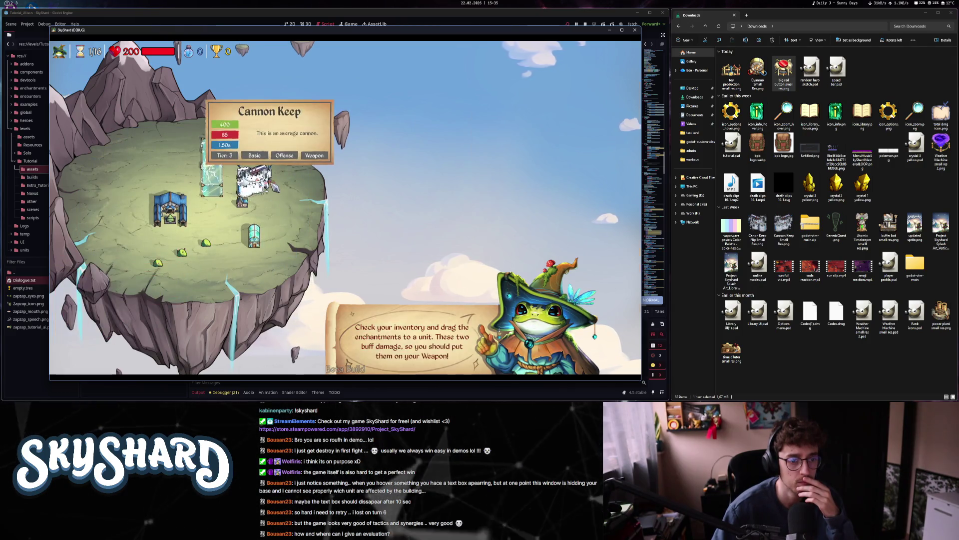
pyautogui.click(254, 182)
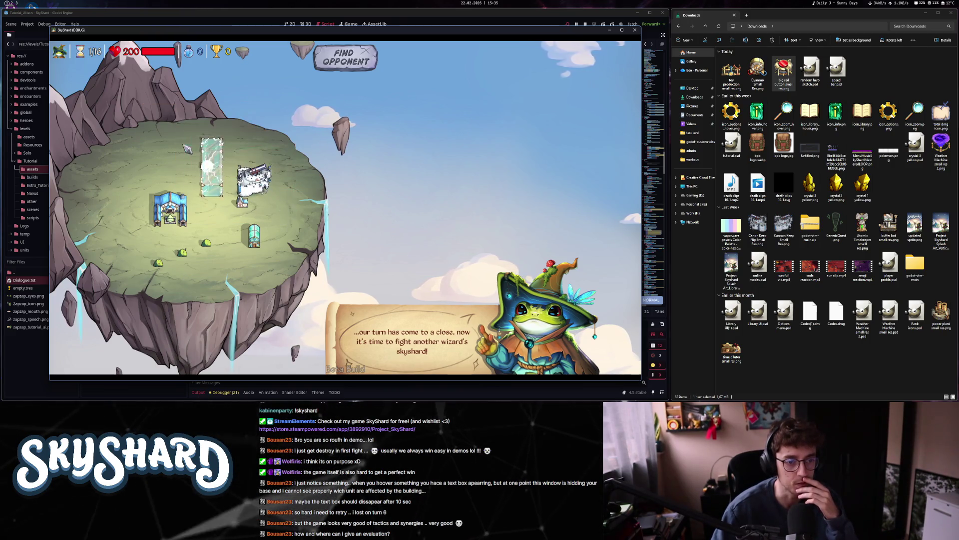
pyautogui.click(358, 61)
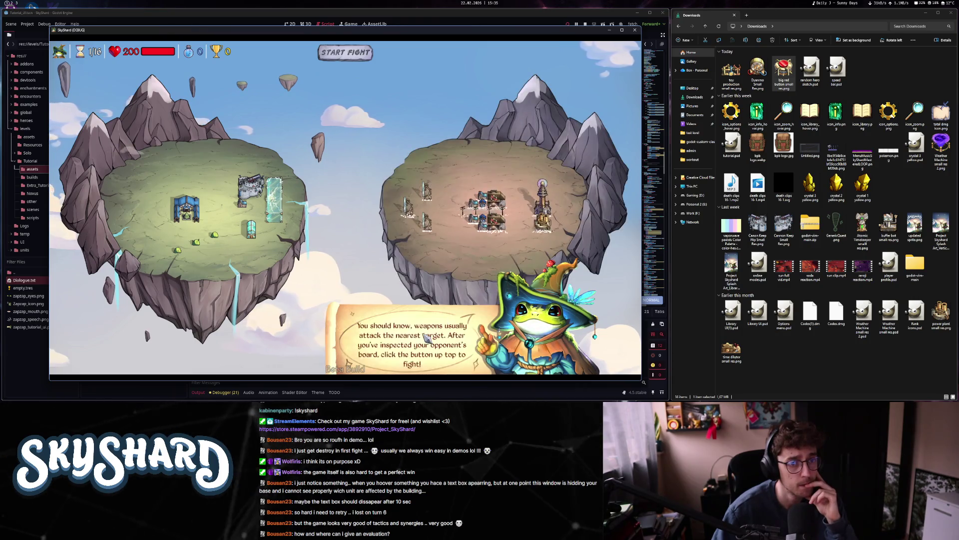
# - Fight the opponent at game speed 2.8 and continue after the lost fight
pyautogui.click(358, 61)
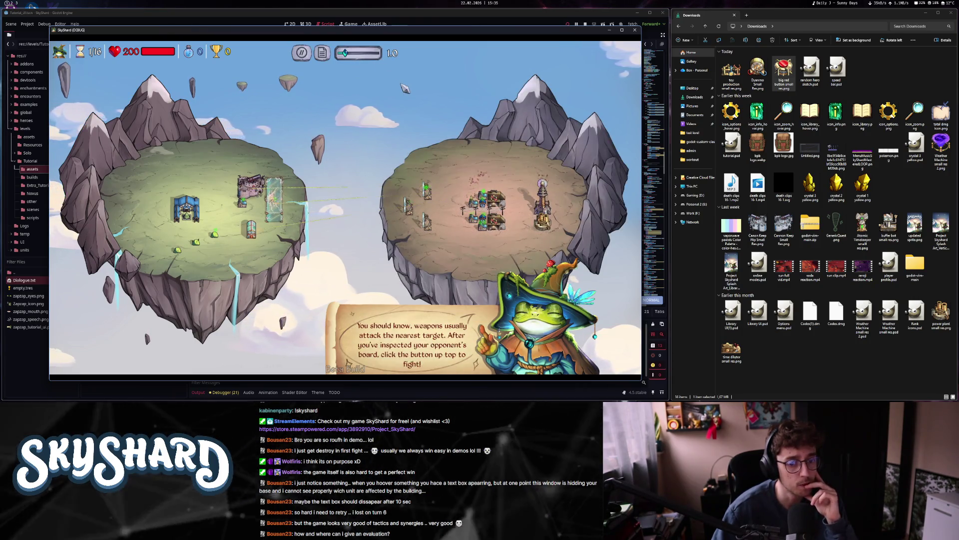
pyautogui.moveTo(357, 55); pyautogui.dragTo(366, 59)
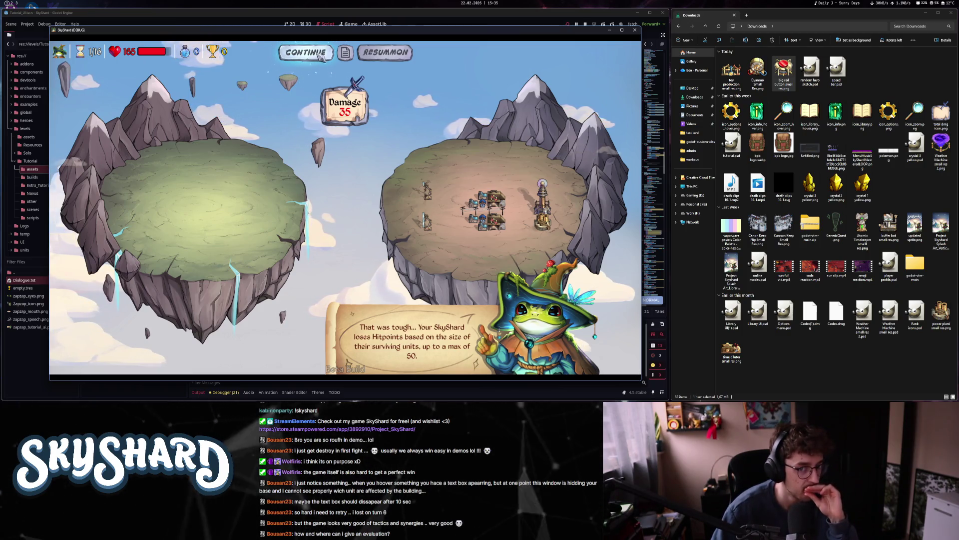
pyautogui.click(317, 52)
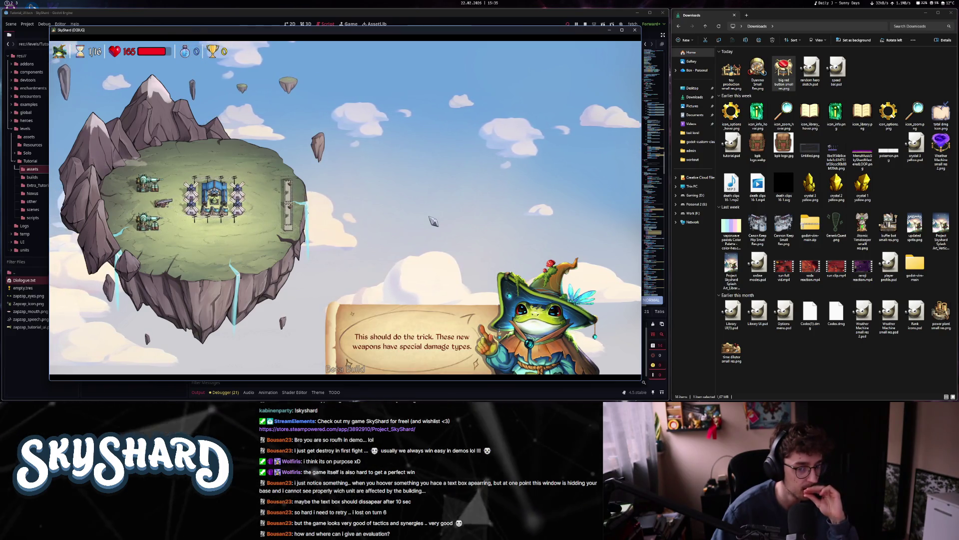
# - View the Artillery Repeater's stat card, advance to the Pierce damage line, and close the game
pyautogui.click(457, 334)
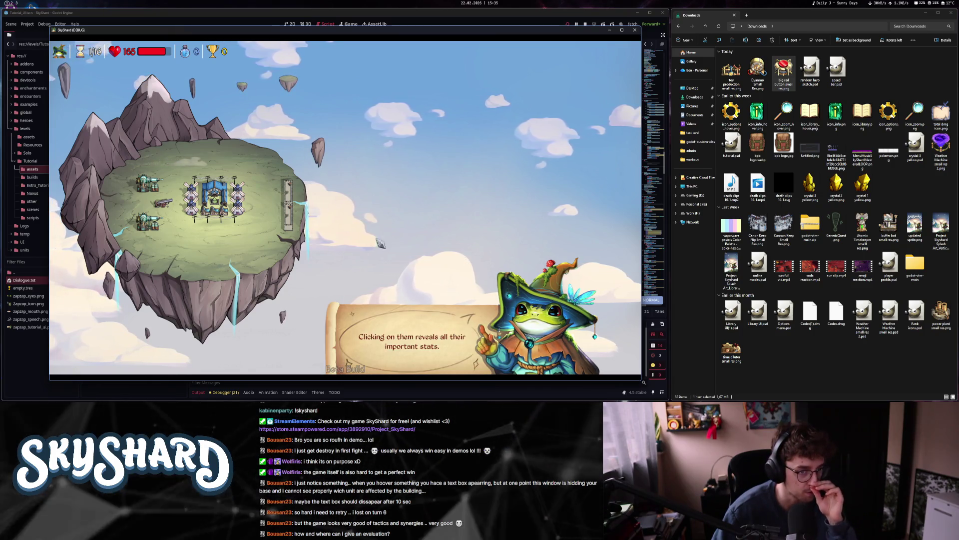
pyautogui.click(148, 183)
pyautogui.click(168, 204)
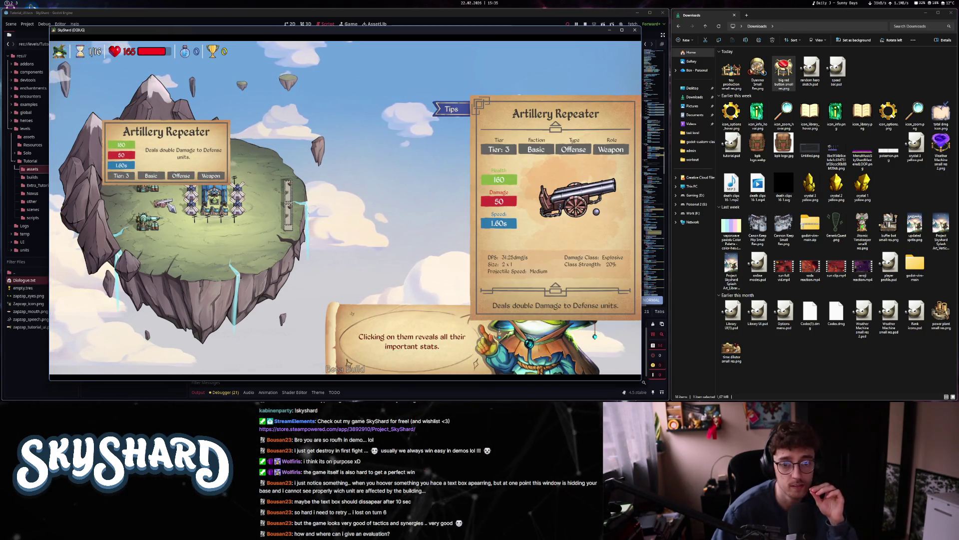
pyautogui.click(359, 266)
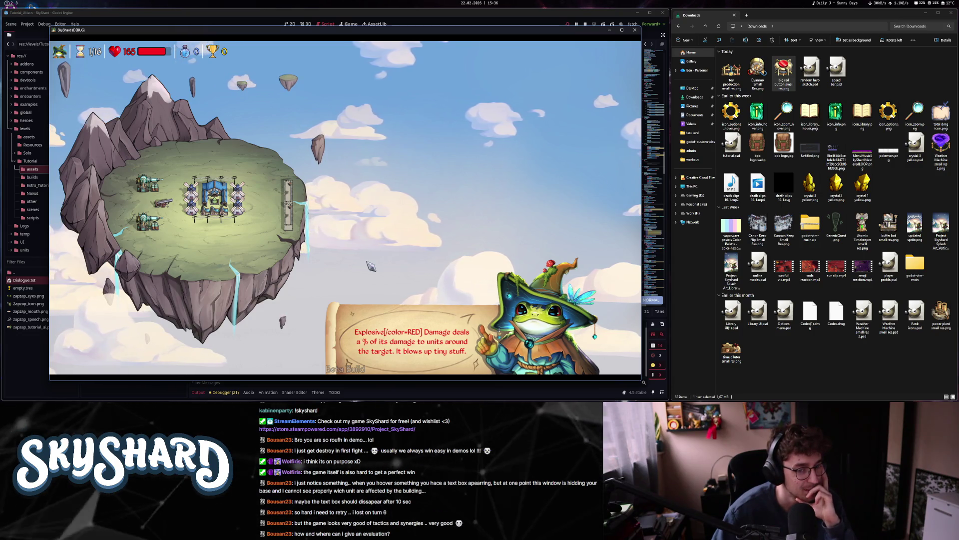
pyautogui.click(379, 267)
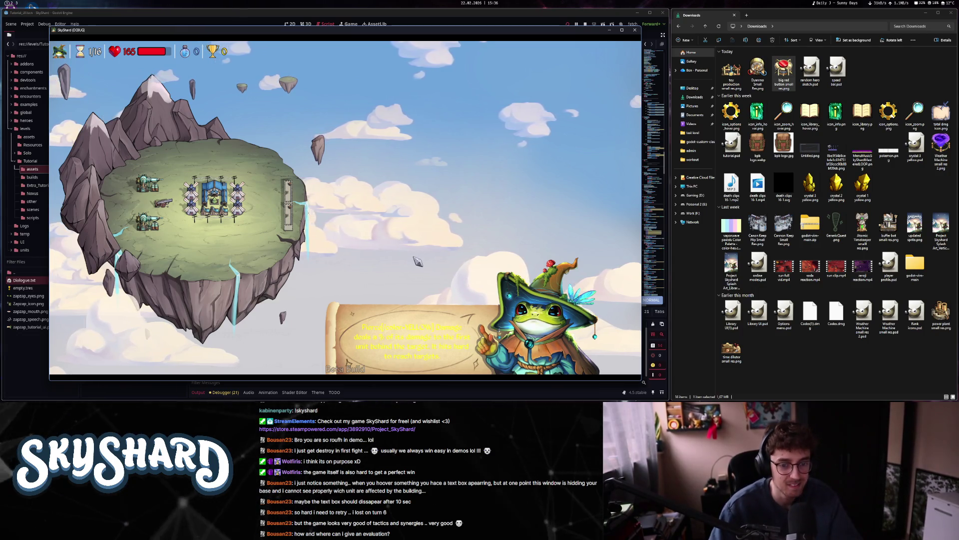
pyautogui.hotkey('alt', 'F4')
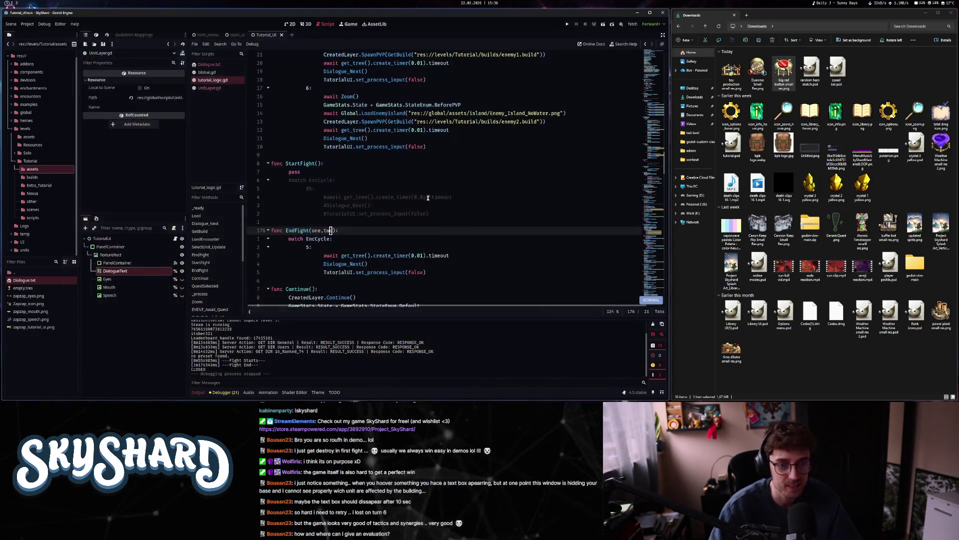
# - Open Dialogue.txt and go to the closing color tags on the Explosive and Pierce lines
pyautogui.click(207, 73)
pyautogui.click(208, 65)
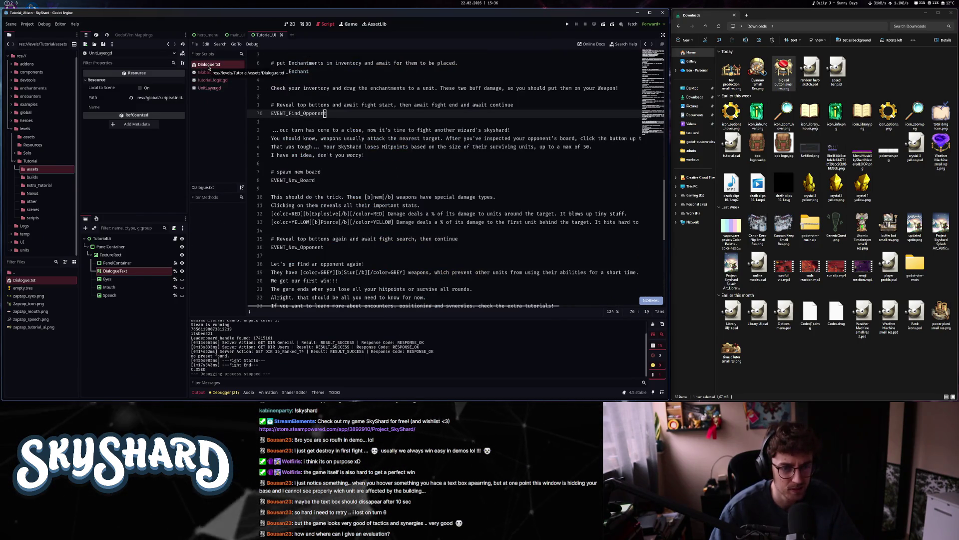
pyautogui.click(372, 213)
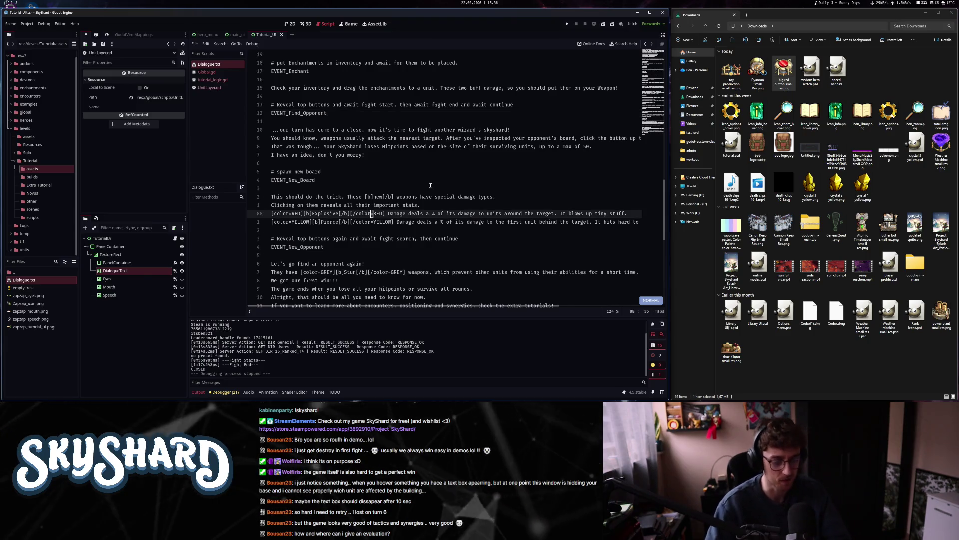
pyautogui.press('j')
pyautogui.hotkey('shift', 'f')
pyautogui.press('[')
pyautogui.press(';')
pyautogui.press(';')
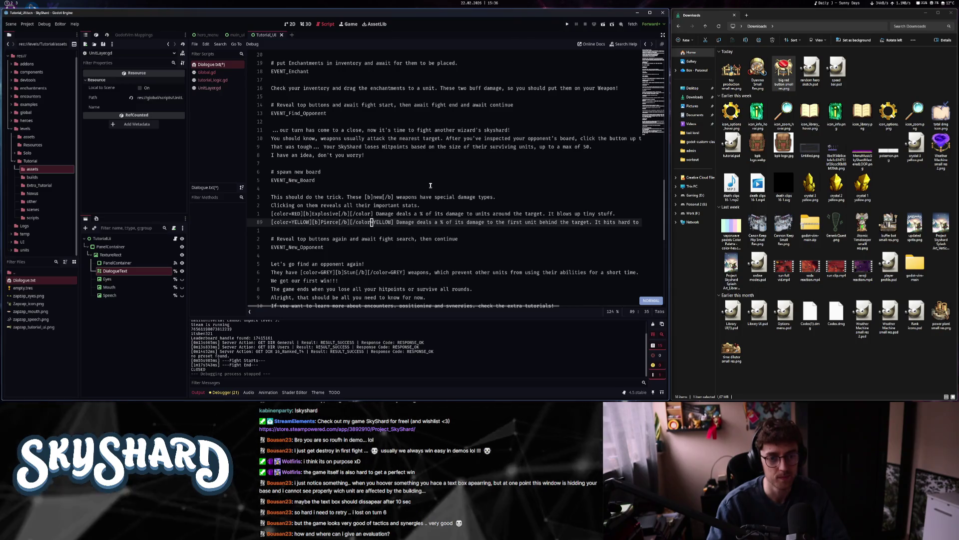
# - Make the Pierce line close with a plain [/color] tag, save Dialogue.txt and relaunch the game
pyautogui.press('f')
pyautogui.press('=')
pyautogui.press('x')
pyautogui.press('x')
pyautogui.press('x')
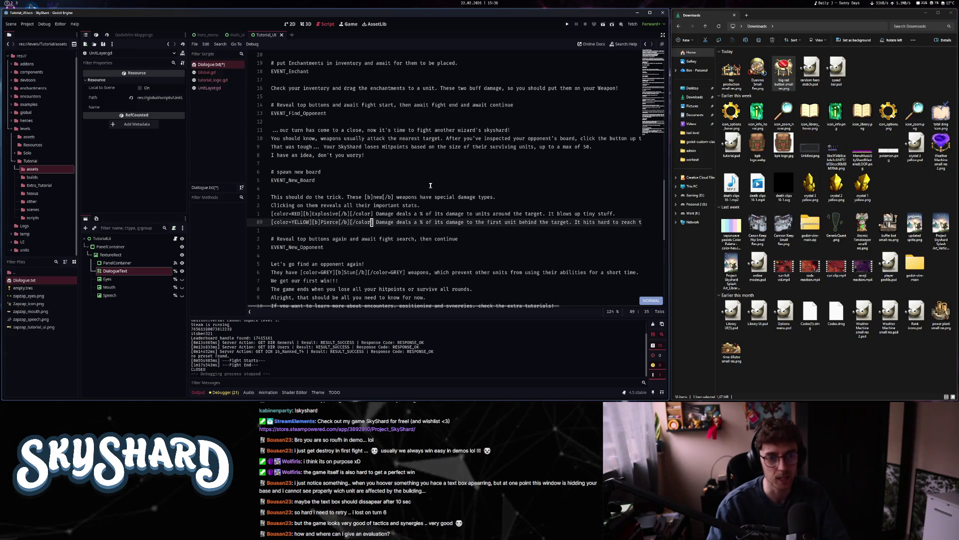
pyautogui.press('0')
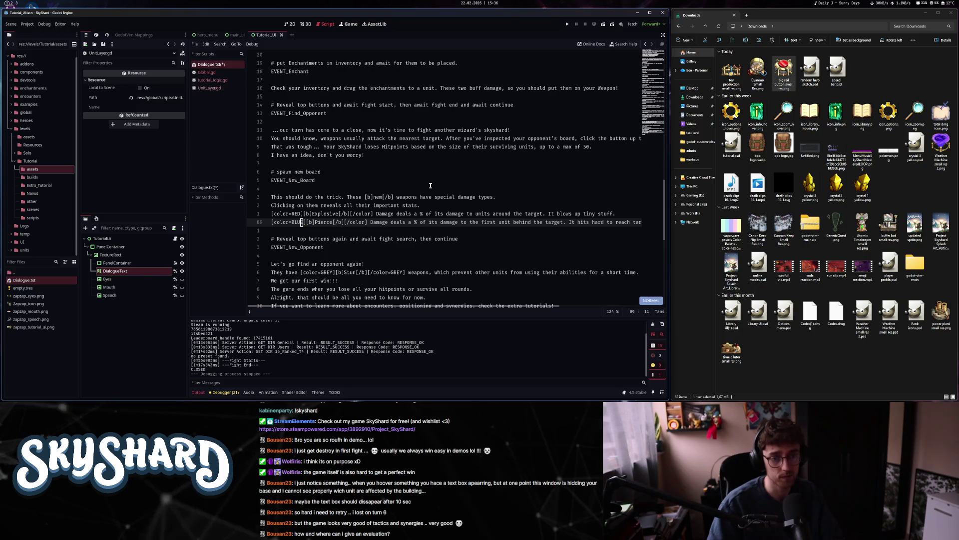
pyautogui.hotkey('ctrl', 's')
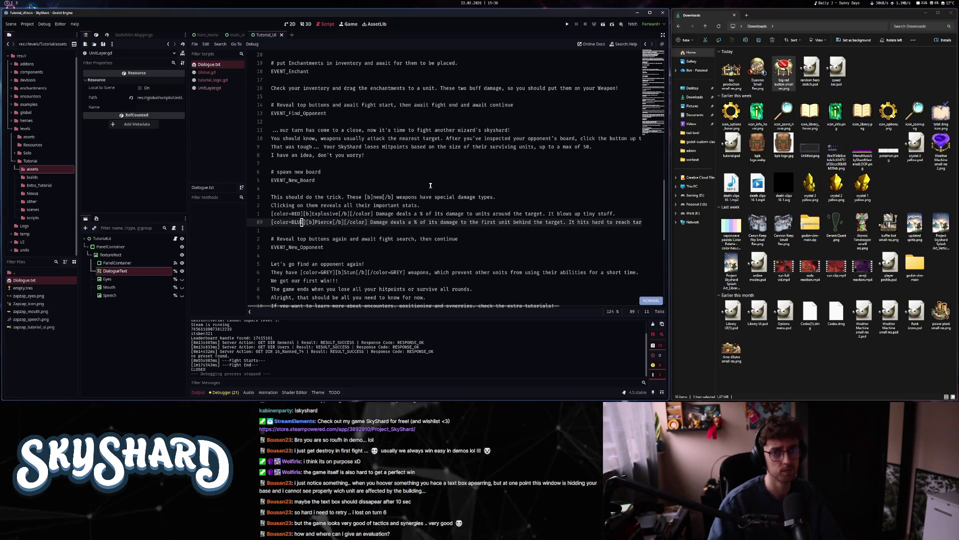
pyautogui.click(568, 25)
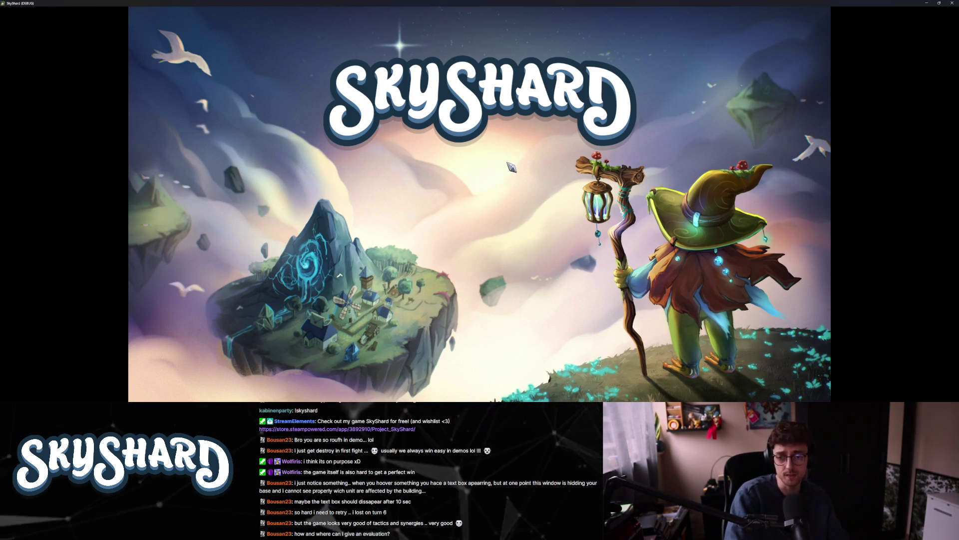
# - Restore the SkyShard debug window to a smaller size so the editor shows behind it
pyautogui.press('super+Down')
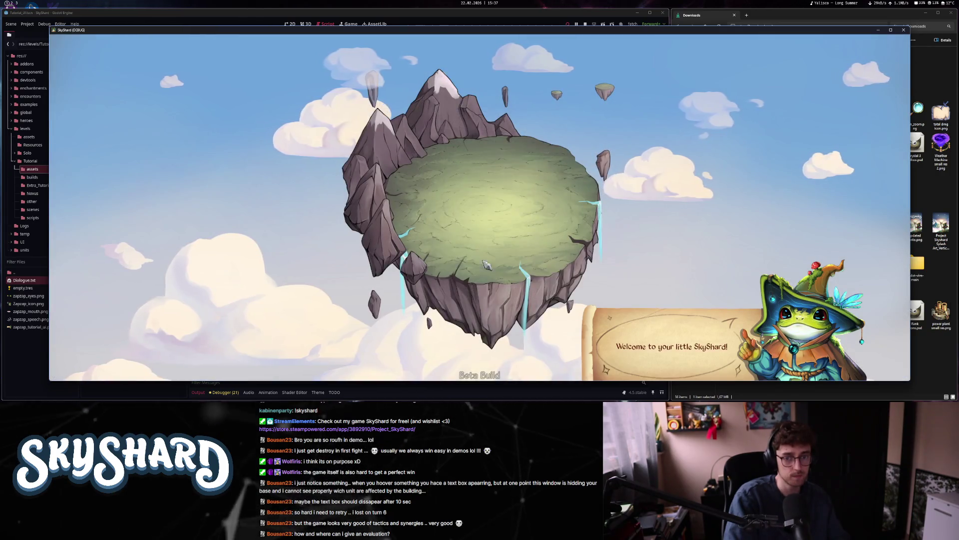
# - Choose the Gardening quest and place the Starter House's Town Hall on the island
pyautogui.click(671, 325)
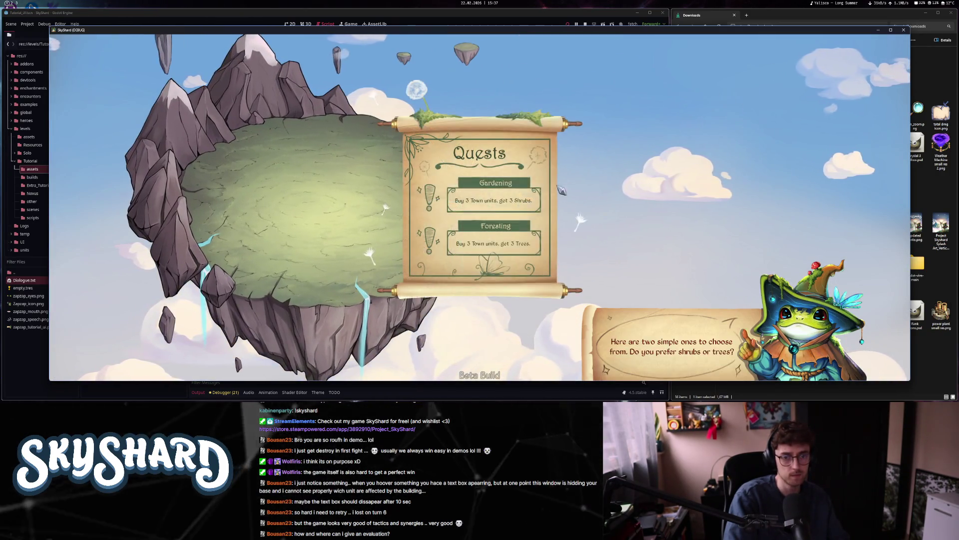
pyautogui.click(507, 195)
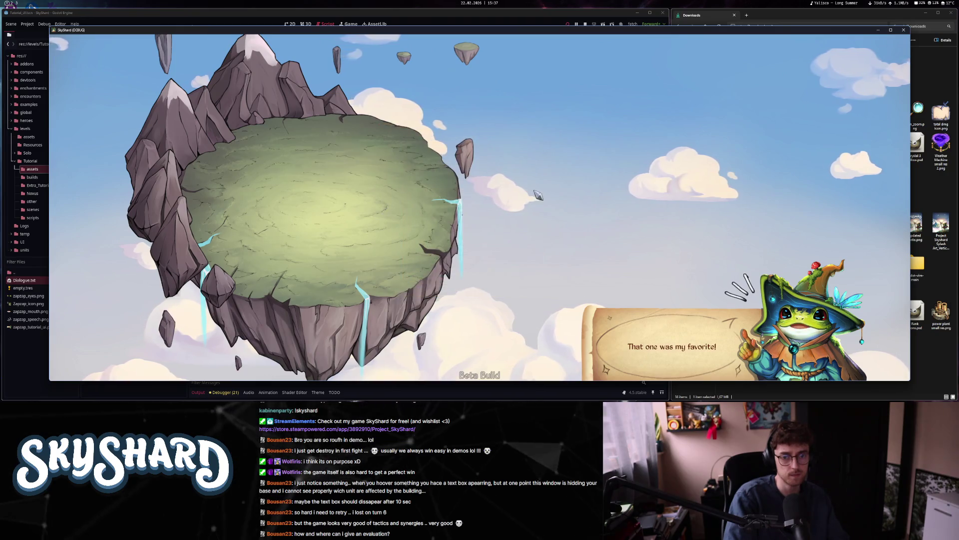
pyautogui.click(650, 328)
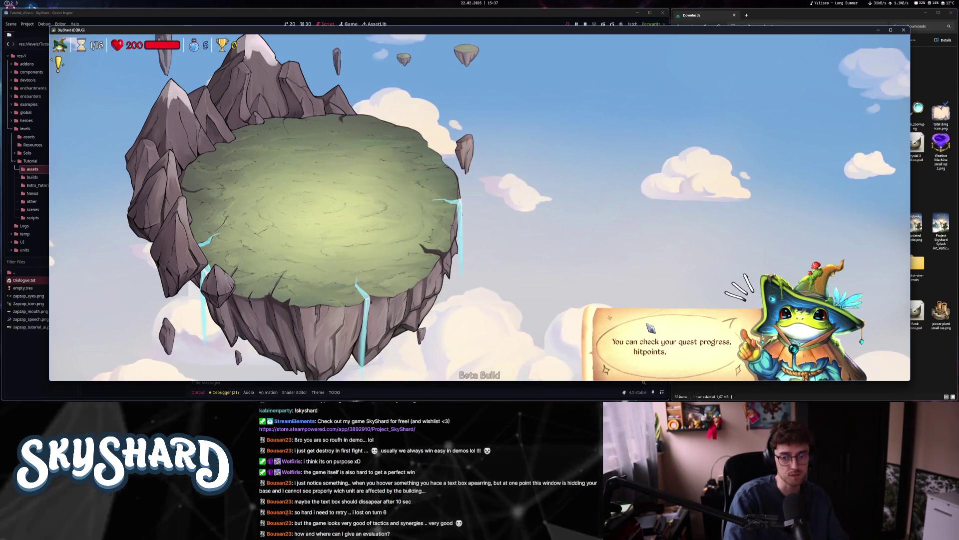
pyautogui.click(650, 328)
pyautogui.click(514, 203)
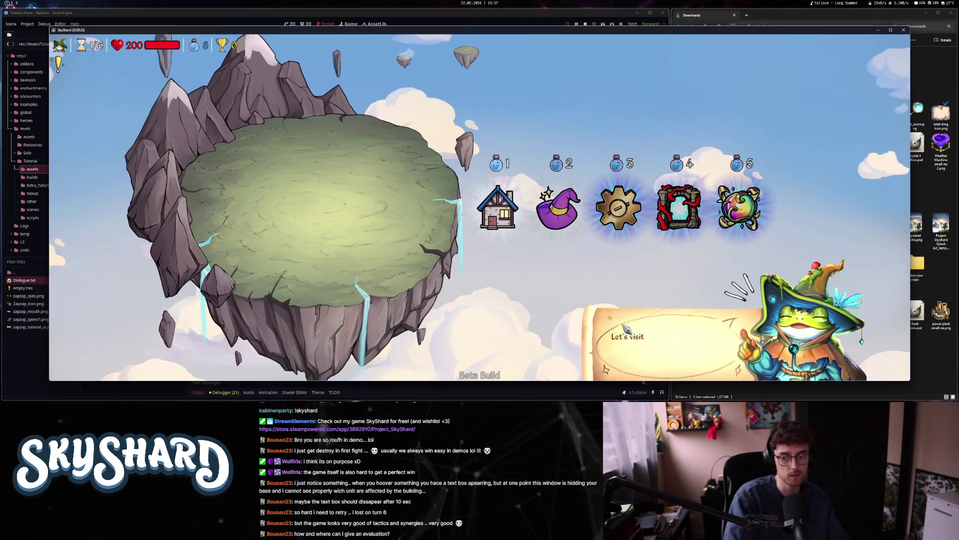
pyautogui.moveTo(616, 197); pyautogui.dragTo(322, 169)
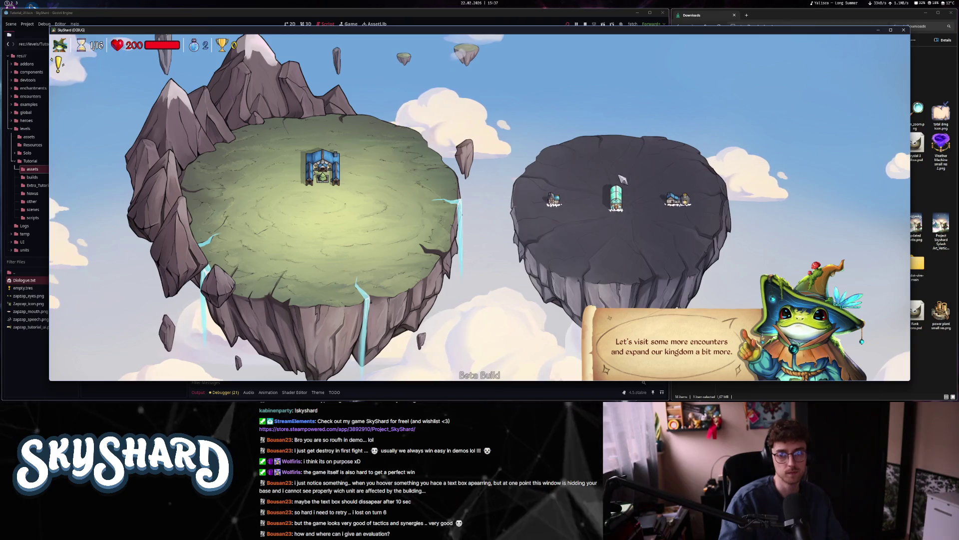
# - Place the Powerline poles from the next encounter and three inventory shrubs on the island
pyautogui.click(560, 209)
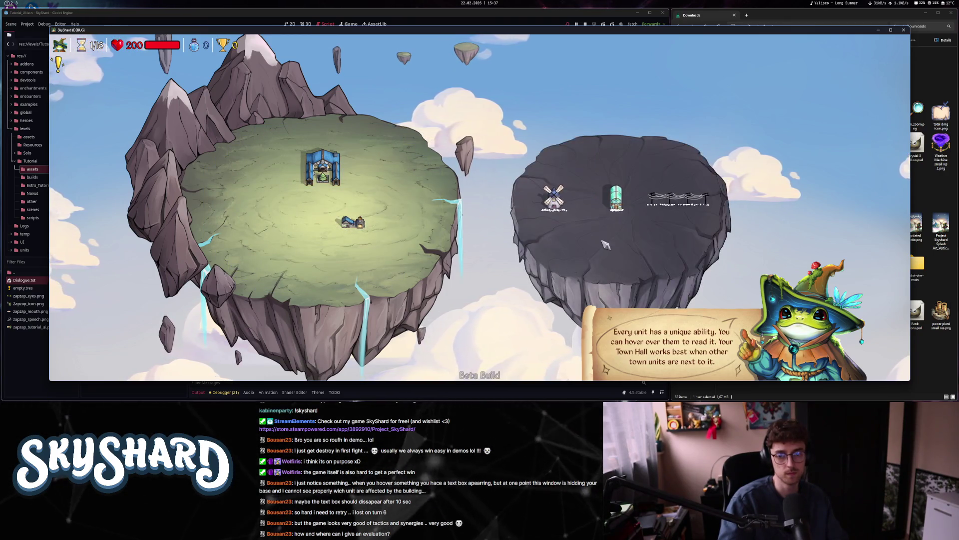
pyautogui.moveTo(683, 204); pyautogui.dragTo(334, 200)
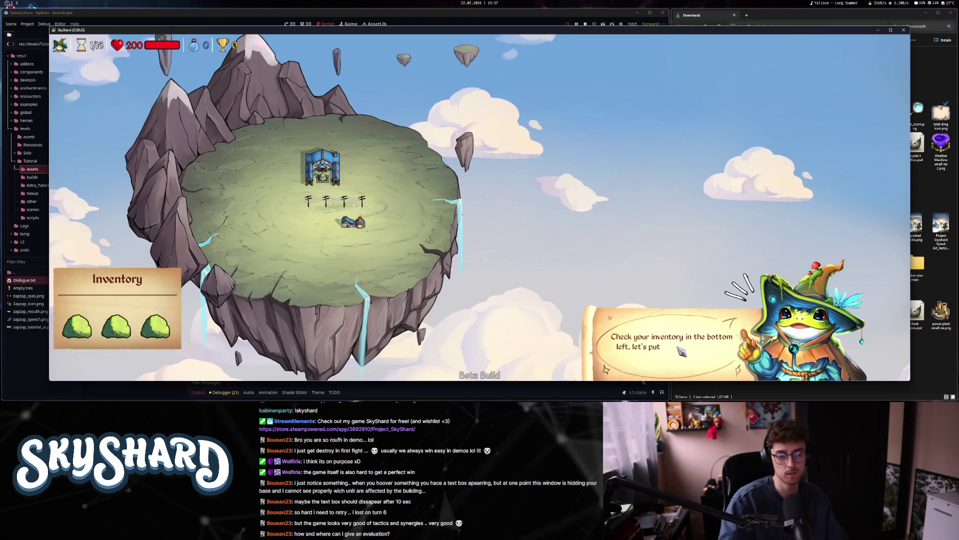
pyautogui.moveTo(161, 328); pyautogui.dragTo(284, 276)
pyautogui.moveTo(116, 327); pyautogui.dragTo(272, 244)
pyautogui.moveTo(77, 327); pyautogui.dragTo(297, 223)
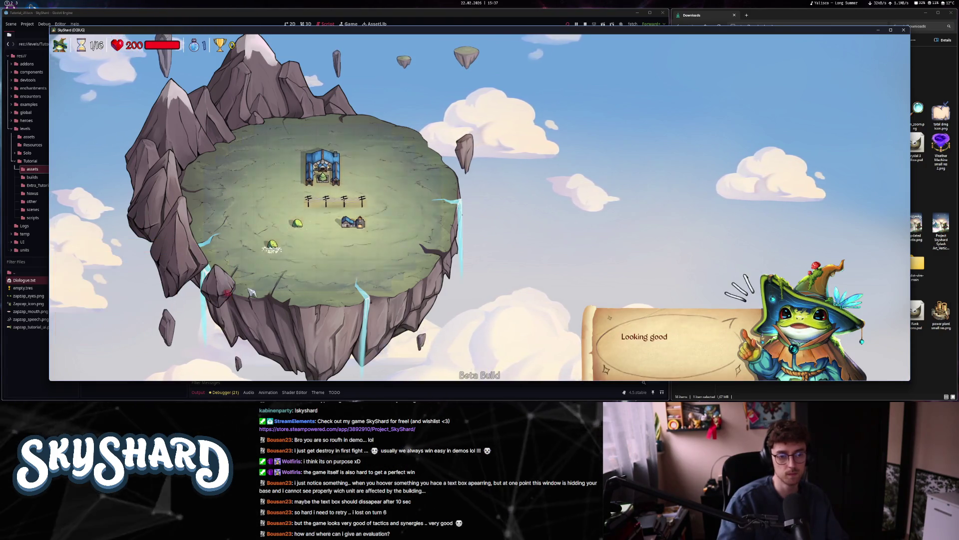
# - Add a Stone Wall and a Cannon Keep, find an opponent and start the fight
pyautogui.click(693, 203)
pyautogui.moveTo(679, 199); pyautogui.dragTo(397, 179)
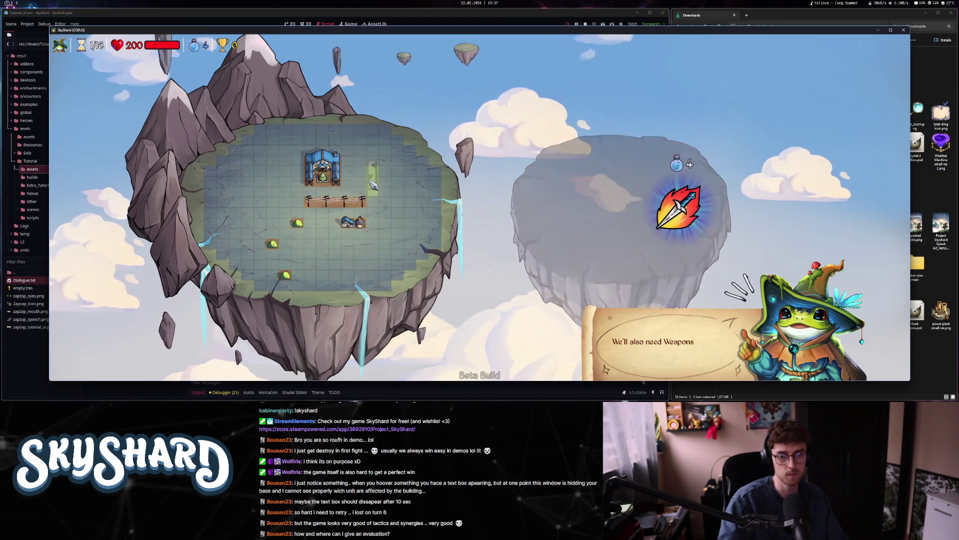
pyautogui.click(676, 204)
pyautogui.moveTo(554, 198); pyautogui.dragTo(409, 209)
pyautogui.click(396, 182)
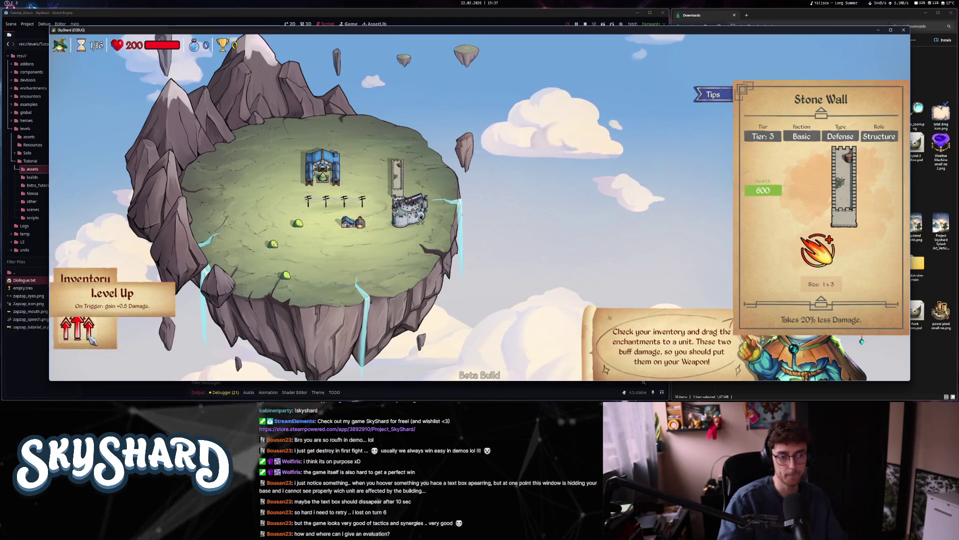
pyautogui.click(558, 102)
pyautogui.click(480, 52)
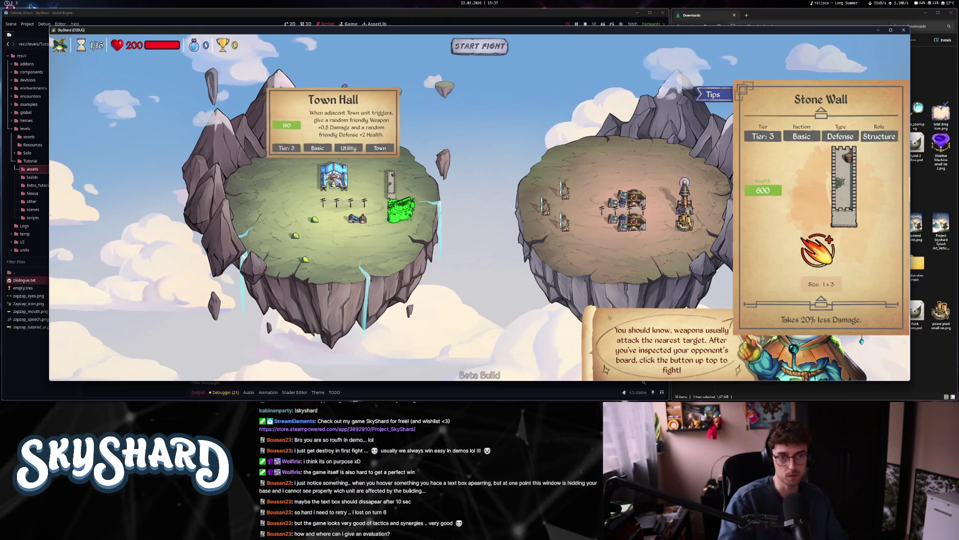
pyautogui.click(480, 46)
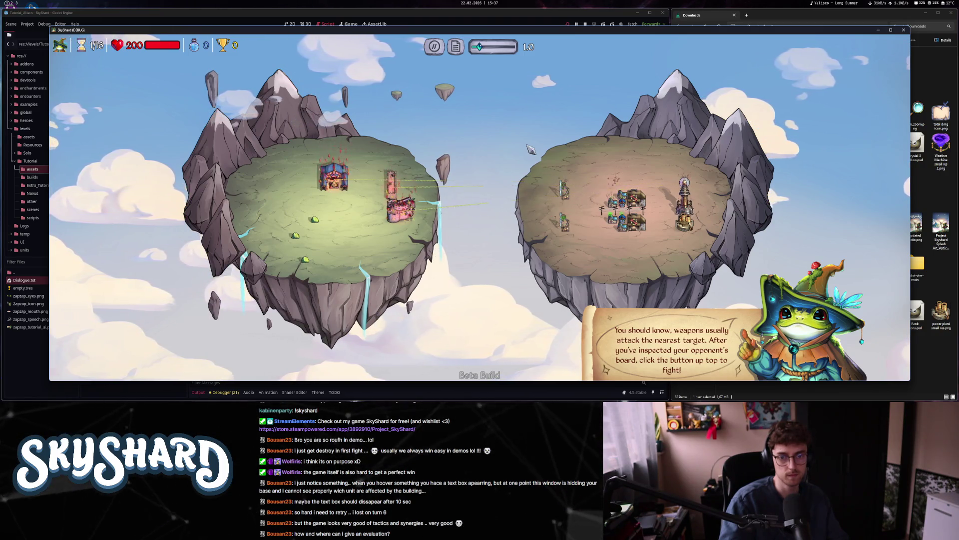
# - Run the fight at 1.6 speed, continue after the loss, and compare Big Laser Pointer and Artillery Repeater stats
pyautogui.click(485, 49)
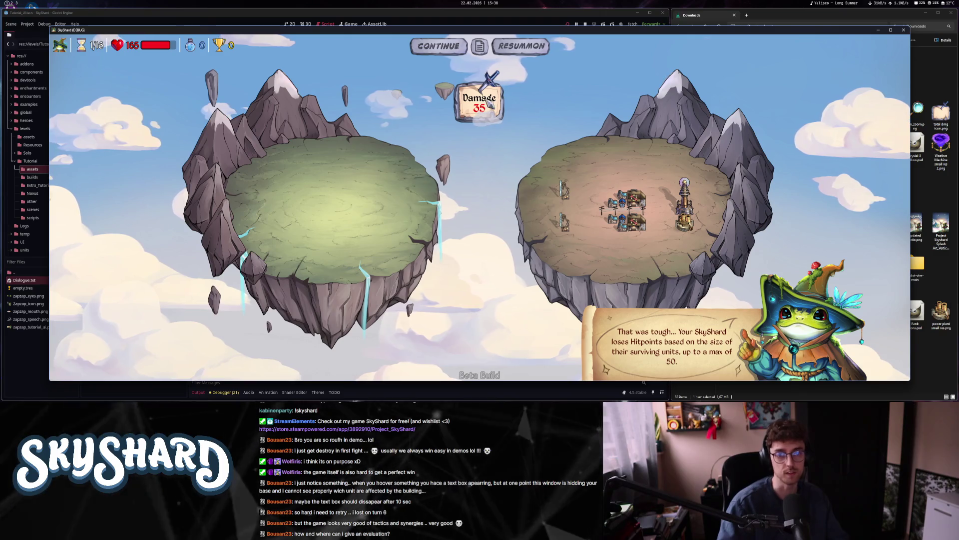
pyautogui.click(453, 50)
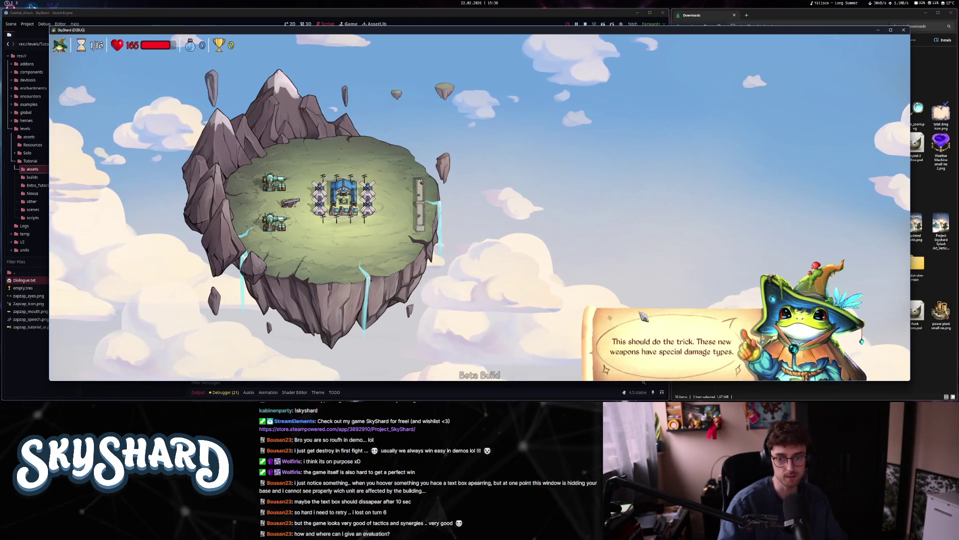
pyautogui.click(283, 188)
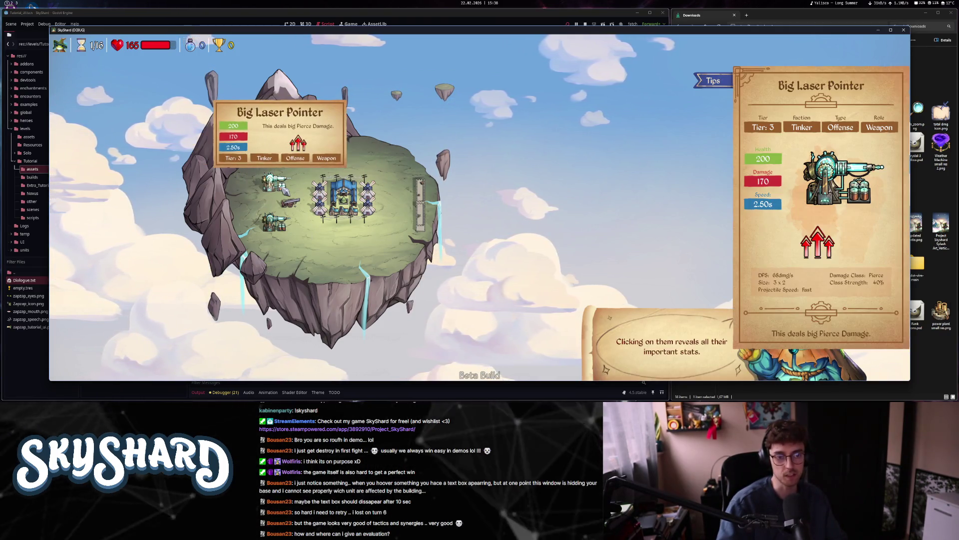
pyautogui.click(294, 204)
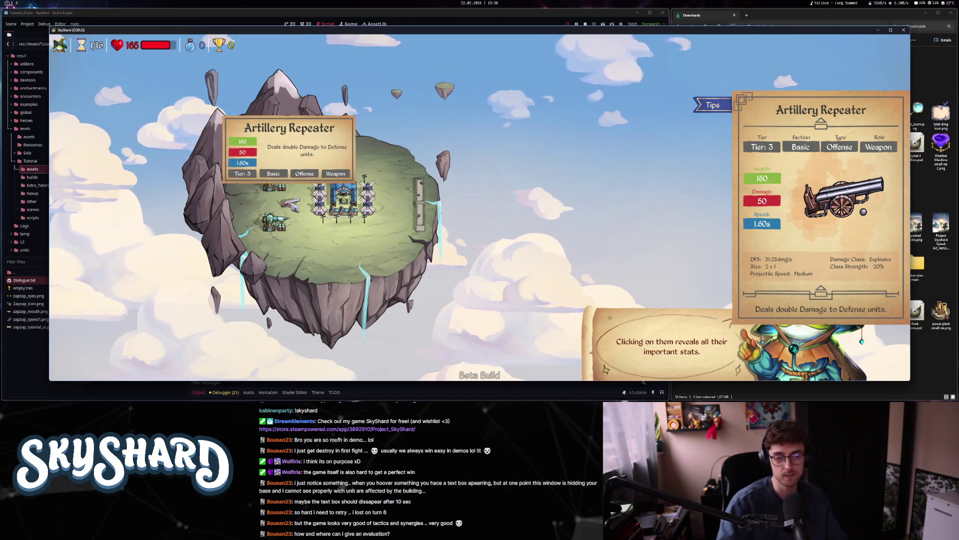
pyautogui.click(281, 224)
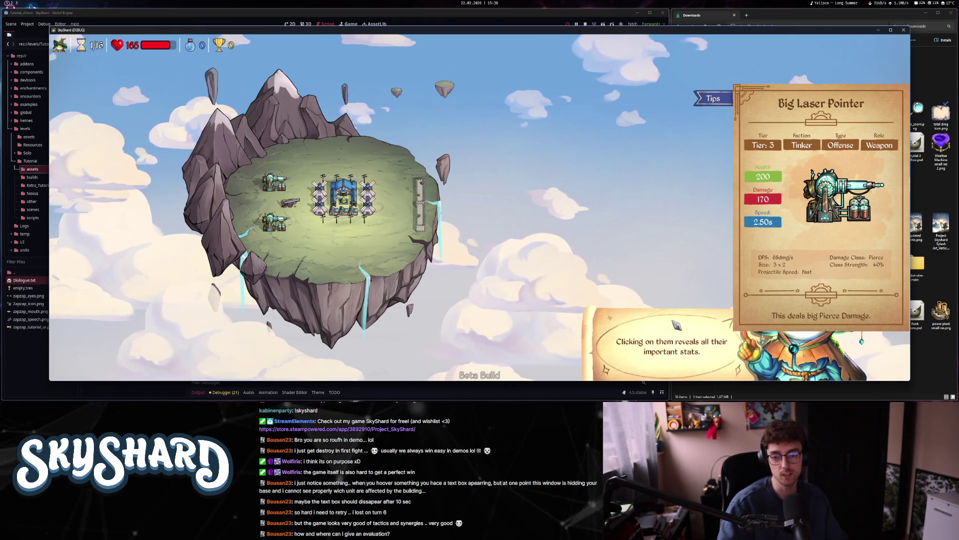
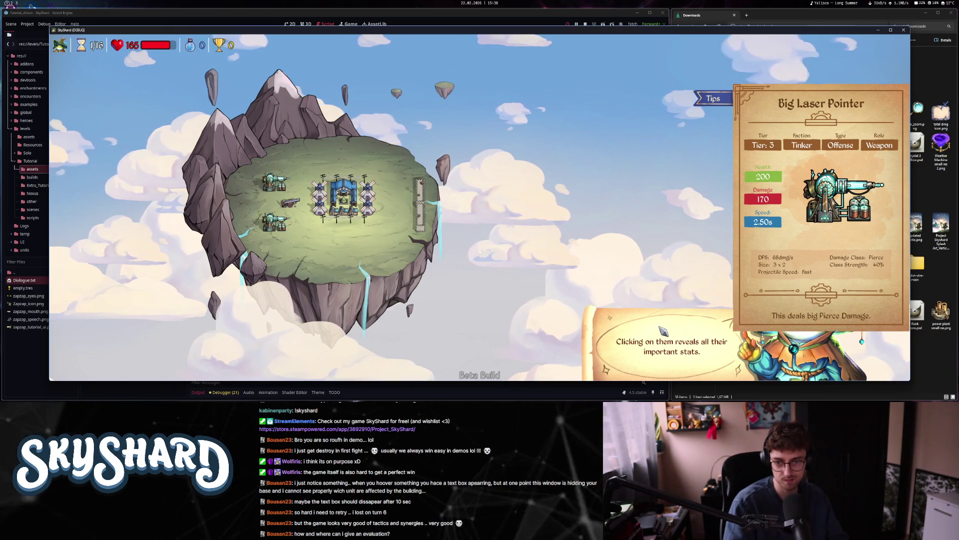
# - Close the game and replace the '!' at the end of line 87's important-stats text with ', but covers my face.'
pyautogui.hotkey('alt', 'F4')
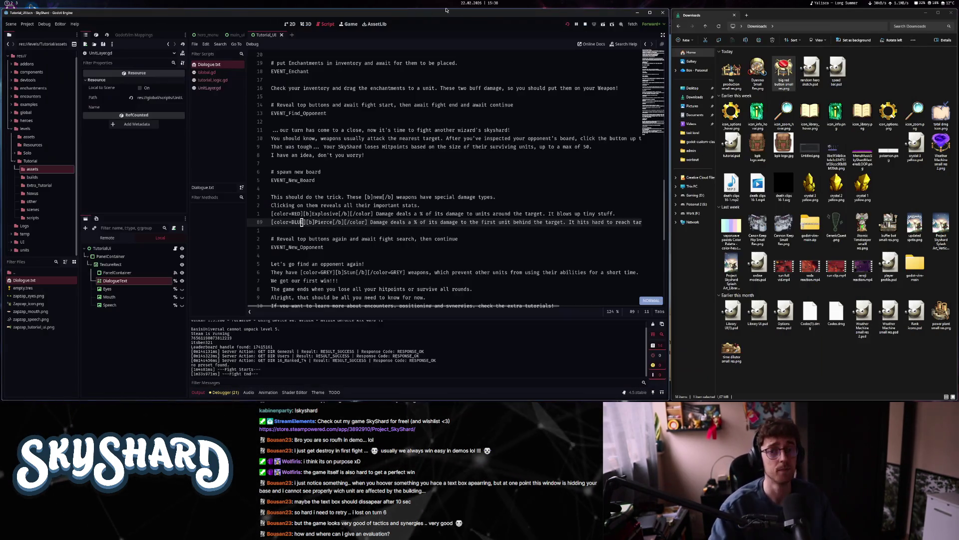
pyautogui.click(380, 214)
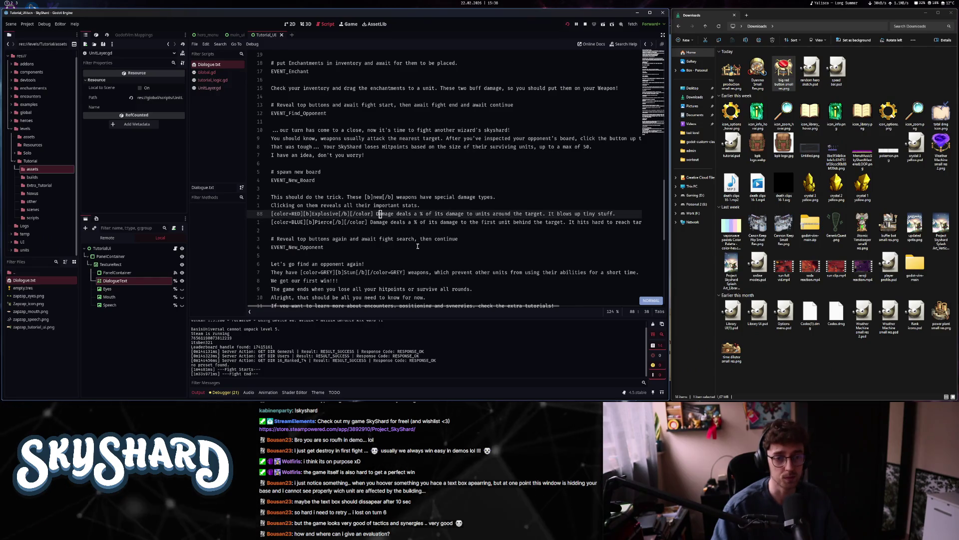
pyautogui.scroll(-4, 417, 246)
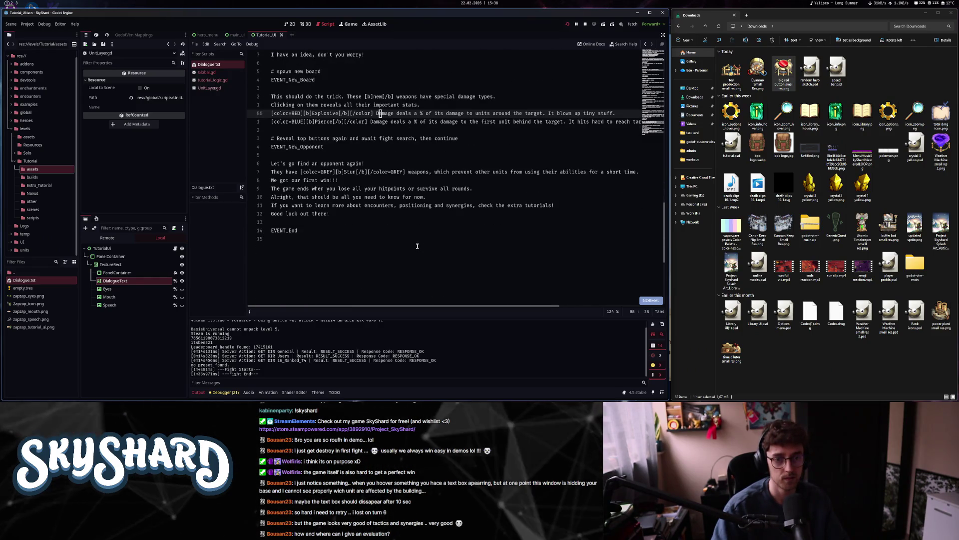
pyautogui.scroll(4, 417, 246)
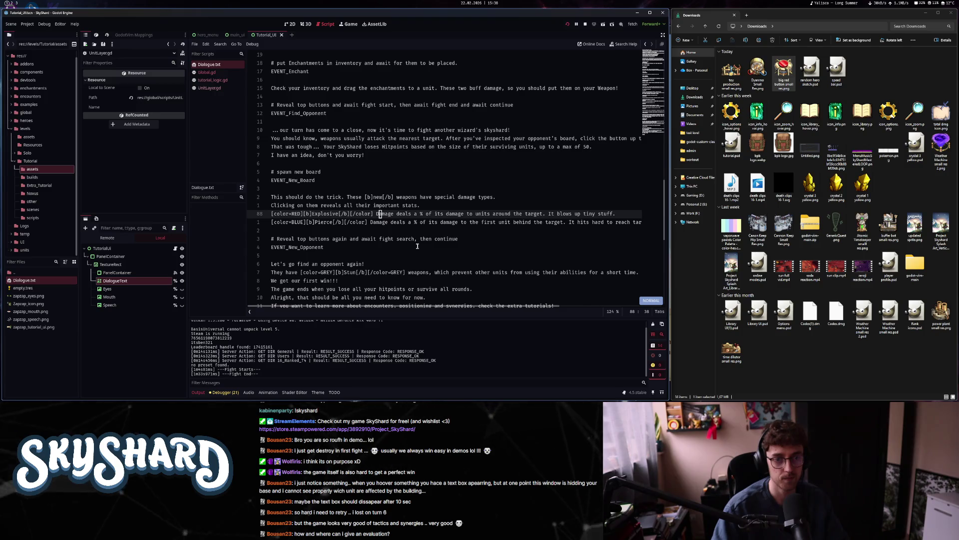
pyautogui.click(415, 205)
pyautogui.write(', but covers my face')
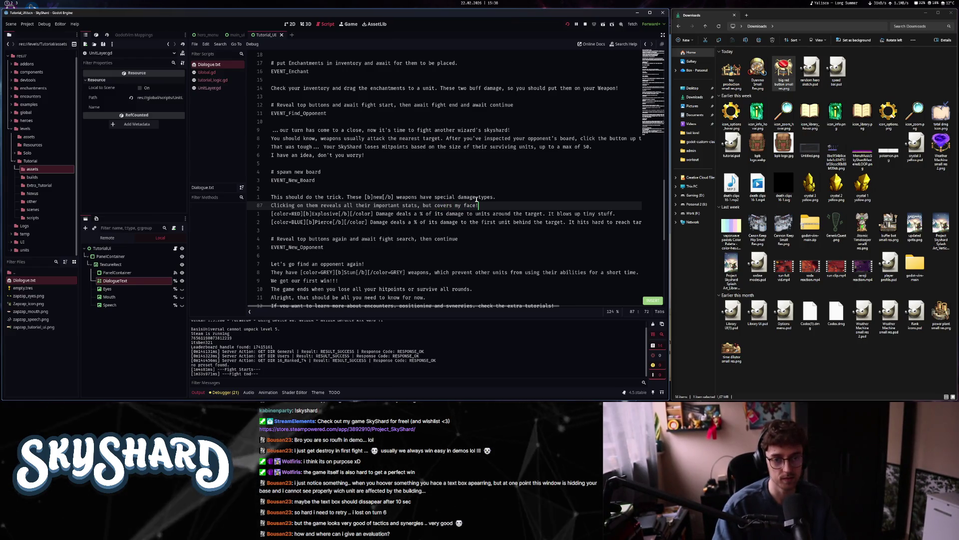
pyautogui.press('BackSpace')
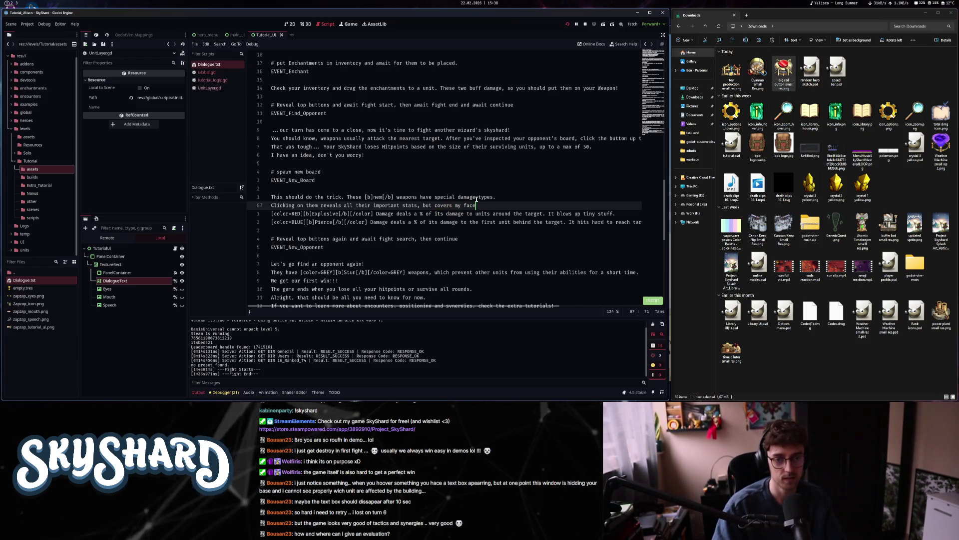
pyautogui.press('Escape')
pyautogui.write('ace.')
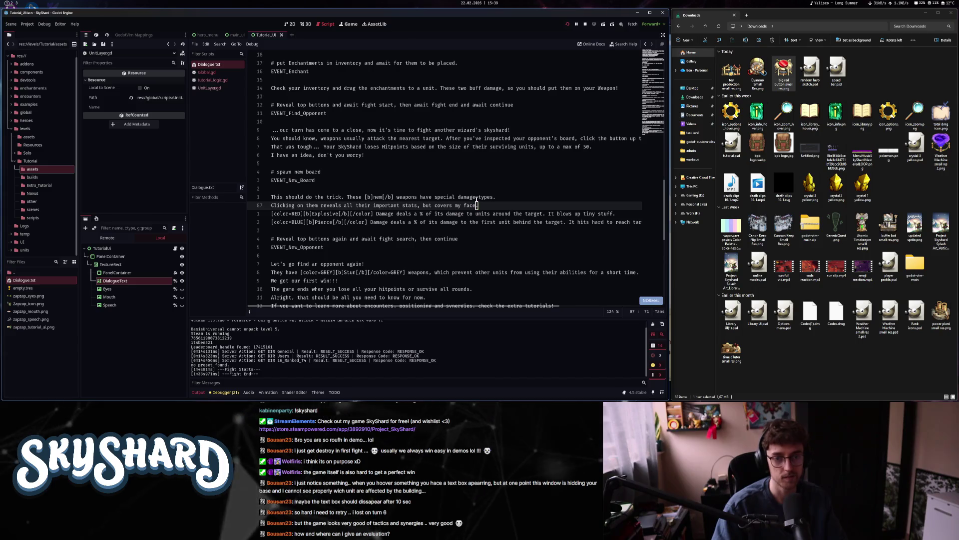
pyautogui.press('super+2')
pyautogui.press('super+3')
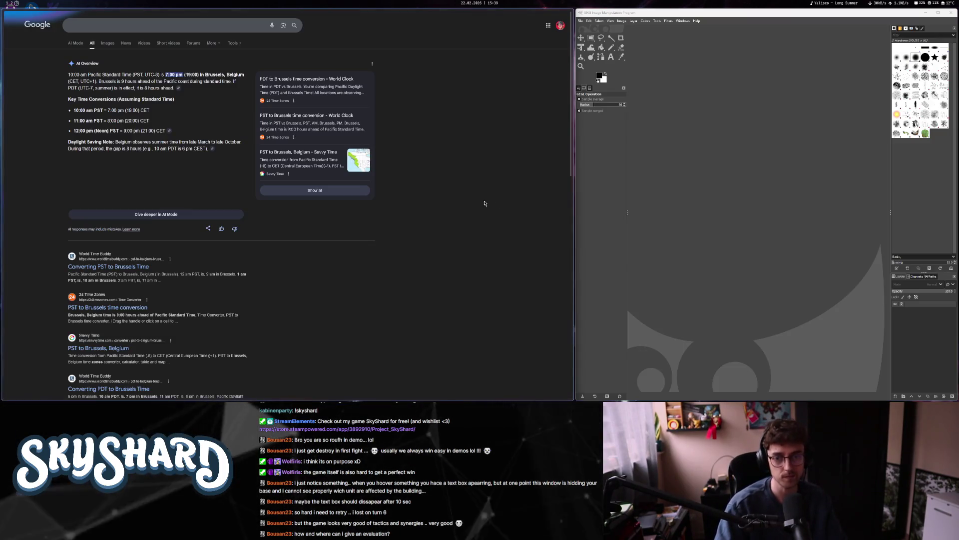
# - Advance the tutorial through the Explosive and Pierce damage explanations, find an opponent, then close the game
pyautogui.press('super+1')
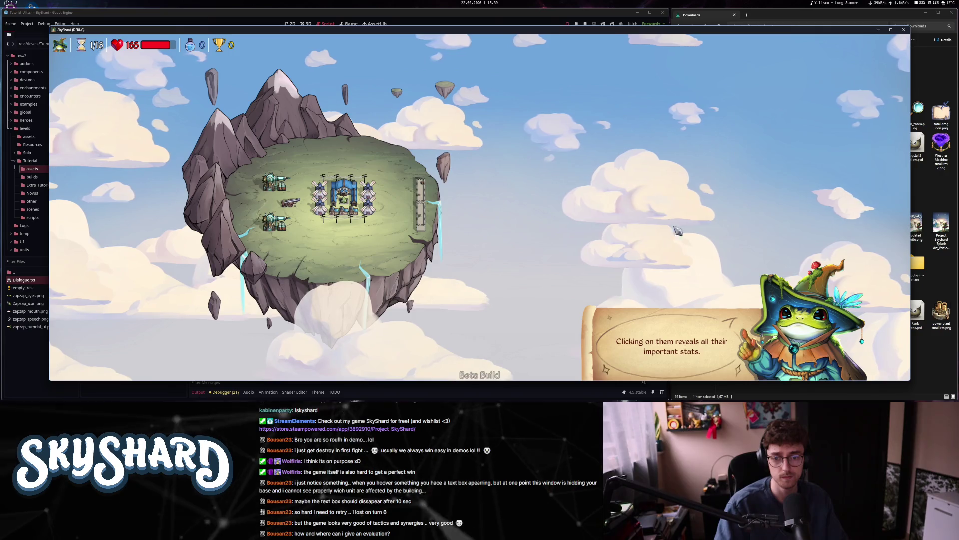
pyautogui.click(646, 274)
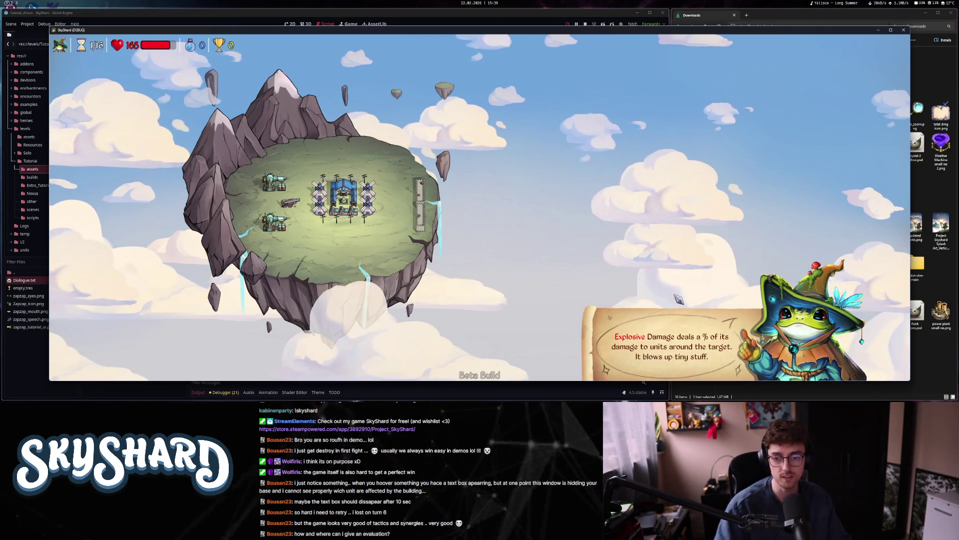
pyautogui.click(668, 342)
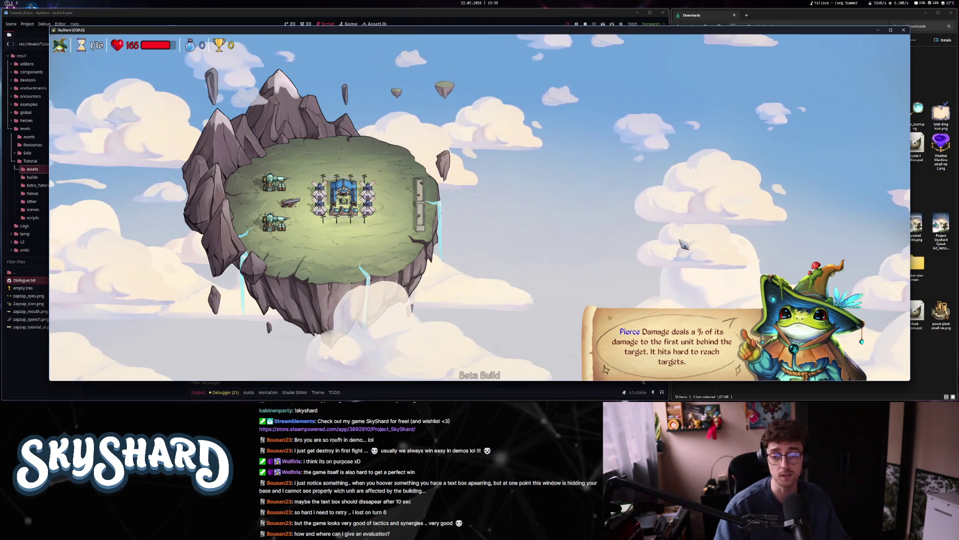
pyautogui.click(706, 299)
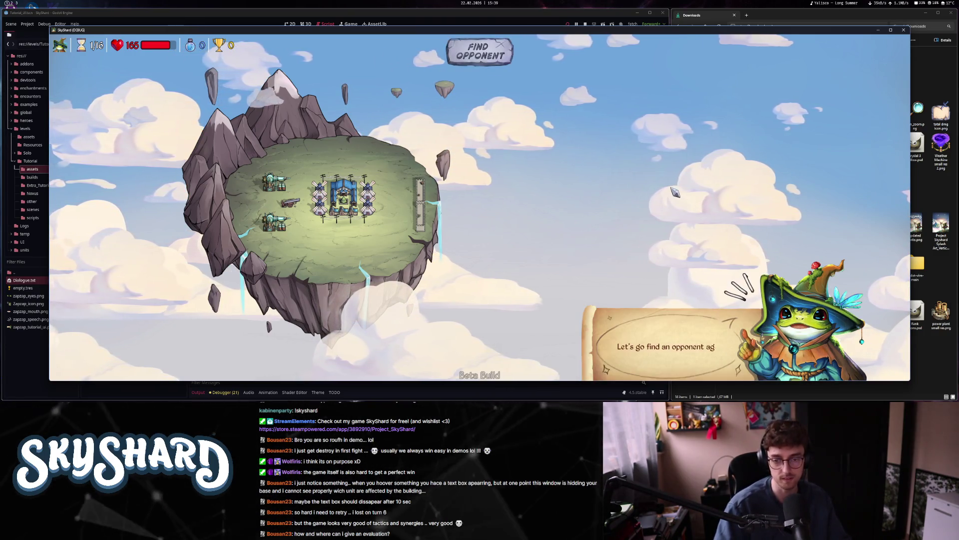
pyautogui.click(479, 56)
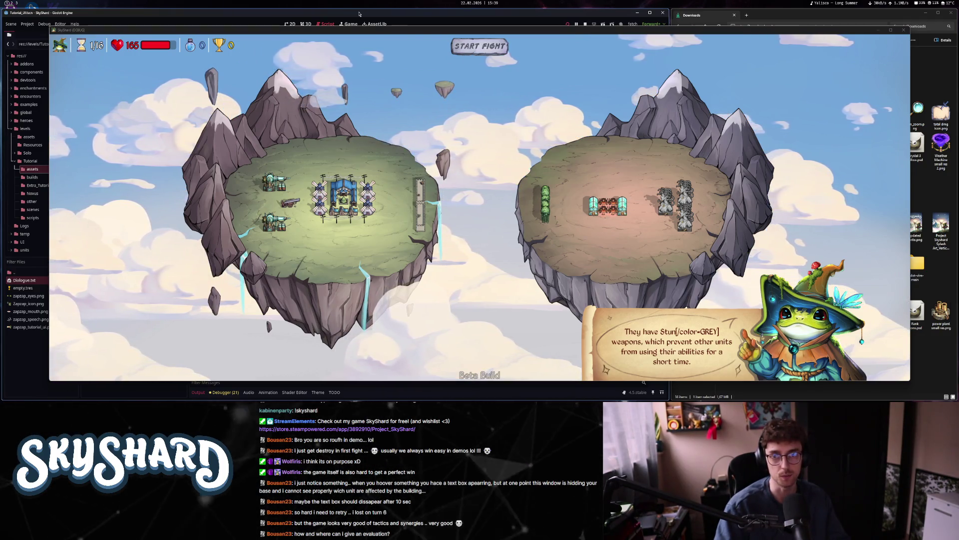
pyautogui.click(903, 31)
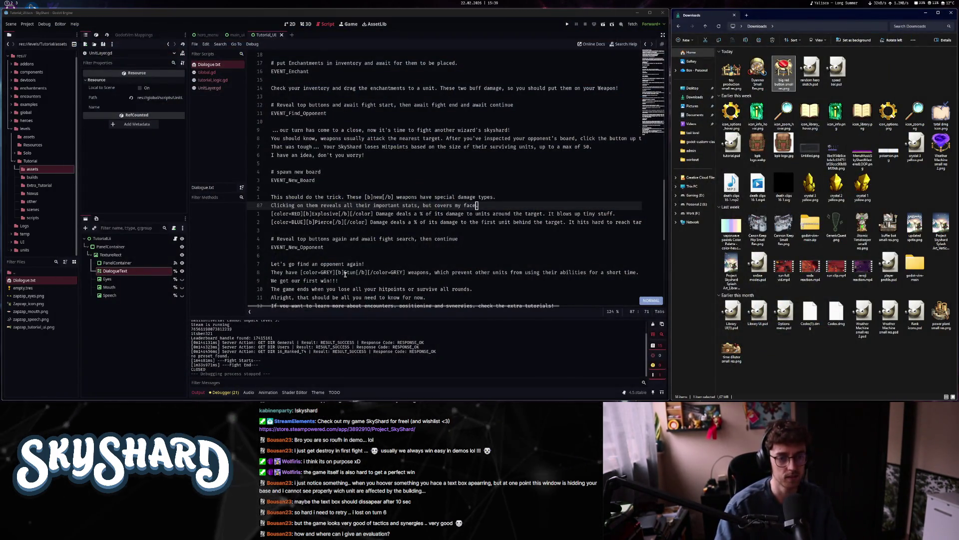
# - Delete the stray [/color=GREY] tag on the Stun weapons line 95 and save Dialogue.txt
pyautogui.scroll(-2, 345, 273)
pyautogui.click(367, 222)
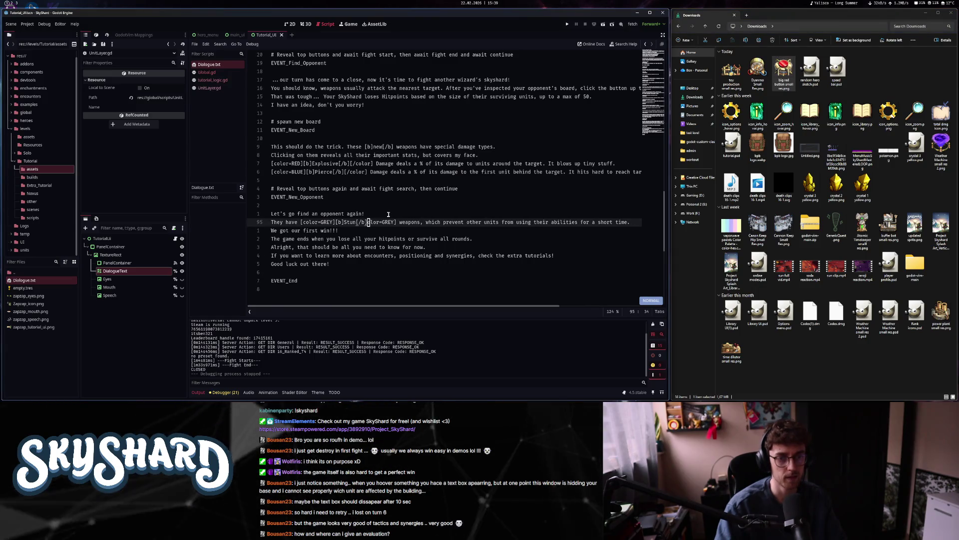
pyautogui.press('x')
pyautogui.press('x')
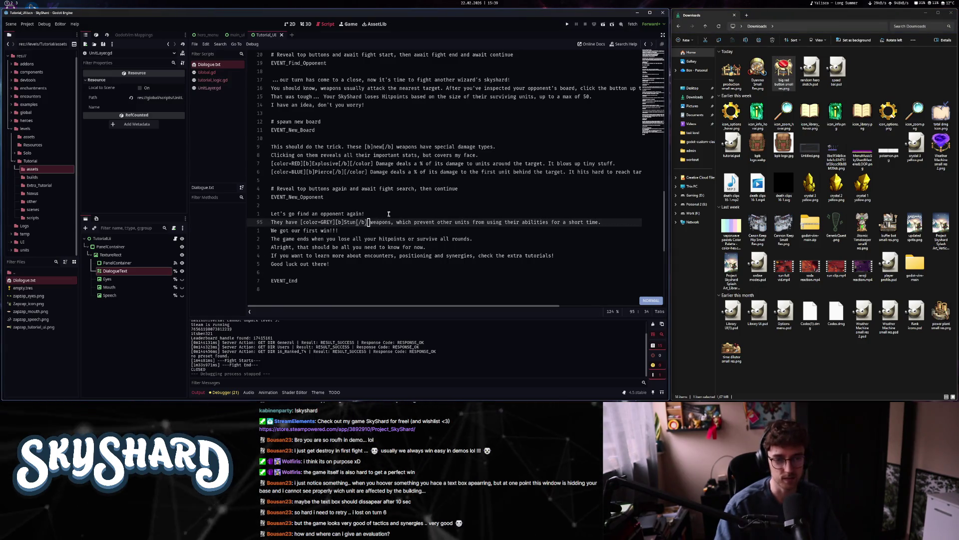
pyautogui.click(323, 222)
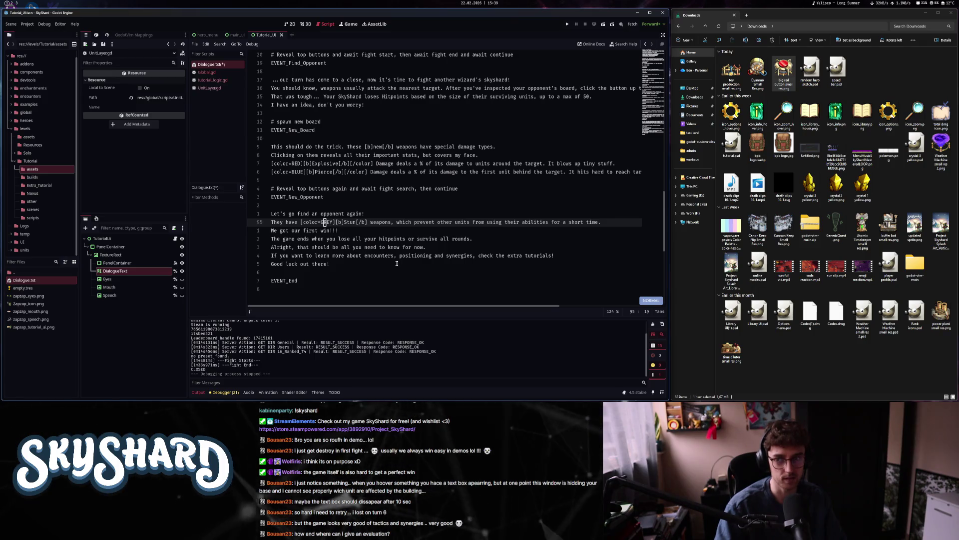
pyautogui.hotkey('ctrl', 's')
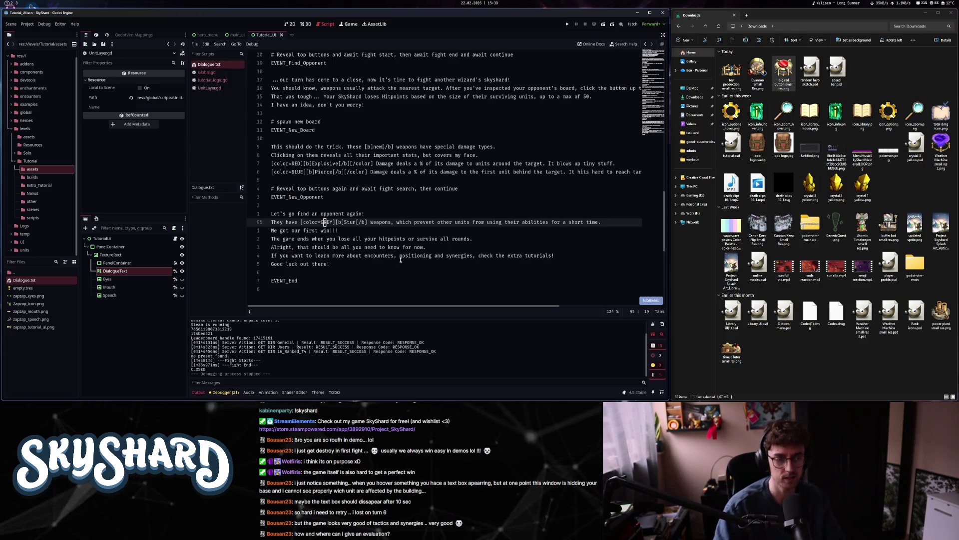
# - Run the project, exit fullscreen and quit the game from its main menu
pyautogui.click(568, 25)
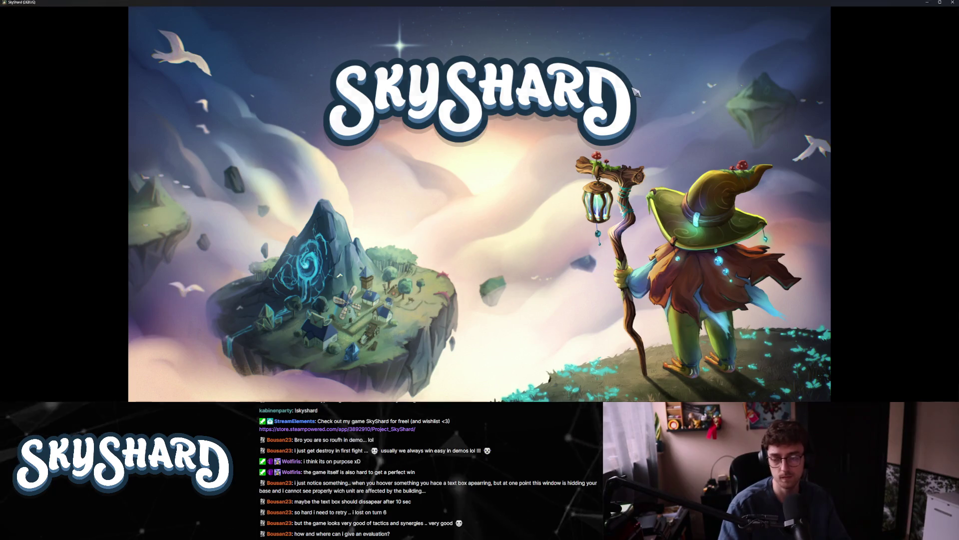
pyautogui.press('F11')
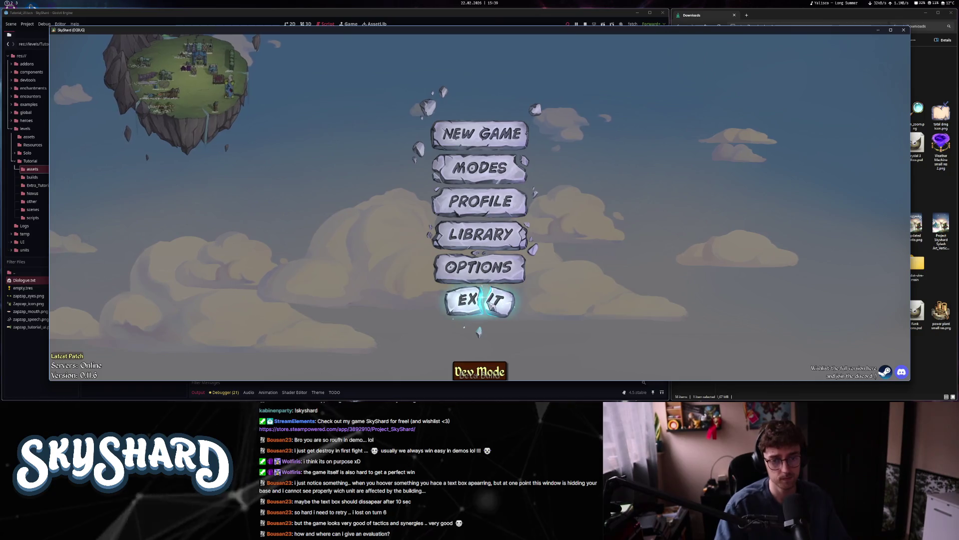
pyautogui.click(494, 297)
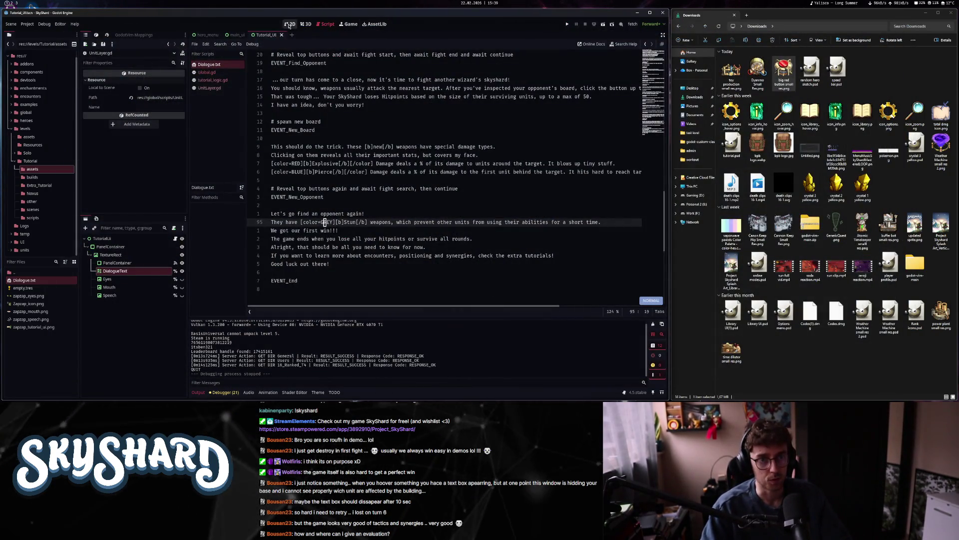
# - In the 2D view, select DialogueText and type test text with a closing [/color] in its Text property
pyautogui.click(289, 24)
pyautogui.scroll(6, 461, 250)
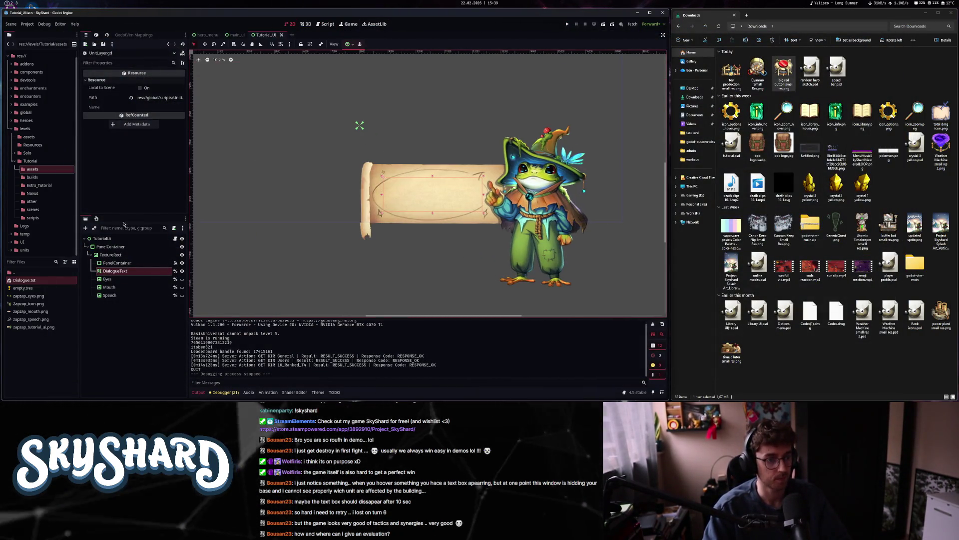
pyautogui.click(115, 270)
pyautogui.scroll(-5, 123, 105)
pyautogui.scroll(5, 122, 105)
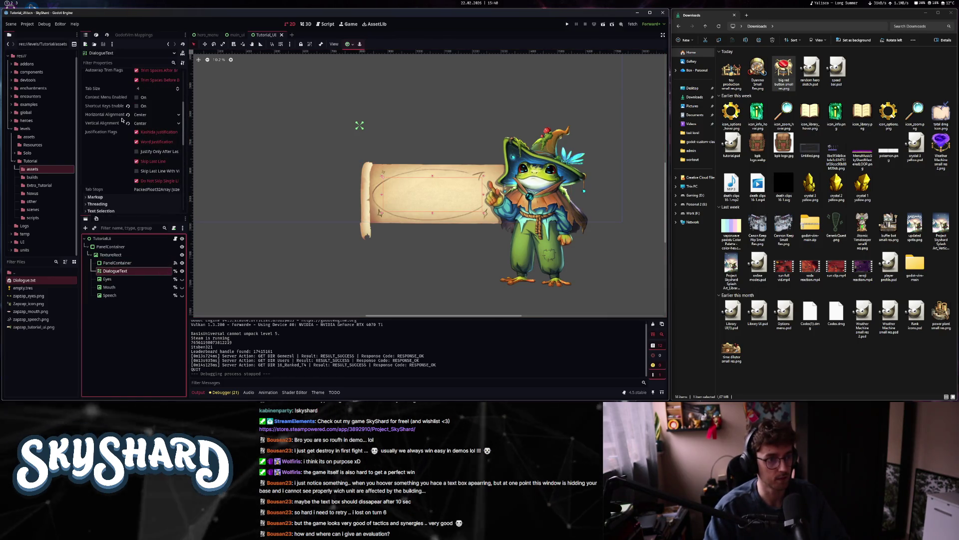
pyautogui.click(124, 105)
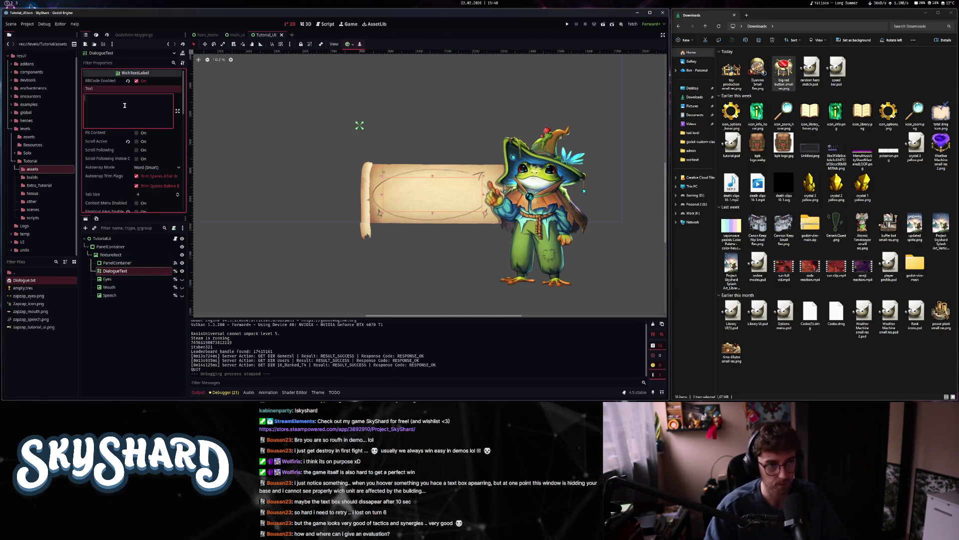
pyautogui.write('test')
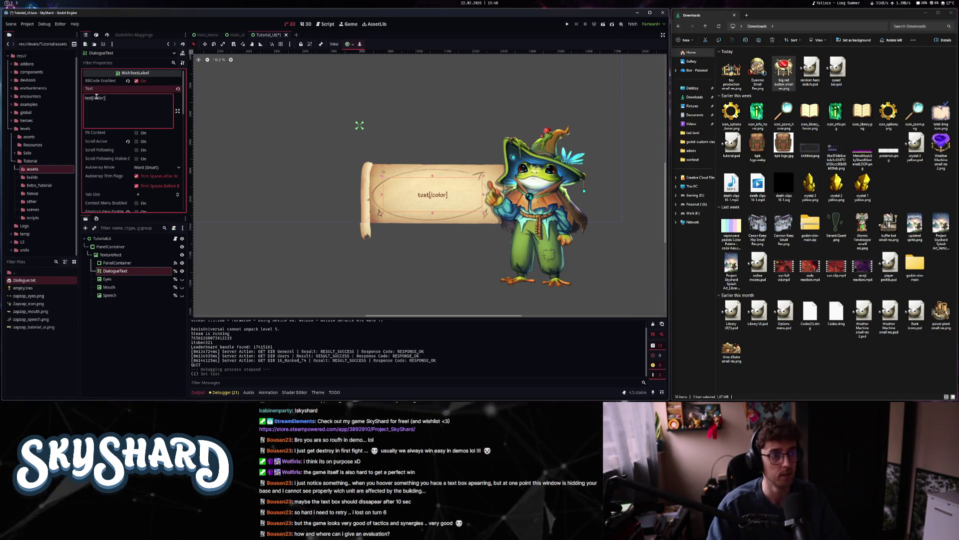
pyautogui.write('[/color')
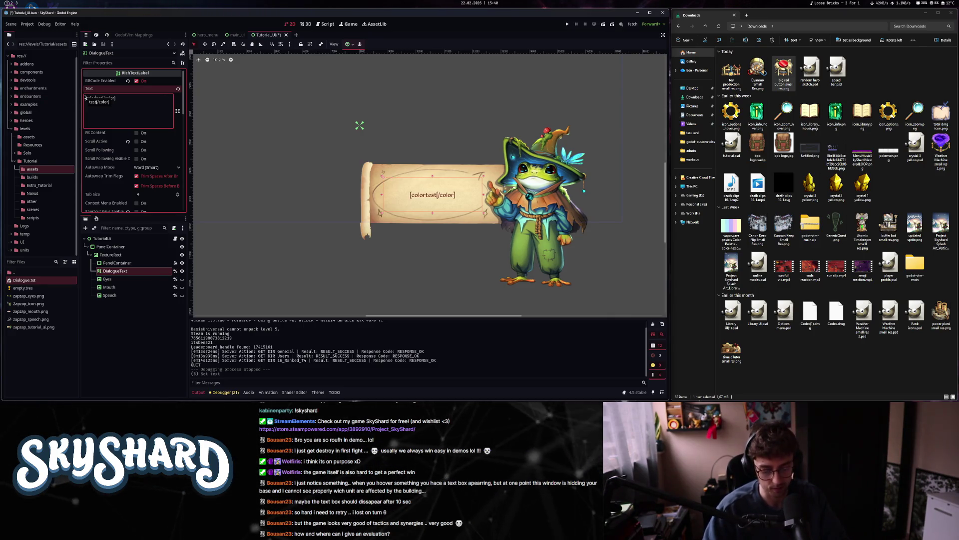
pyautogui.write(']')
# - Apply a DARKGRAY colour tag to the test text, undo and redo it, then clear the colour name
pyautogui.scroll(5, 437, 202)
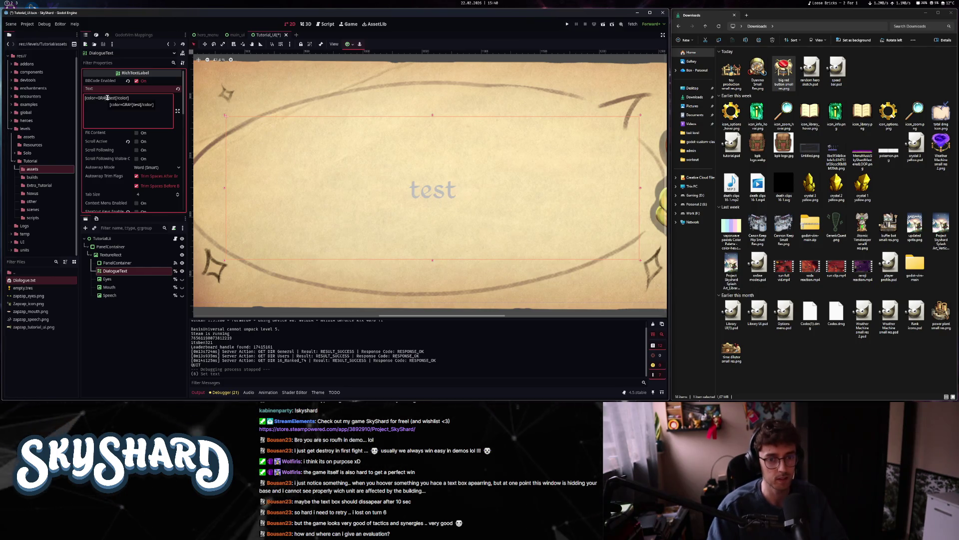
pyautogui.scroll(-2, 398, 194)
pyautogui.scroll(-2, 381, 196)
pyautogui.scroll(2, 381, 196)
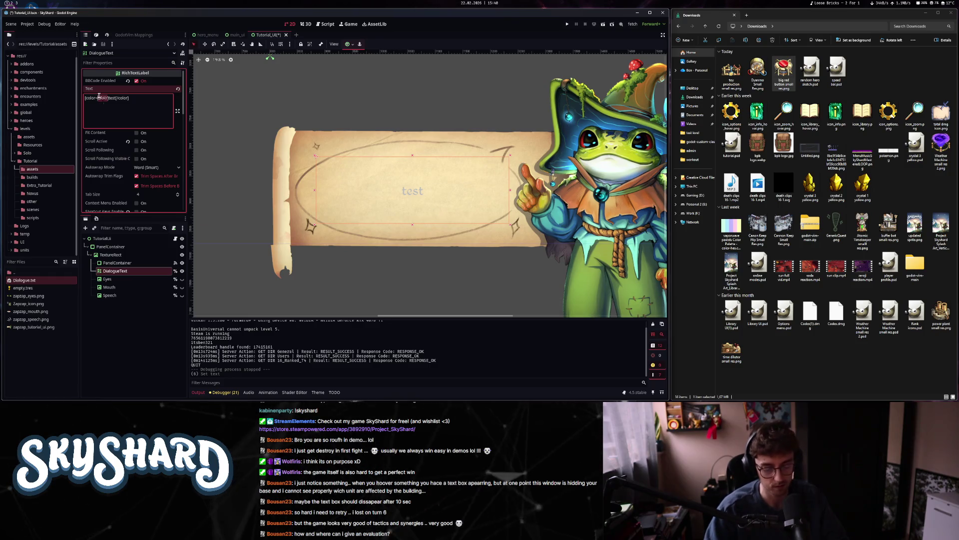
pyautogui.write('GRAY]test[/color]')
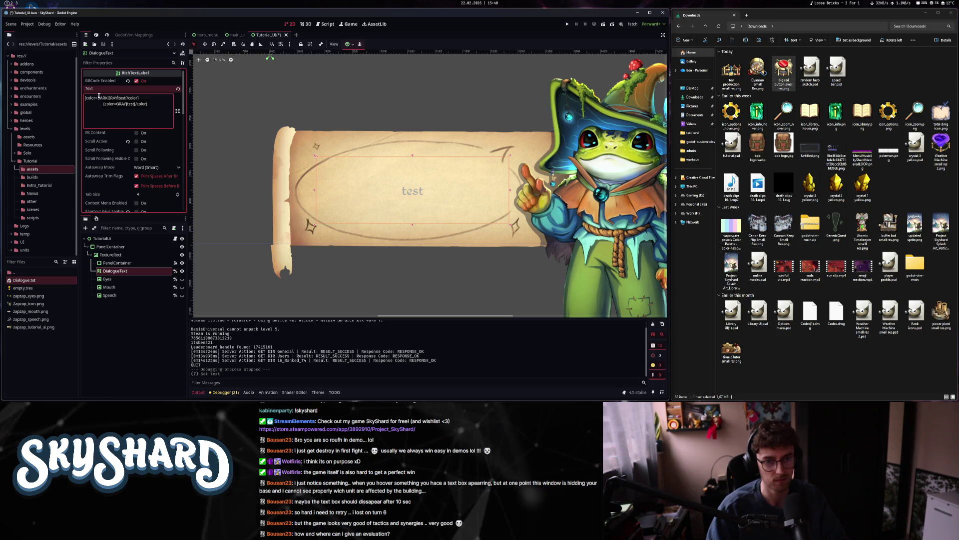
pyautogui.hotkey('ctrl', 'z')
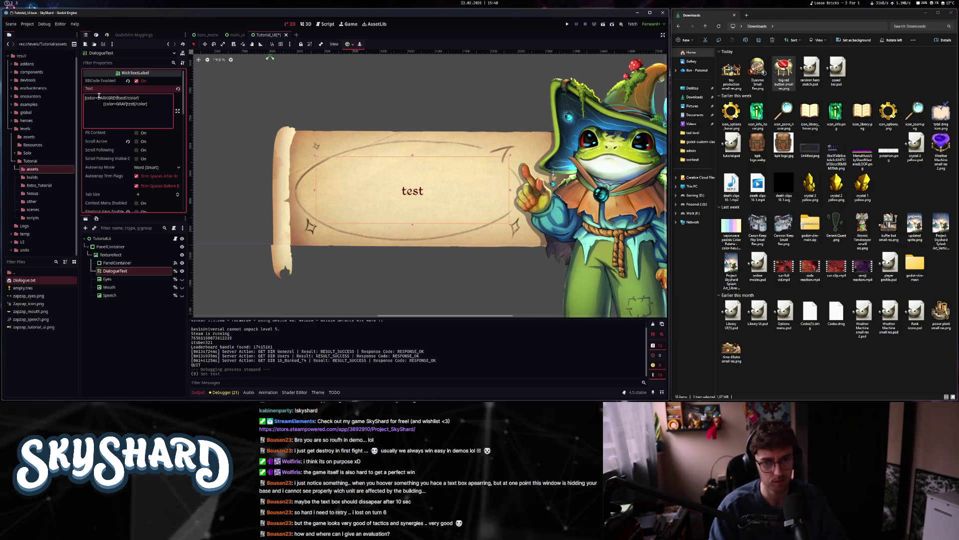
pyautogui.hotkey('ctrl', 'y')
pyautogui.scroll(-5, 412, 143)
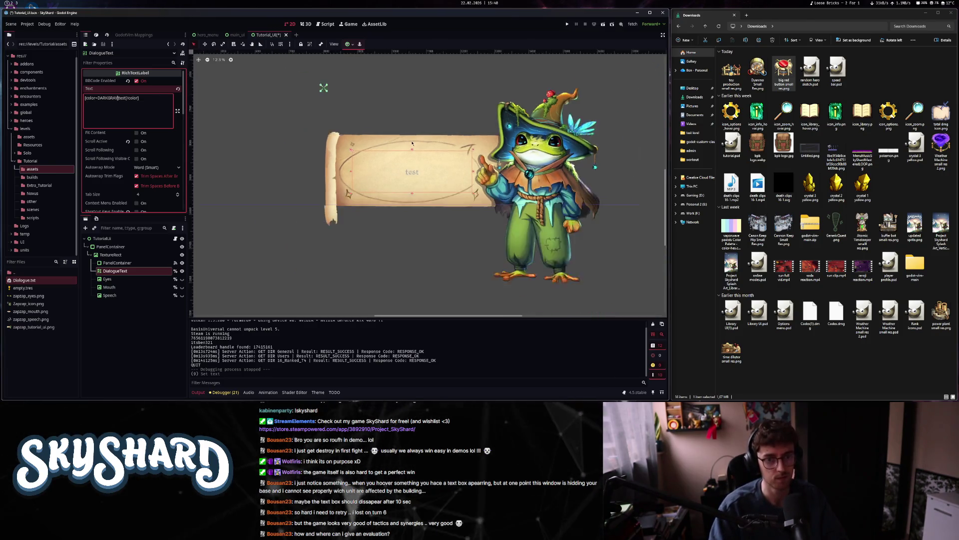
pyautogui.scroll(2, 413, 115)
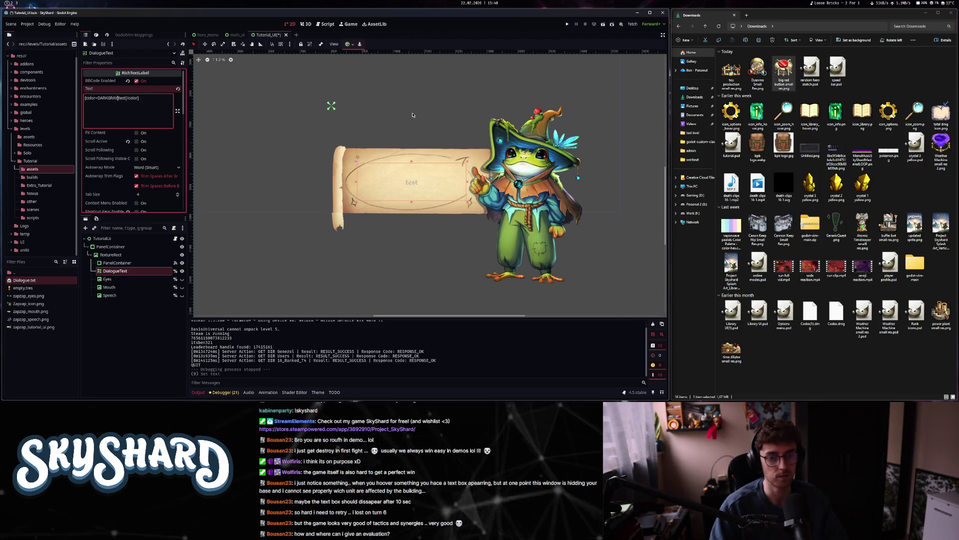
pyautogui.scroll(4, 413, 115)
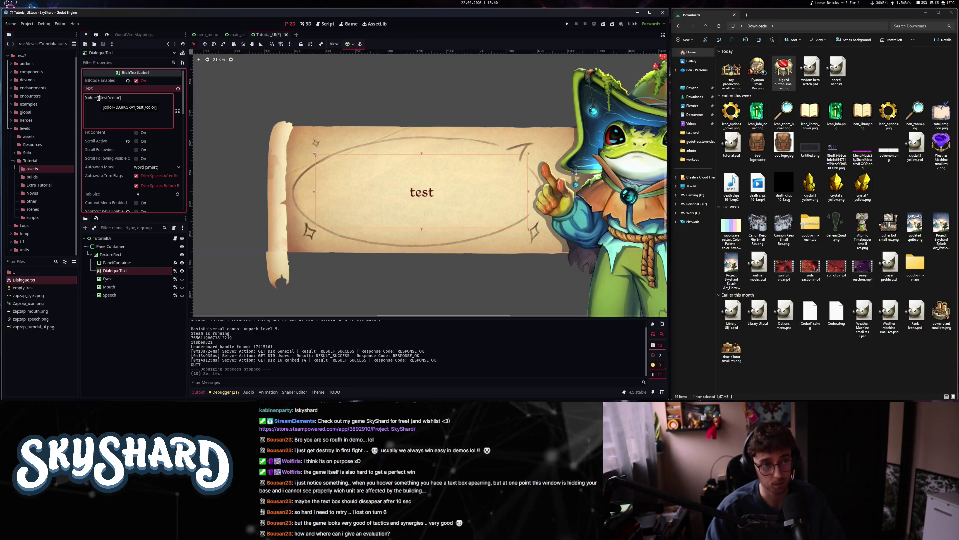
pyautogui.press('BackSpace')
pyautogui.press('BackSpace')
pyautogui.press('BackSpace')
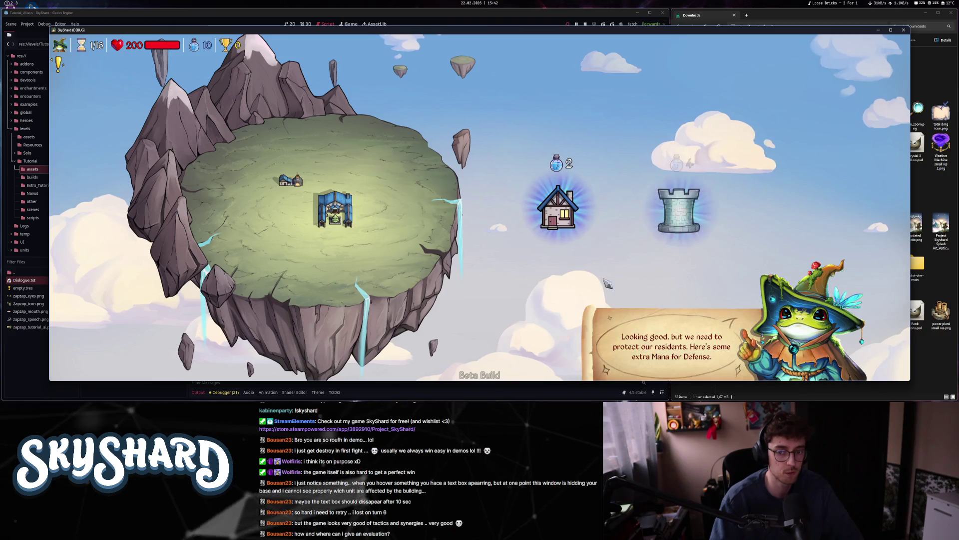
# - Place the Botanist, buy the lightning unit and Cannon Keep, add a shrub, and enchant the Cannon Keep with fire
pyautogui.click(558, 198)
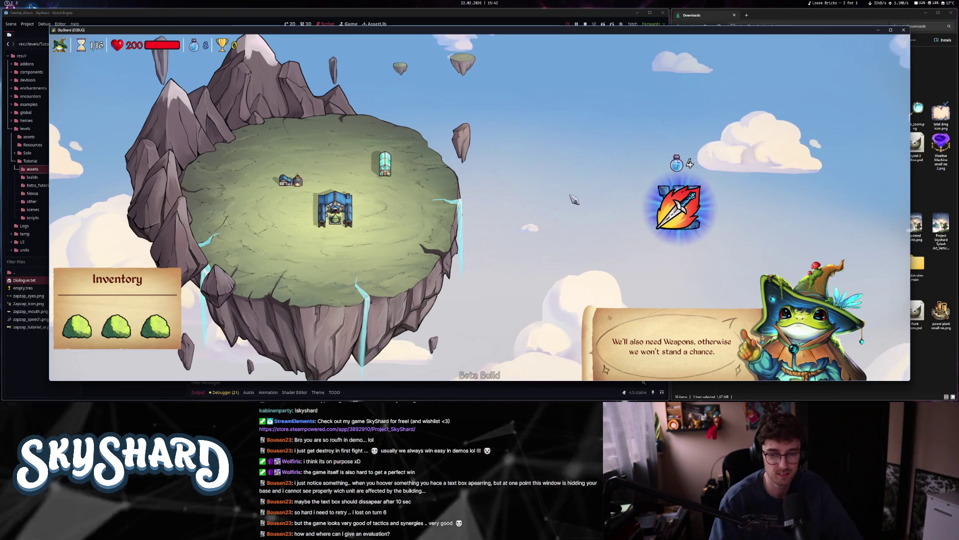
pyautogui.click(679, 210)
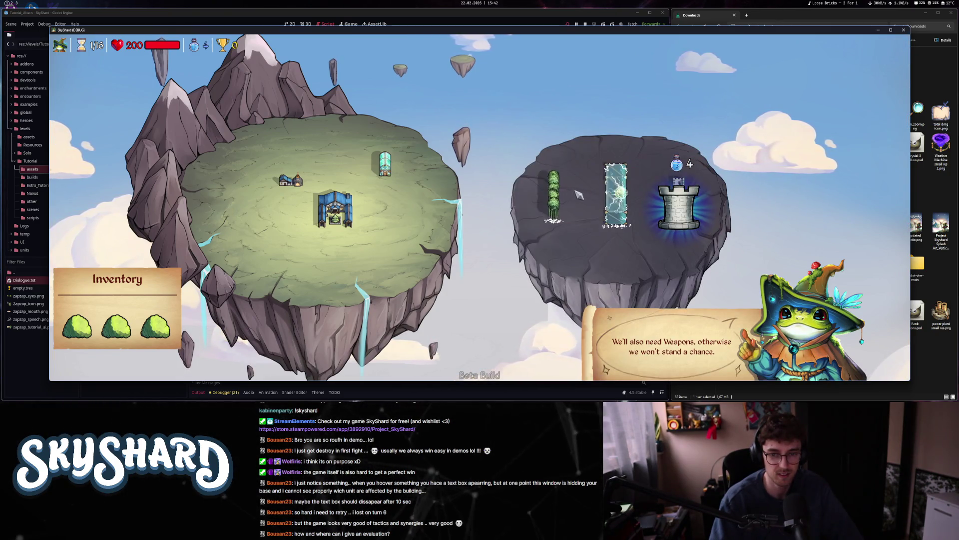
pyautogui.click(614, 205)
pyautogui.click(679, 207)
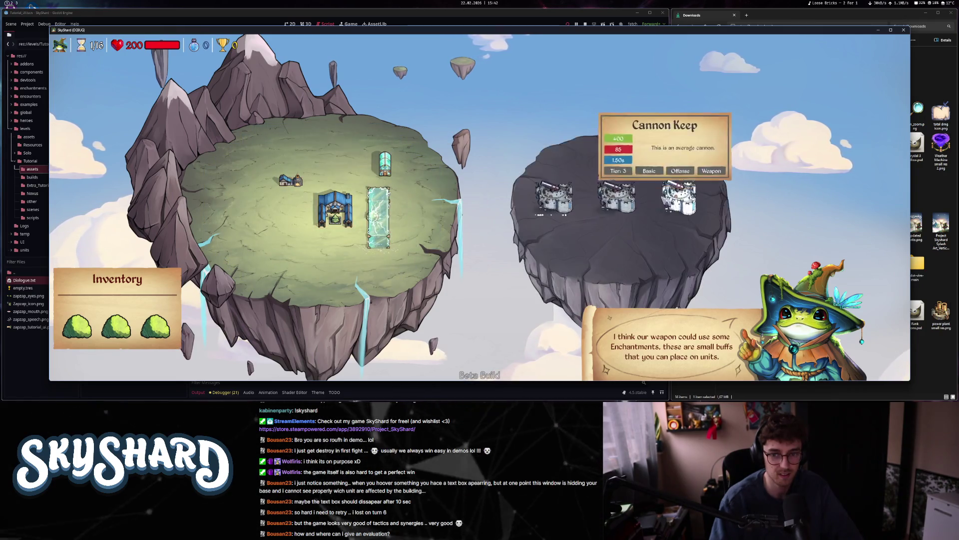
pyautogui.click(619, 195)
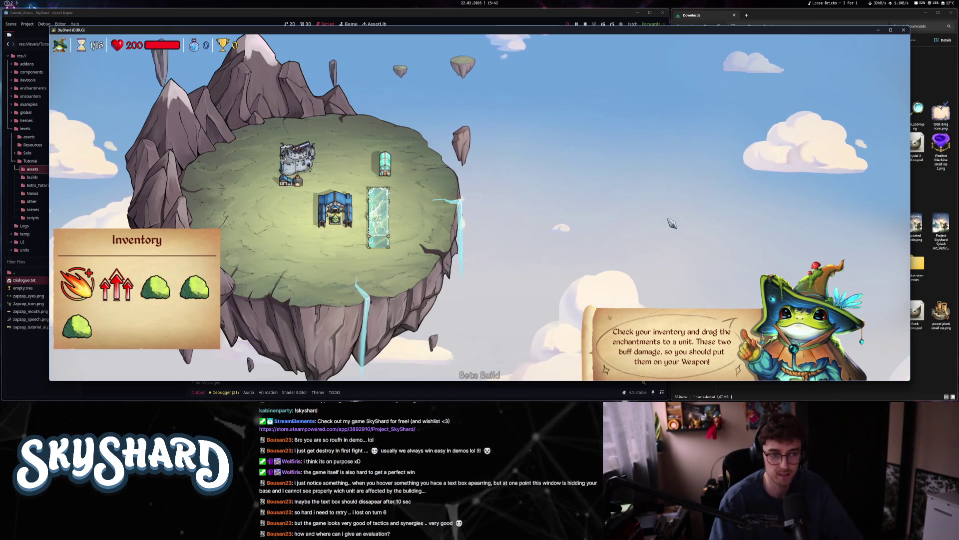
pyautogui.moveTo(194, 288); pyautogui.dragTo(310, 224)
pyautogui.moveTo(116, 324)
pyautogui.mouseDown()
pyautogui.moveTo(225, 215)
pyautogui.moveTo(297, 162)
pyautogui.mouseUp()
pyautogui.moveTo(75, 322)
pyautogui.mouseDown()
pyautogui.moveTo(170, 272)
pyautogui.moveTo(297, 164)
pyautogui.mouseUp()
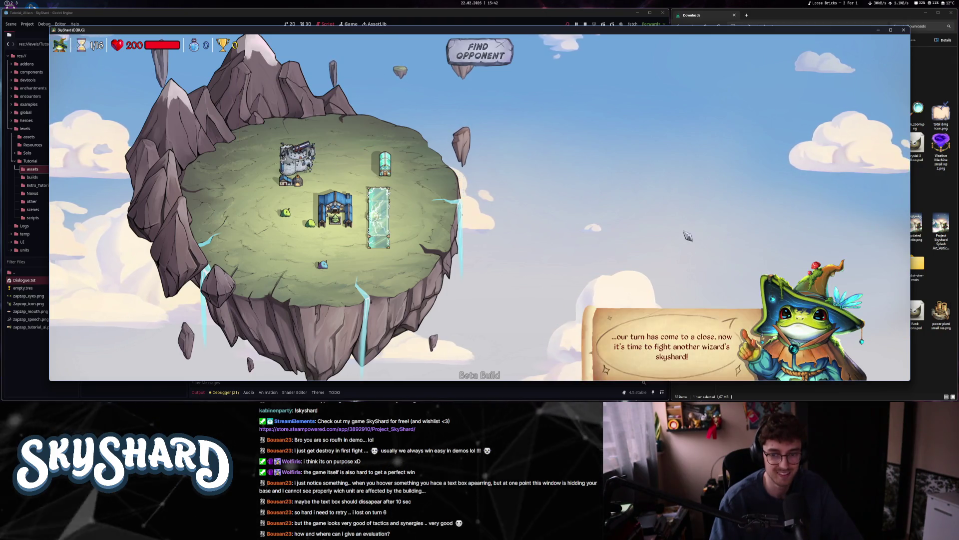
# - Find an opponent, win the fight, and review the Damage Dealt statistics
pyautogui.click(479, 51)
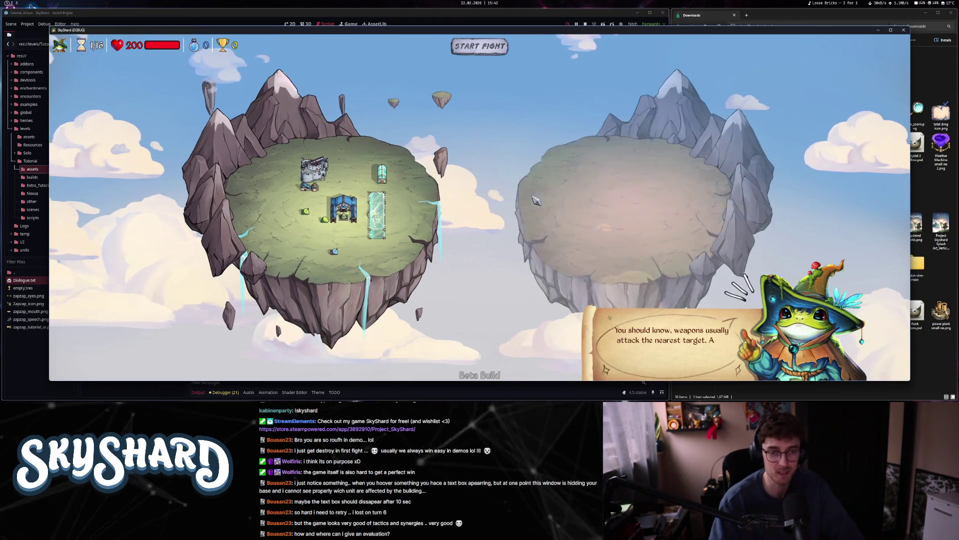
pyautogui.moveTo(685, 205)
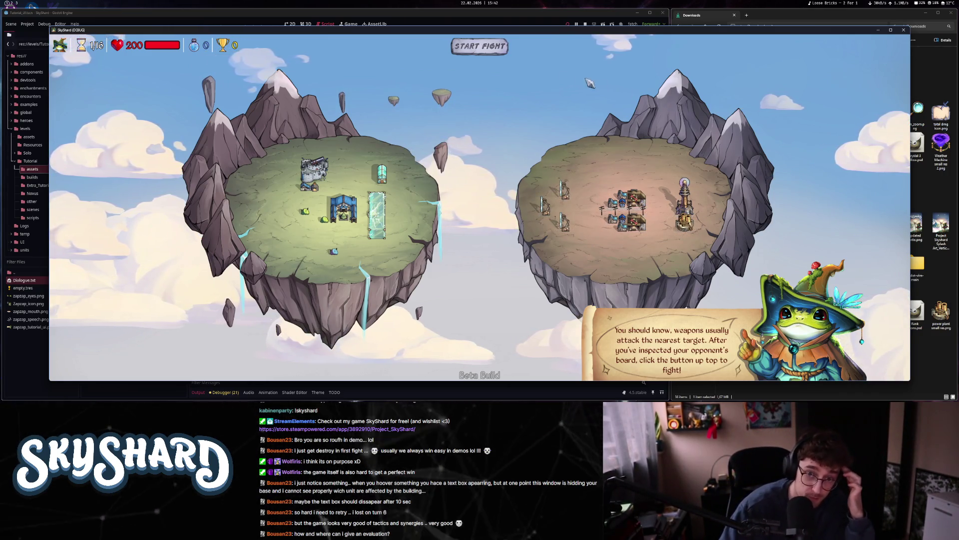
pyautogui.click(484, 49)
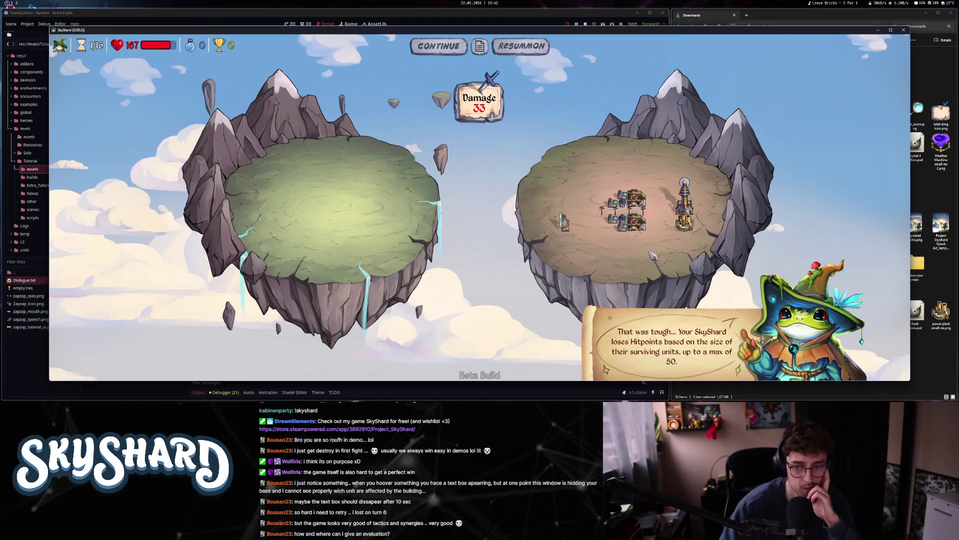
pyautogui.click(453, 46)
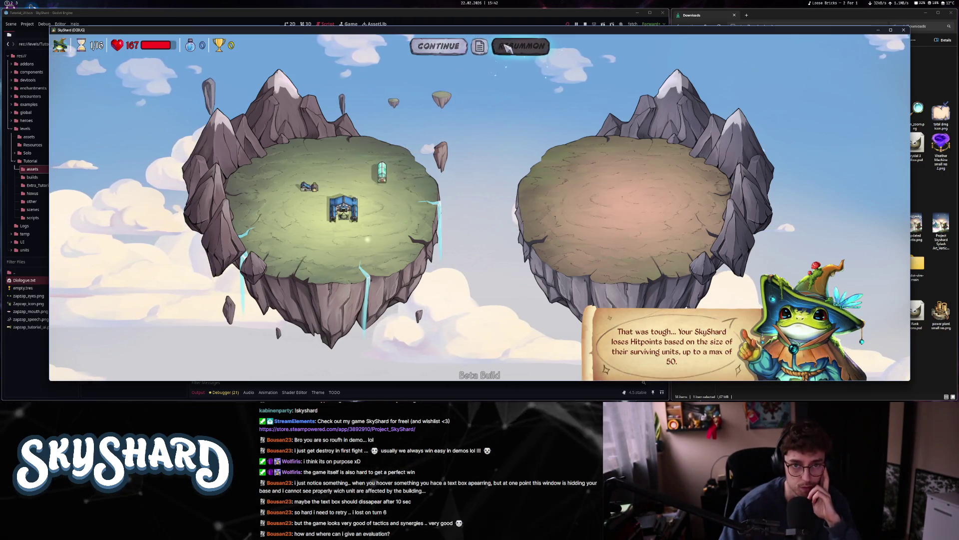
pyautogui.click(479, 46)
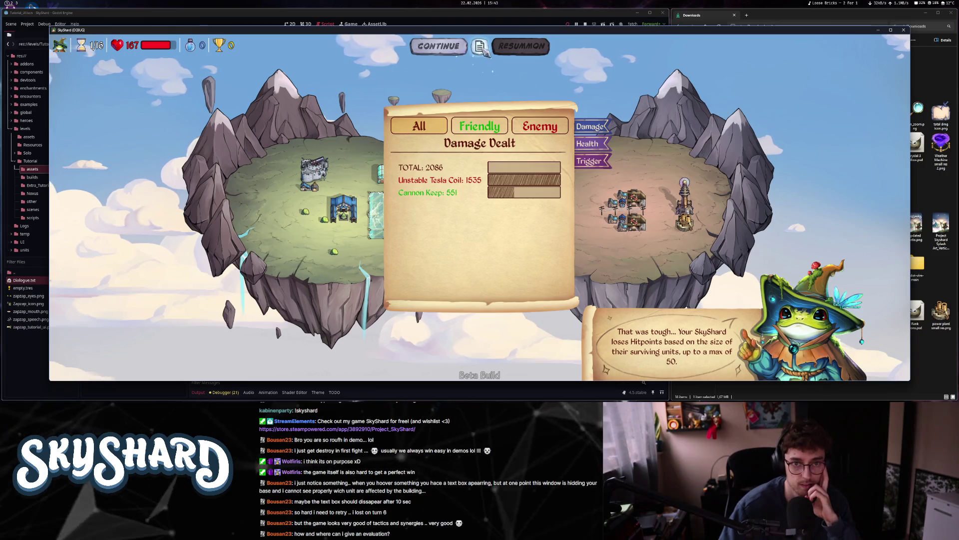
pyautogui.click(440, 46)
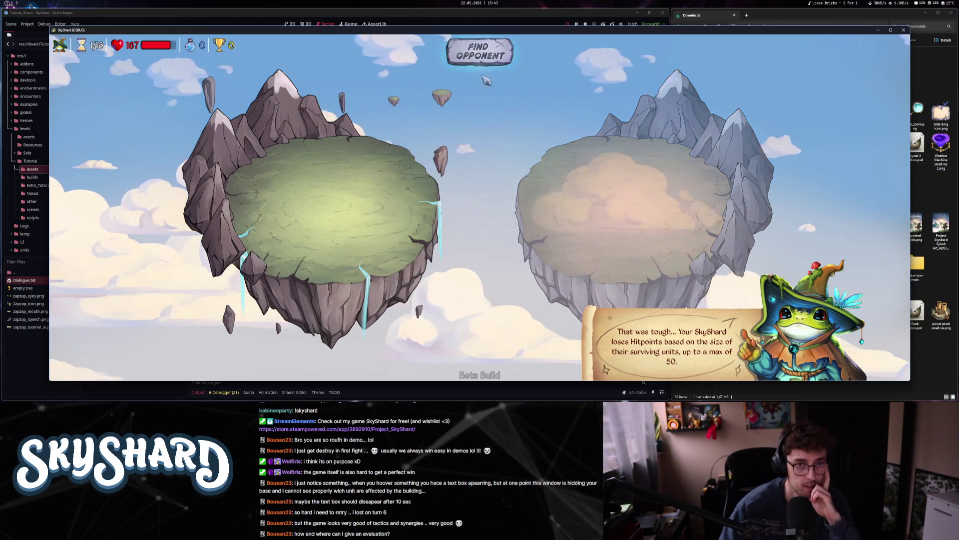
# - Inspect the Town Hall and Big Laser Pointer stats, reach the next opponent, then shrink the game window
pyautogui.click(709, 311)
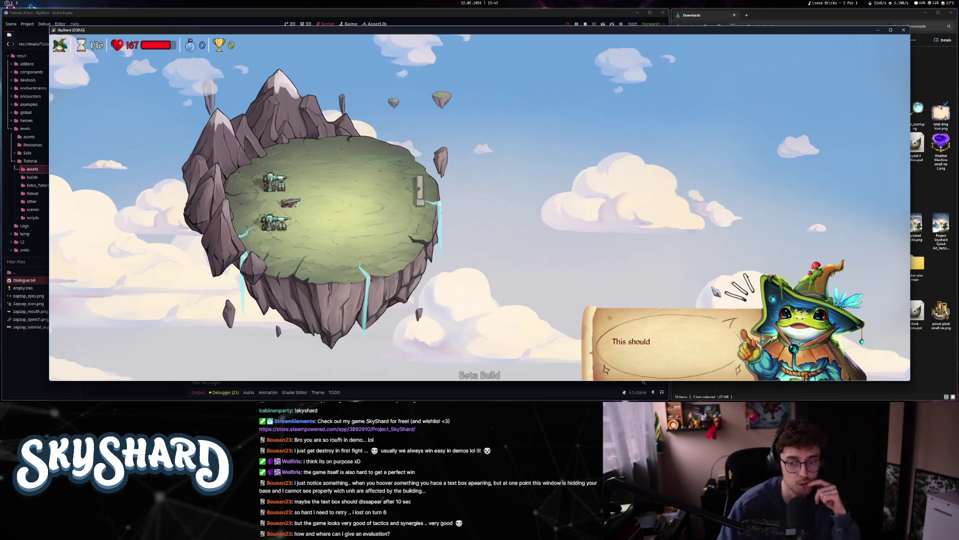
pyautogui.click(692, 280)
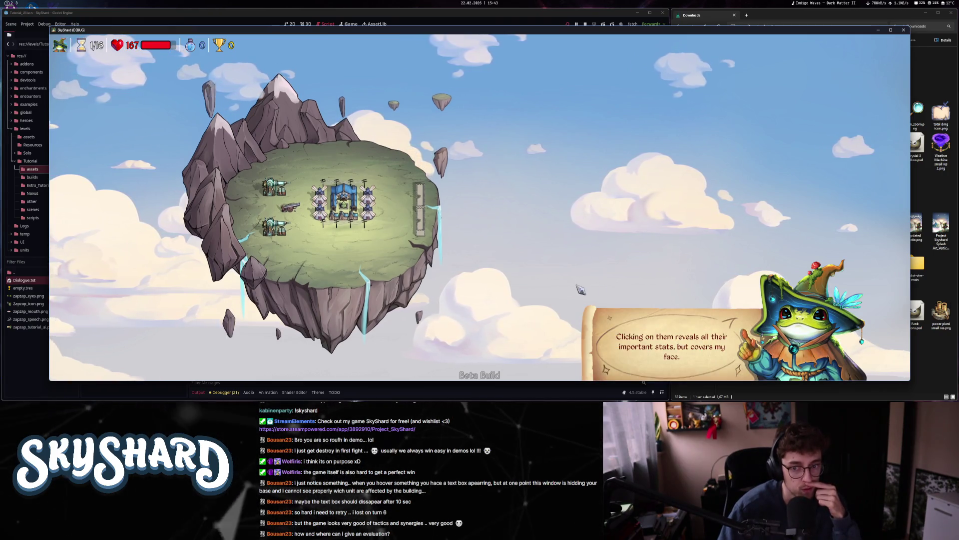
pyautogui.click(344, 197)
pyautogui.click(276, 184)
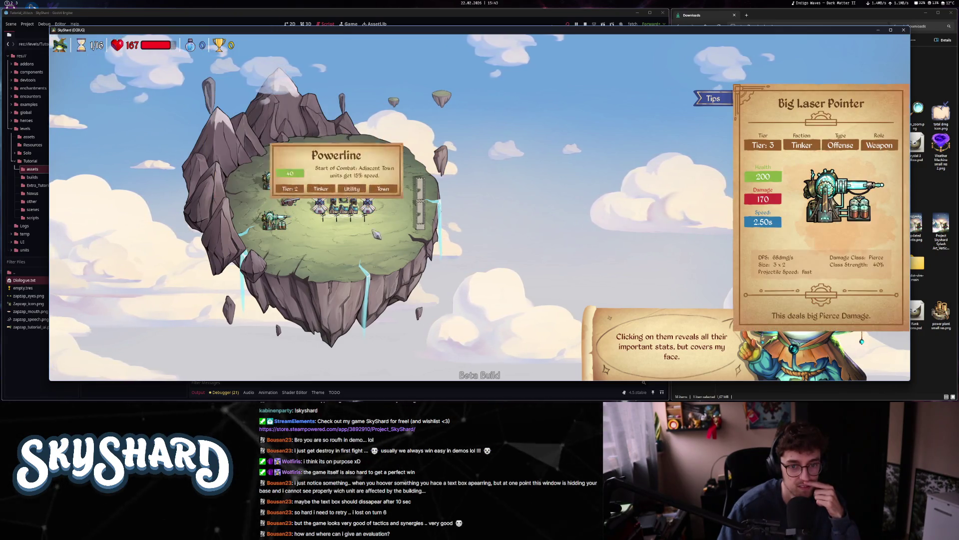
pyautogui.click(674, 345)
pyautogui.click(675, 346)
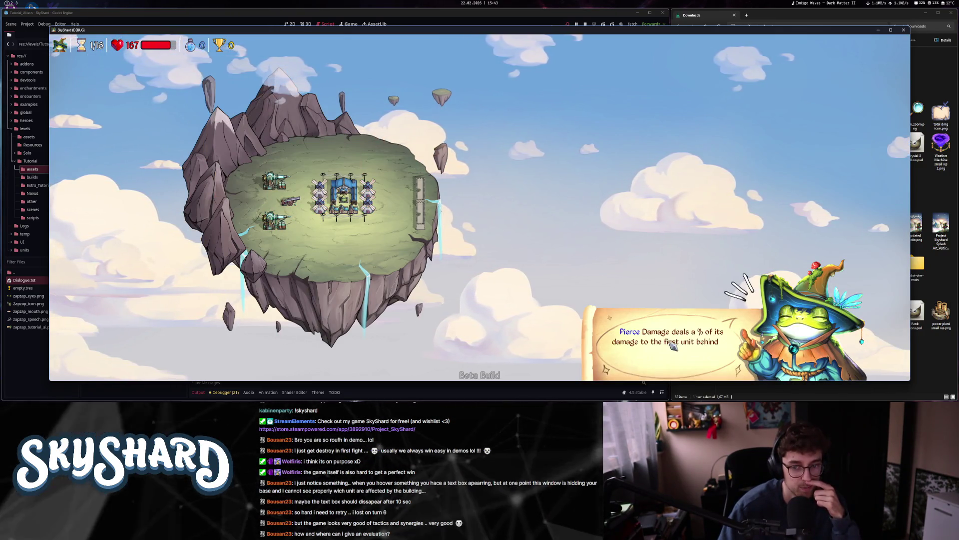
pyautogui.click(680, 227)
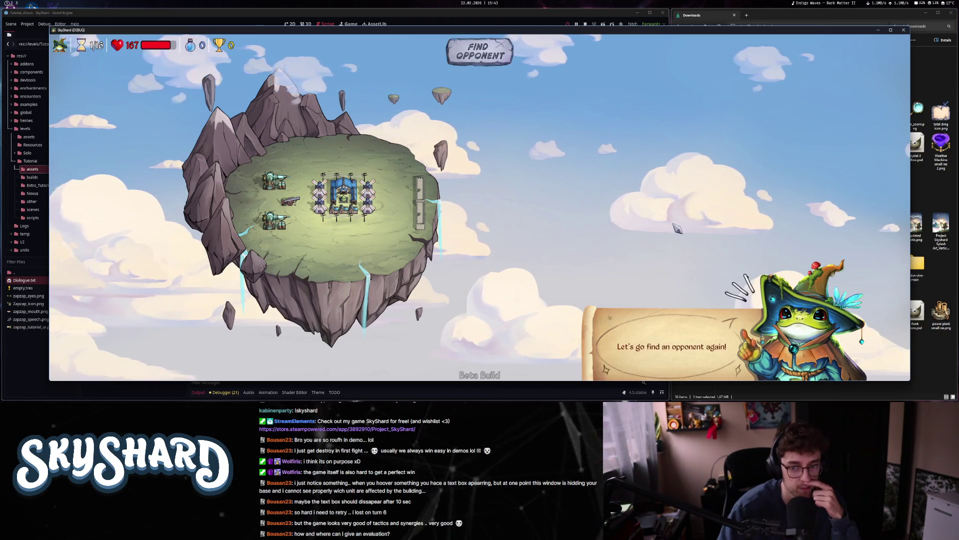
pyautogui.click(533, 206)
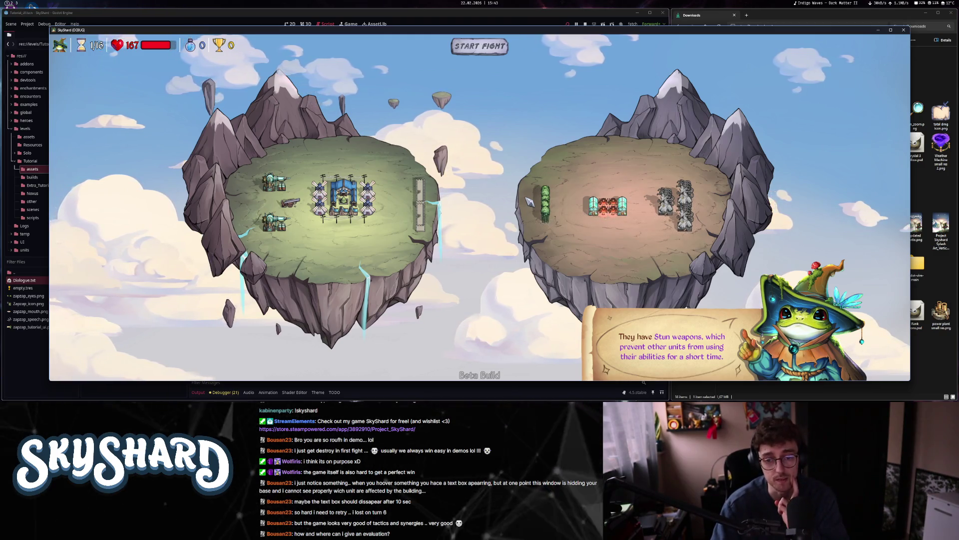
pyautogui.click(891, 30)
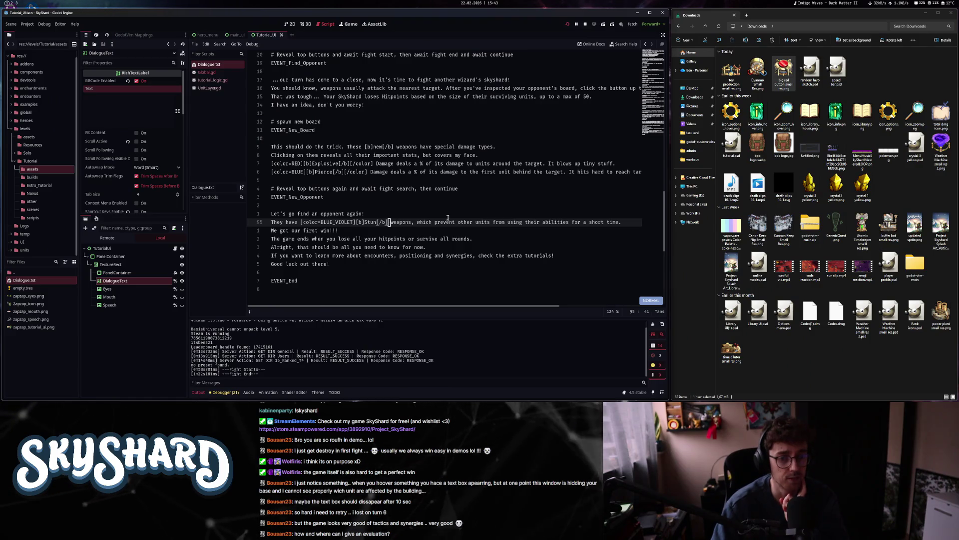
# - Add a closing [/color] after [b]Stun[/b] on line 95, then bring the SkyShard game forward
pyautogui.press('A')
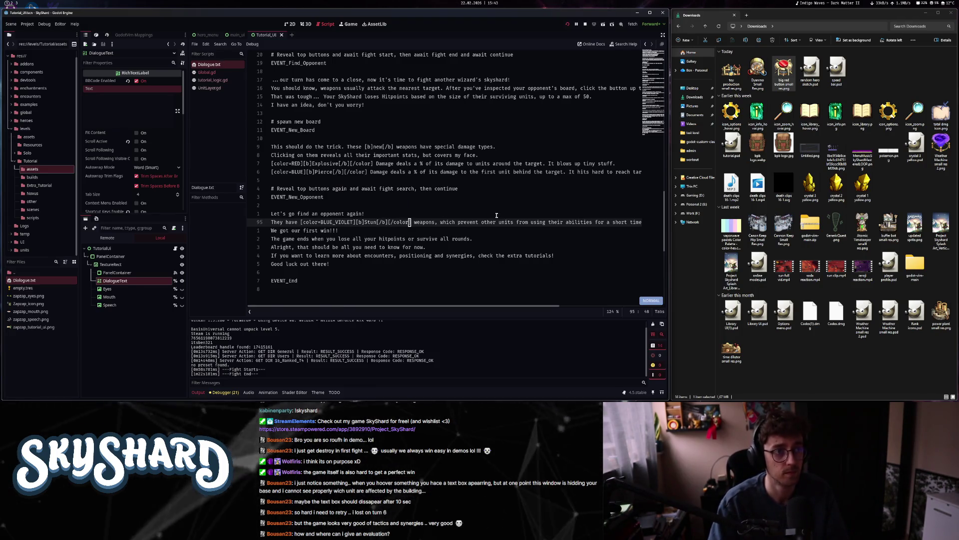
pyautogui.press('super+Right')
pyautogui.press('super+Right')
pyautogui.press('super+Left')
pyautogui.press('super+Left')
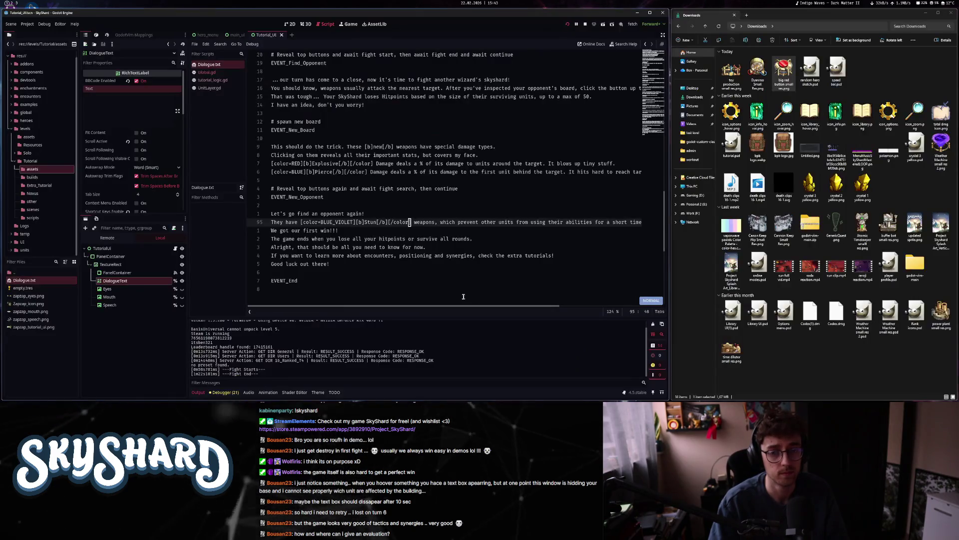
pyautogui.click(131, 395)
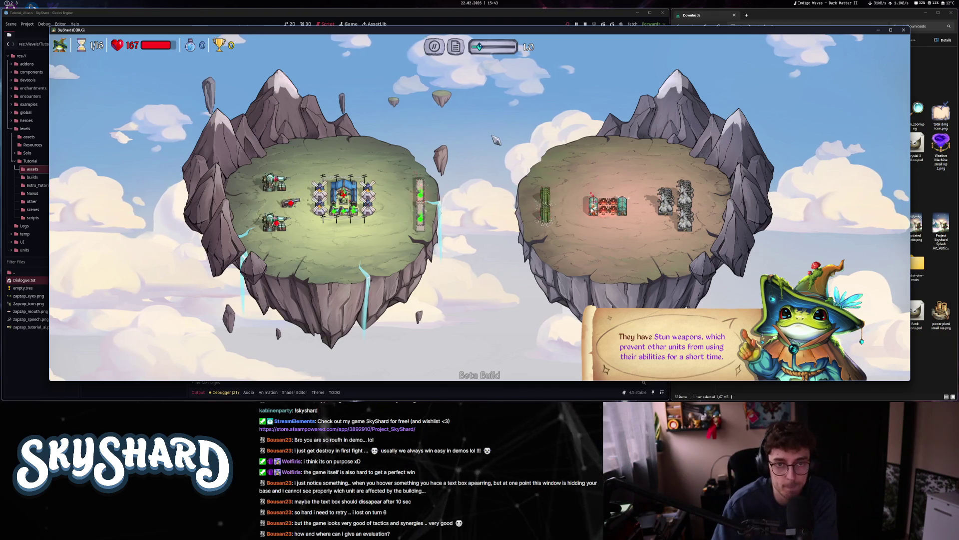
# - Speed the battle to 2.8, continue after the win, and click through the frog's farewell to the main menu
pyautogui.moveTo(491, 47); pyautogui.dragTo(496, 48)
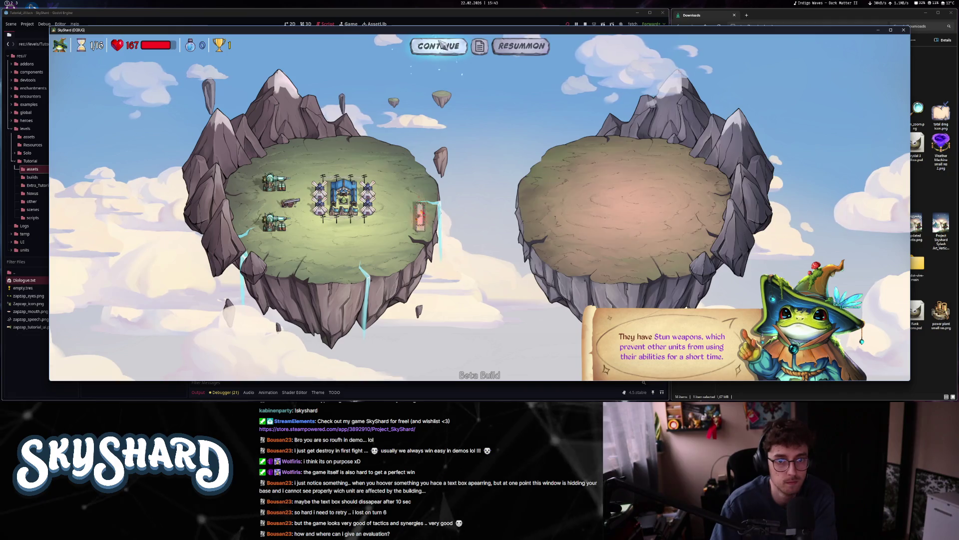
pyautogui.click(439, 45)
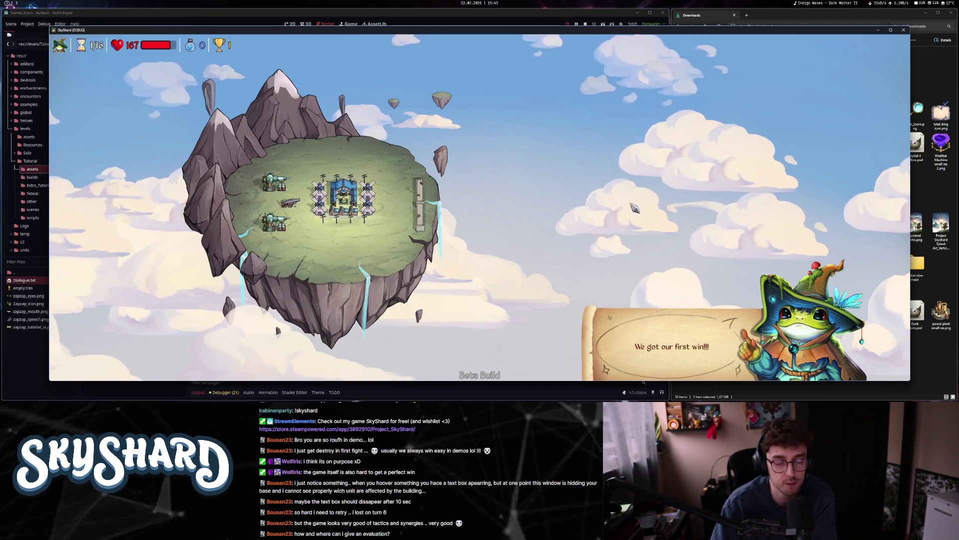
pyautogui.click(655, 332)
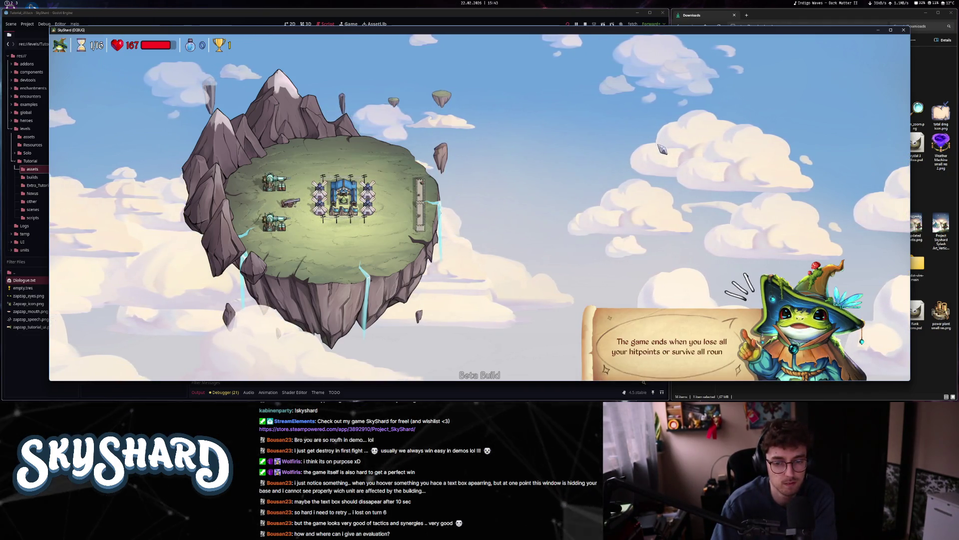
pyautogui.click(646, 333)
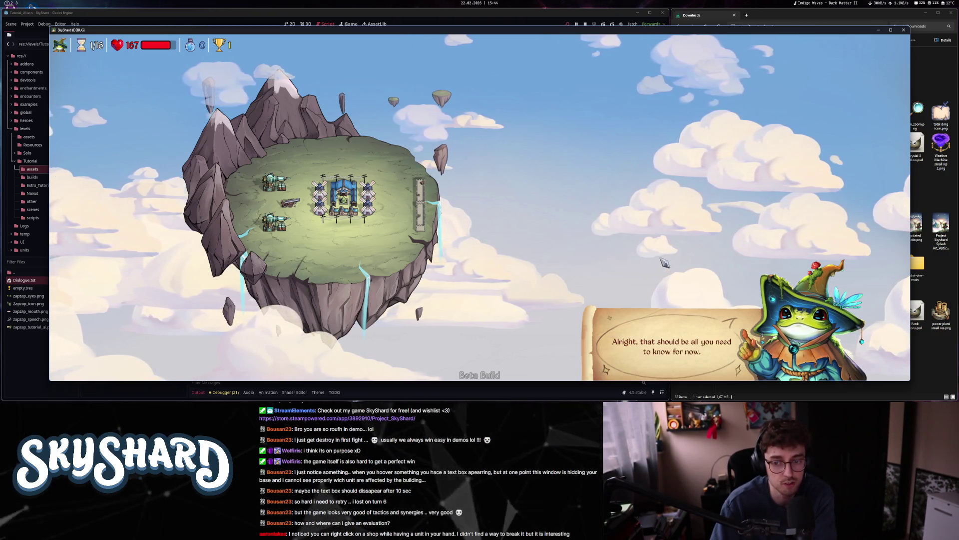
pyautogui.click(660, 283)
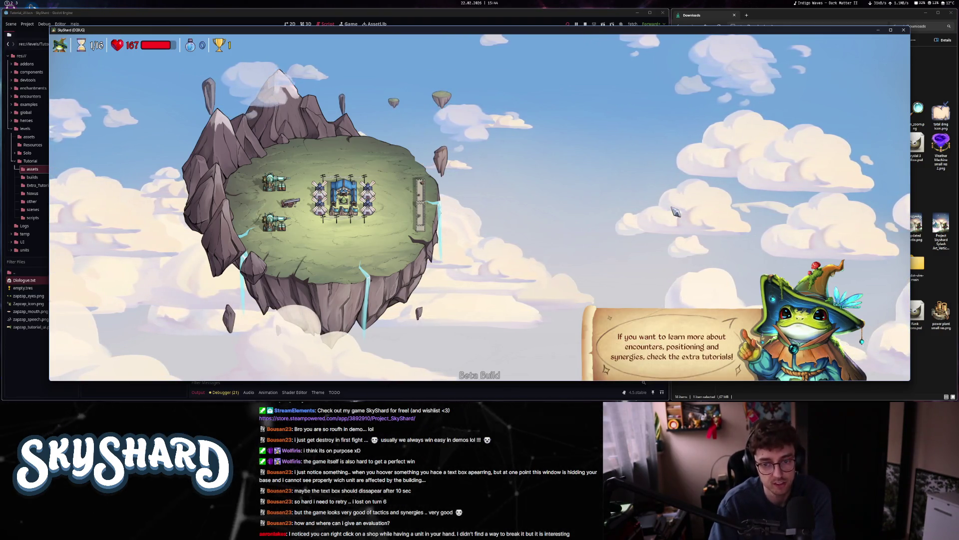
pyautogui.click(681, 217)
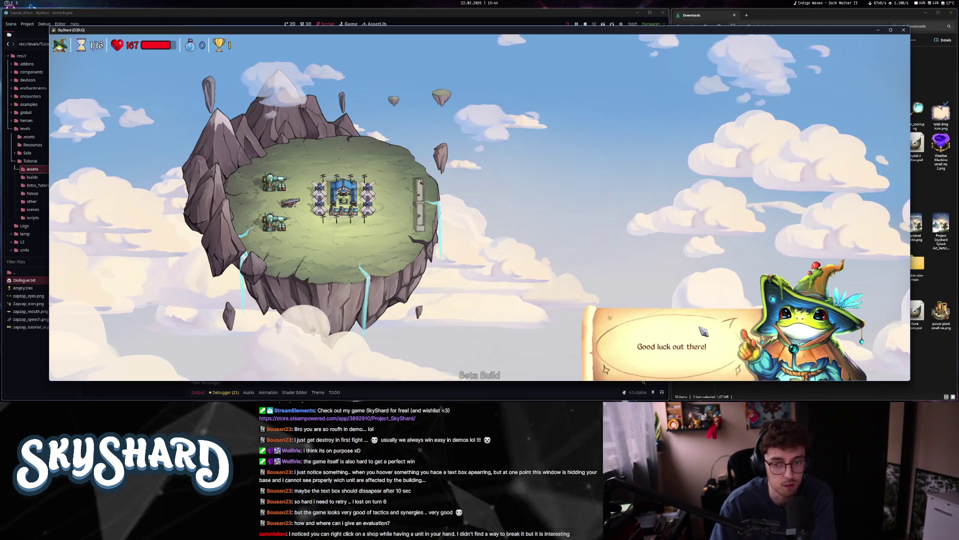
pyautogui.click(696, 348)
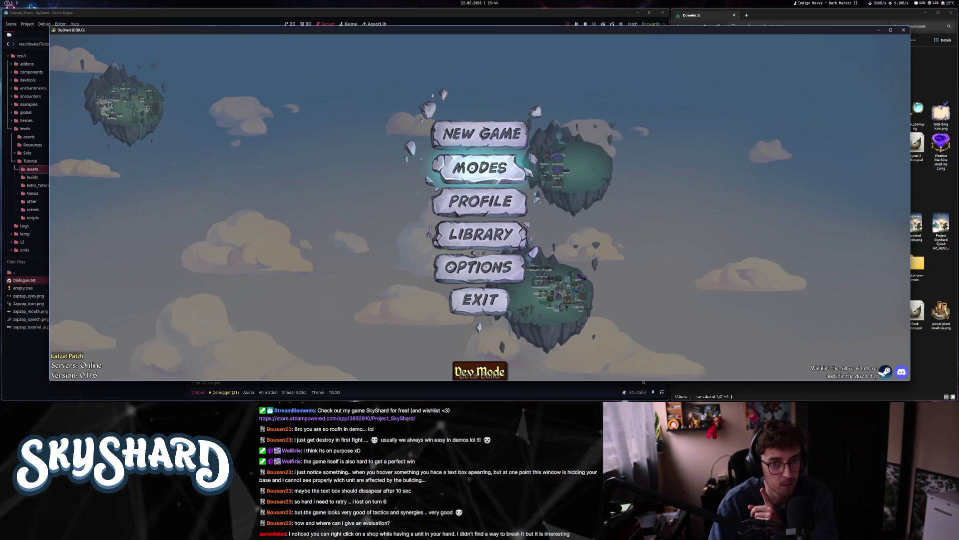
# - Choose MODES, switch to the Tutorial list and launch the Intro tutorial
pyautogui.click(522, 172)
pyautogui.click(588, 139)
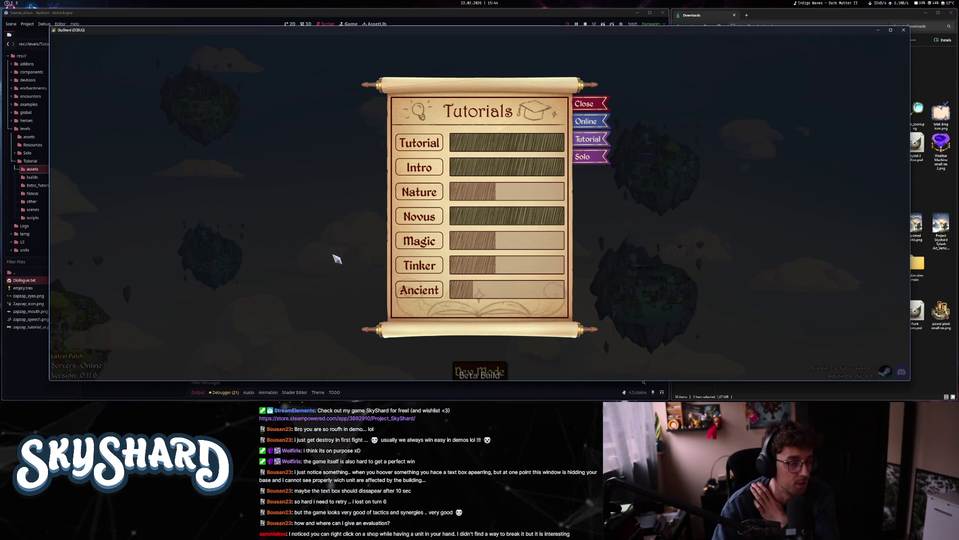
pyautogui.click(417, 169)
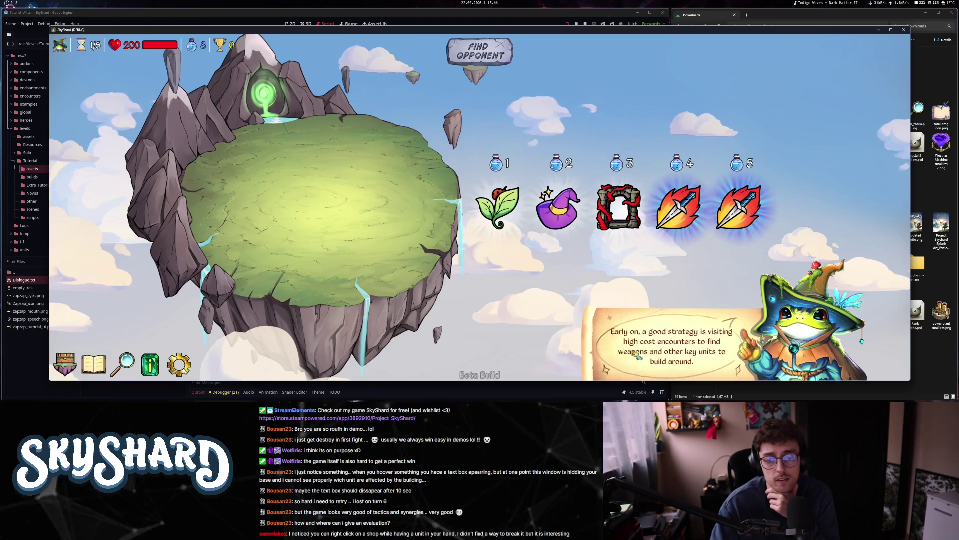
# - Recruit the Entombed Terror, a Housing Market unit and the Starter Tinker, then win the fight and continue
pyautogui.click(652, 352)
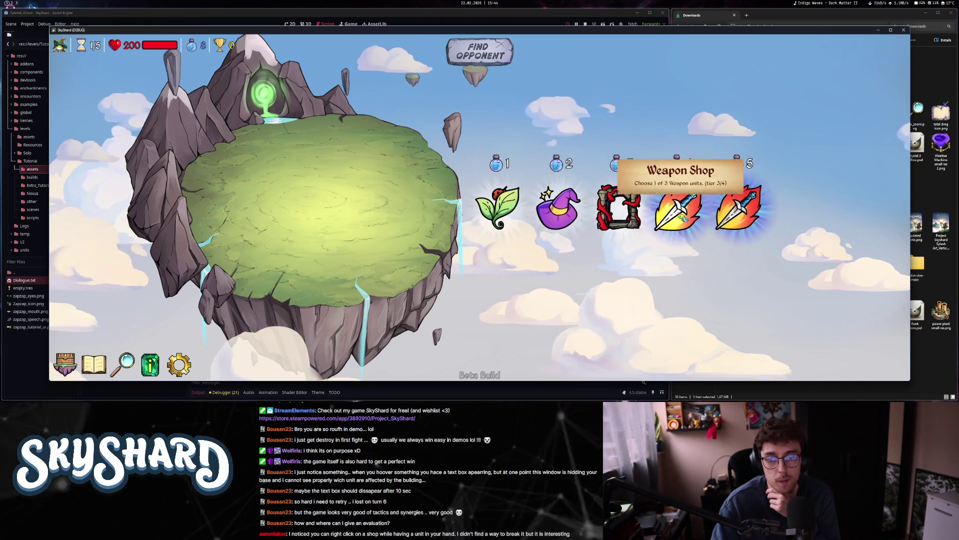
pyautogui.click(739, 209)
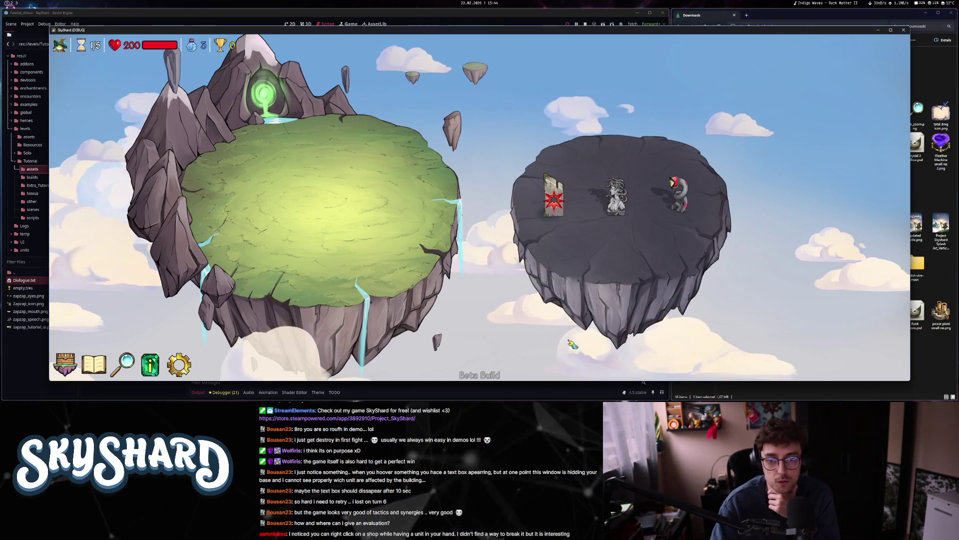
pyautogui.click(693, 204)
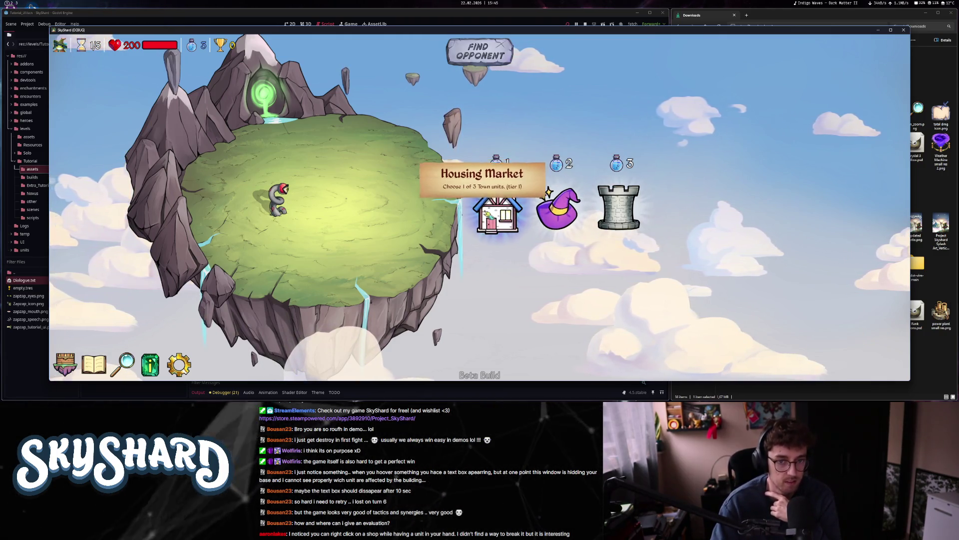
pyautogui.click(497, 207)
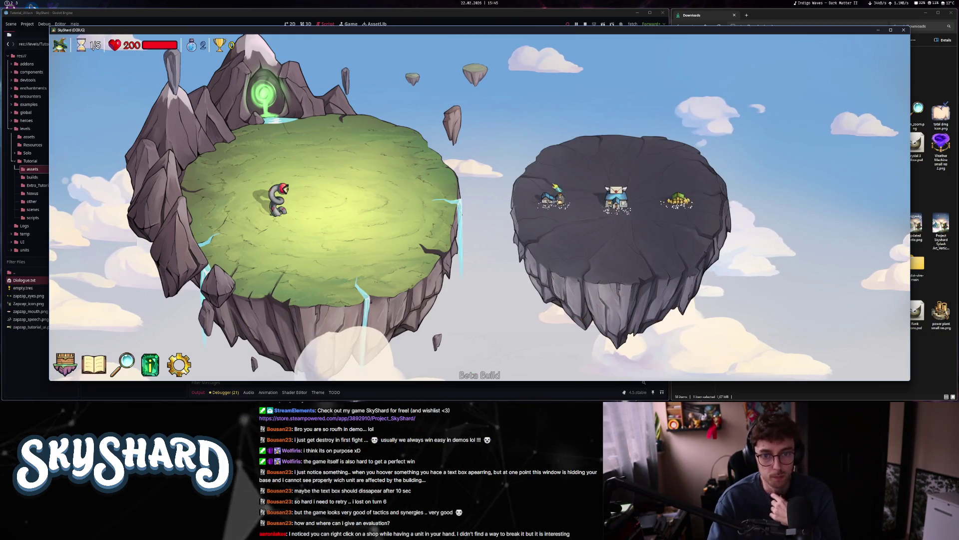
pyautogui.click(677, 200)
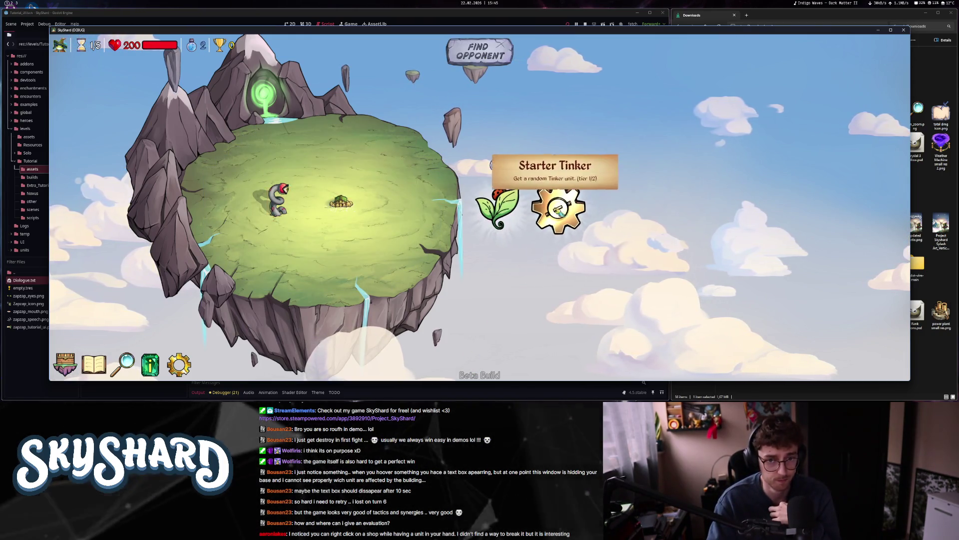
pyautogui.click(559, 209)
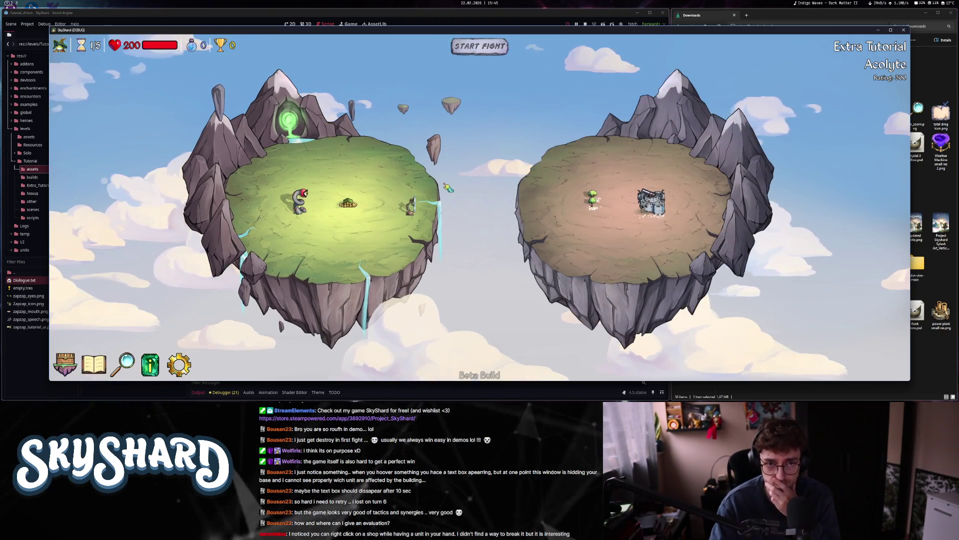
pyautogui.click(479, 45)
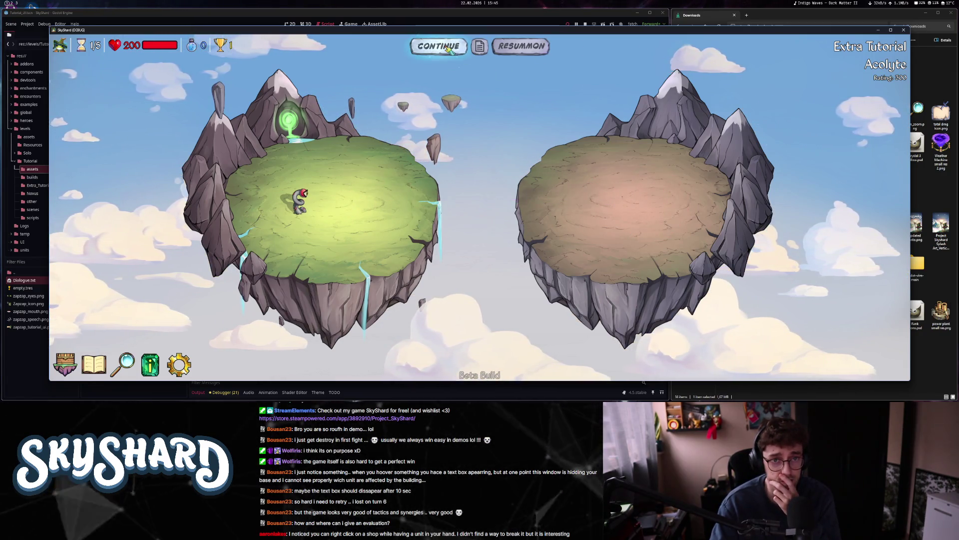
pyautogui.click(448, 47)
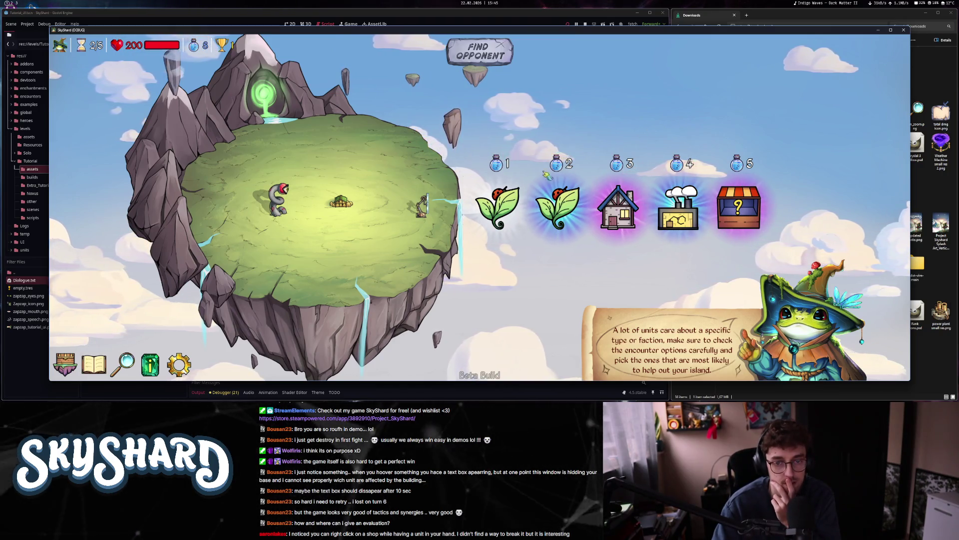
# - Recruit the gear building from the Production Shop and the Prismatic Mirror from the structure shop
pyautogui.moveTo(515, 201)
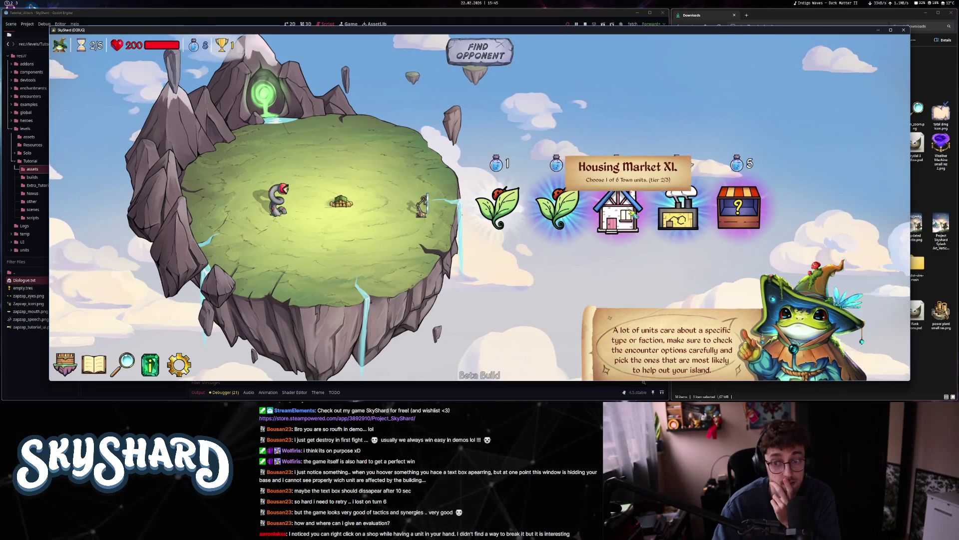
pyautogui.moveTo(728, 217)
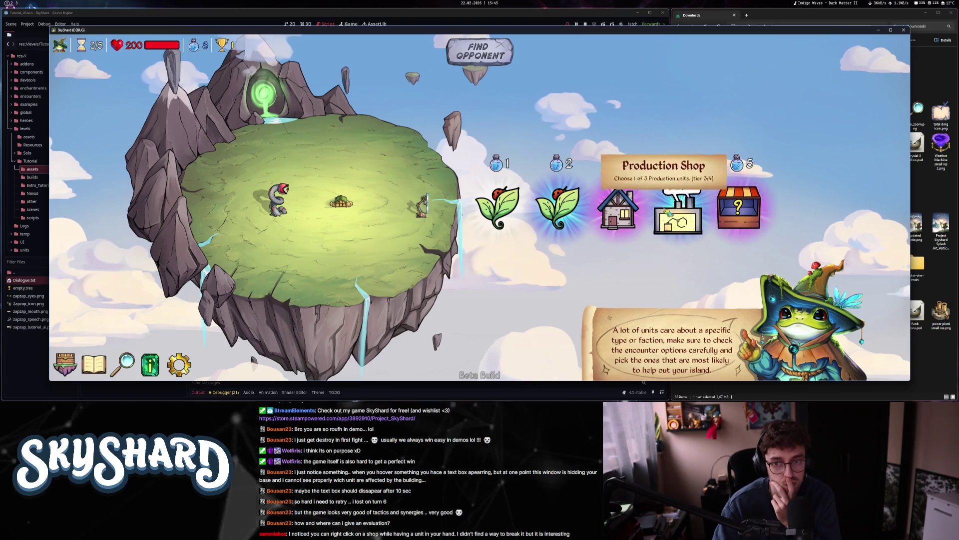
pyautogui.moveTo(652, 205)
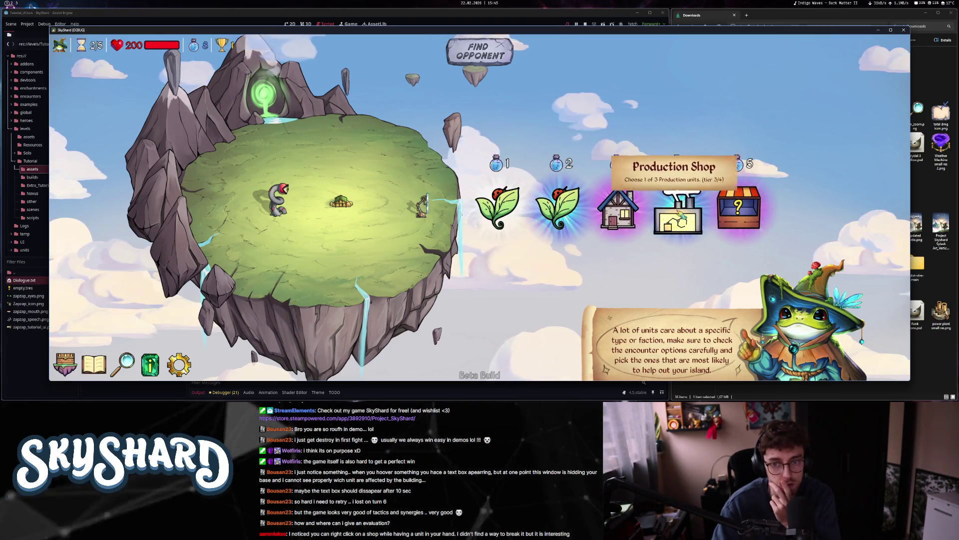
pyautogui.click(675, 206)
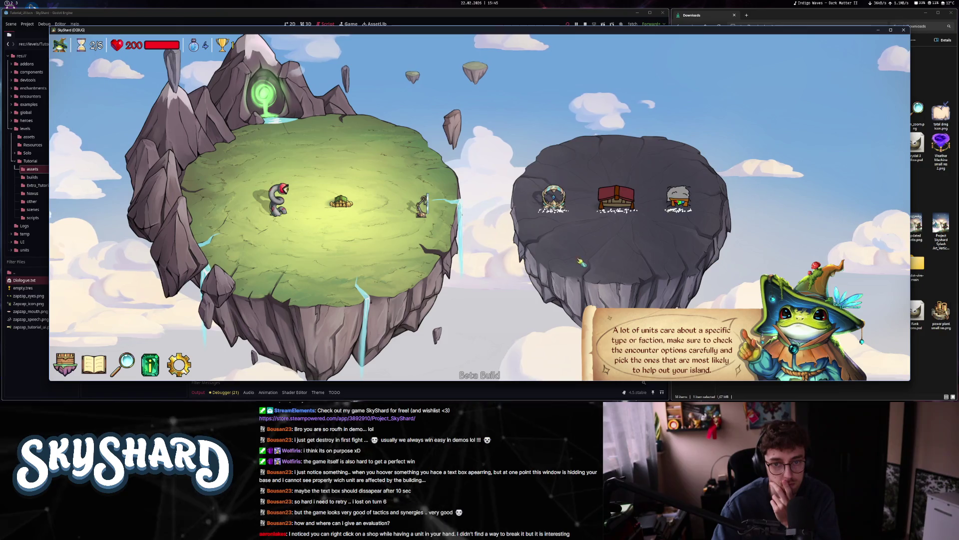
pyautogui.click(553, 199)
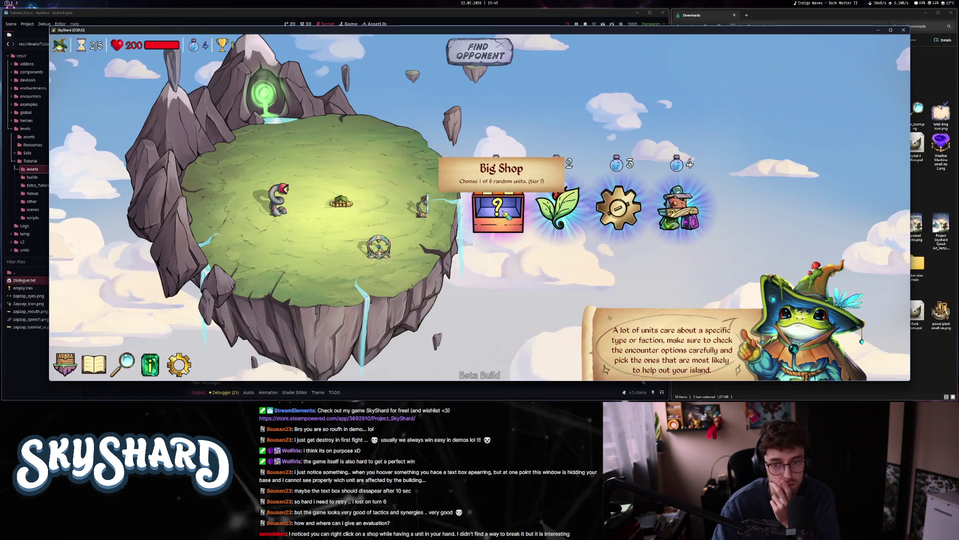
pyautogui.click(705, 231)
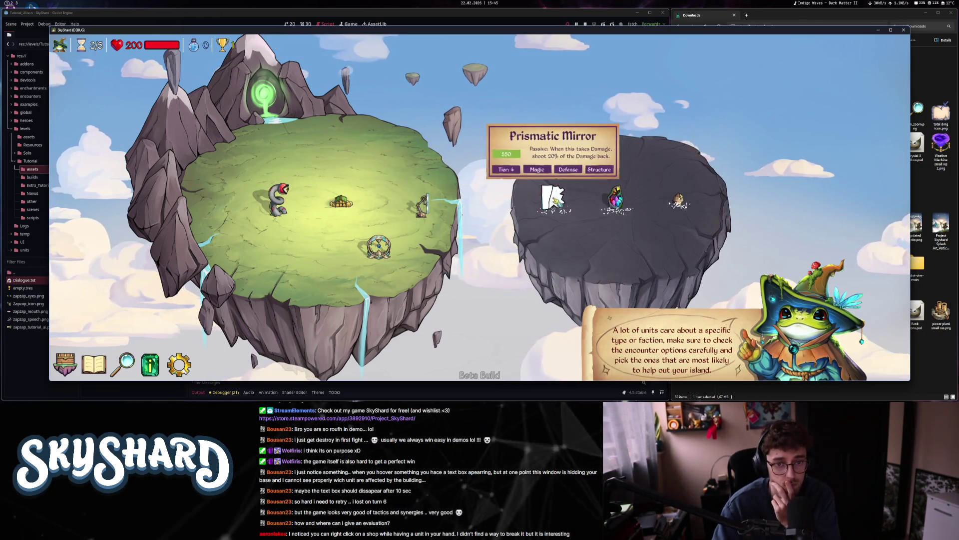
pyautogui.click(553, 199)
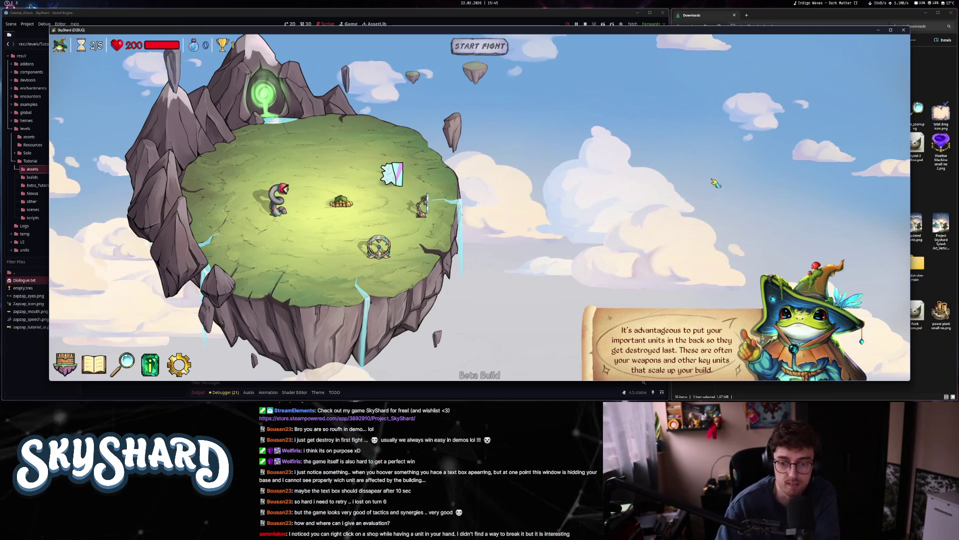
# - View the Entombed Terror's info card, finish the frog's tips, and win the fight at 5x speed
pyautogui.click(278, 200)
pyautogui.click(683, 327)
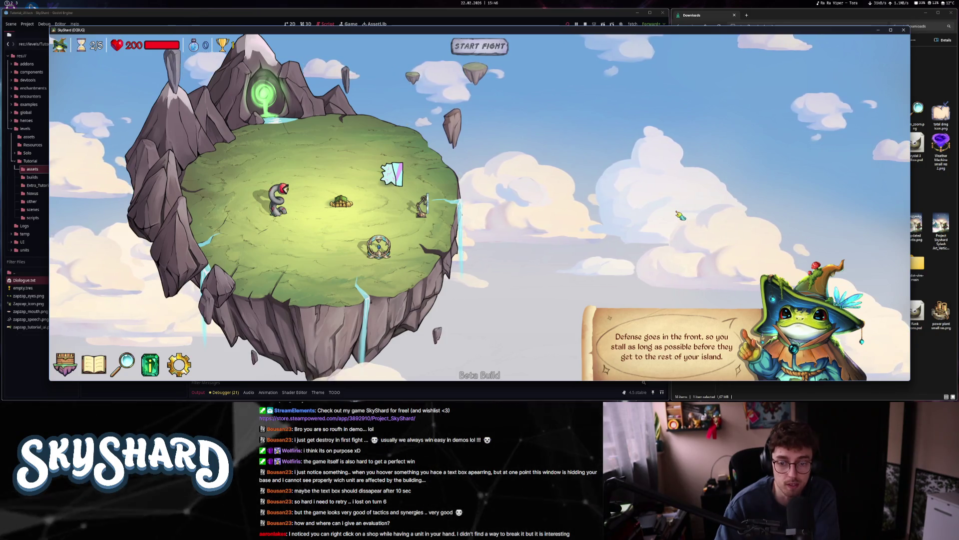
pyautogui.click(672, 213)
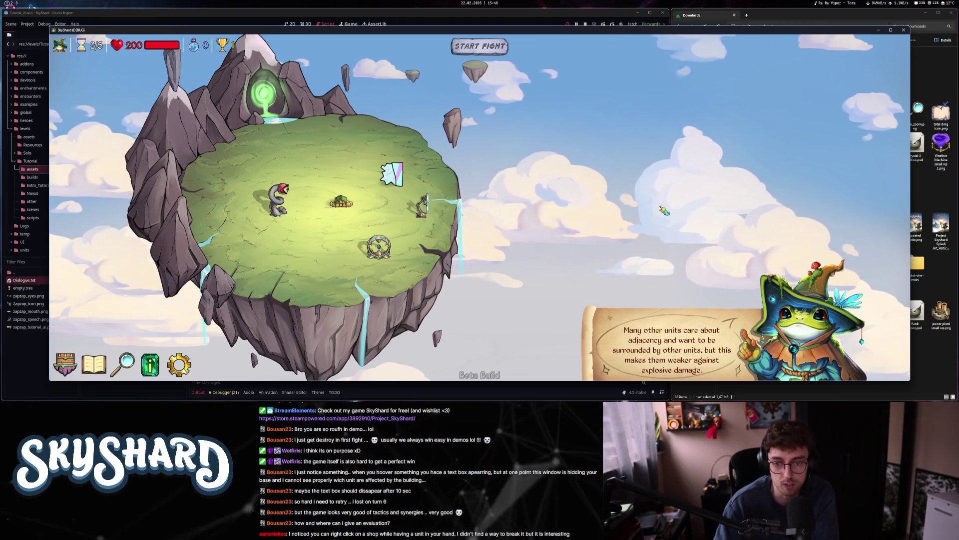
pyautogui.click(663, 229)
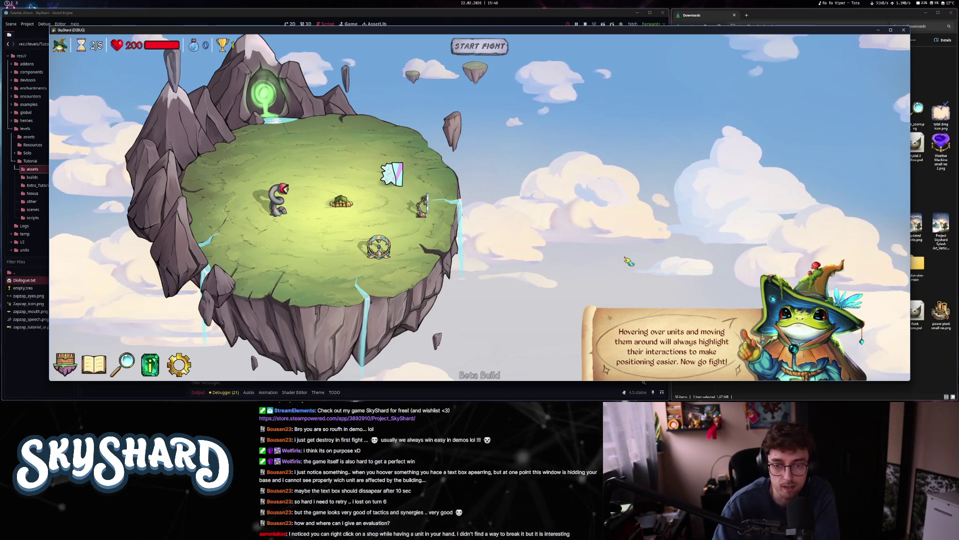
pyautogui.click(655, 307)
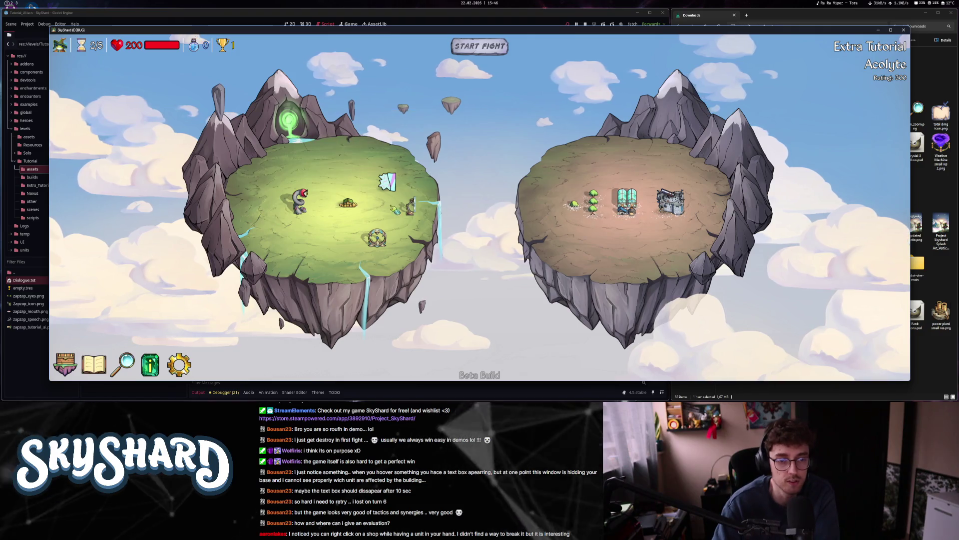
pyautogui.moveTo(492, 50); pyautogui.dragTo(516, 48)
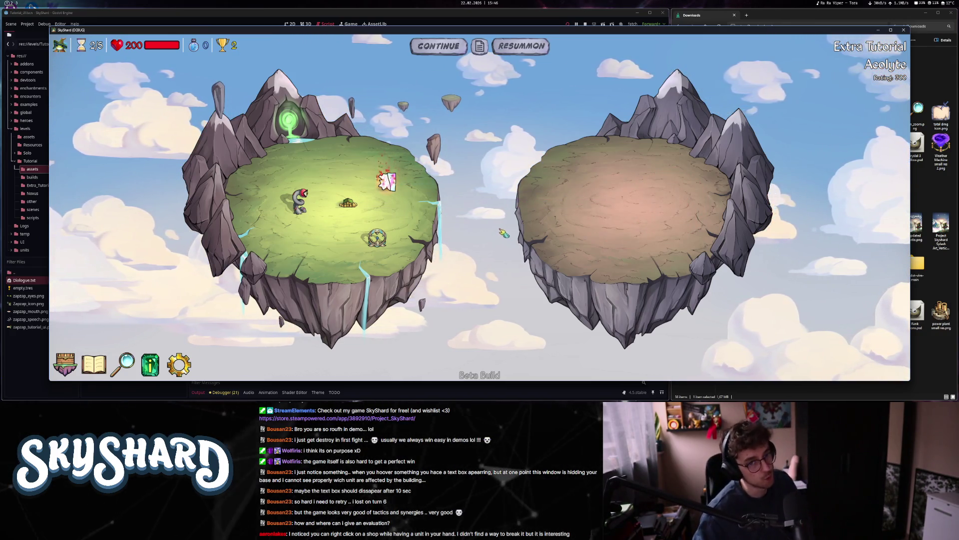
pyautogui.click(438, 45)
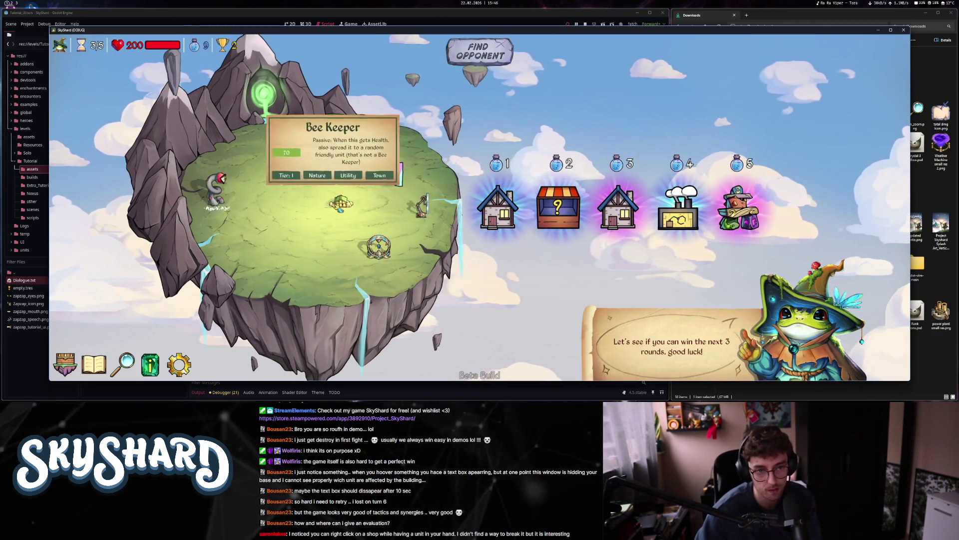
# - Move the ice-shard unit, recruit the Pillar from a 5-potion shop, and win round 3's fight
pyautogui.moveTo(218, 194)
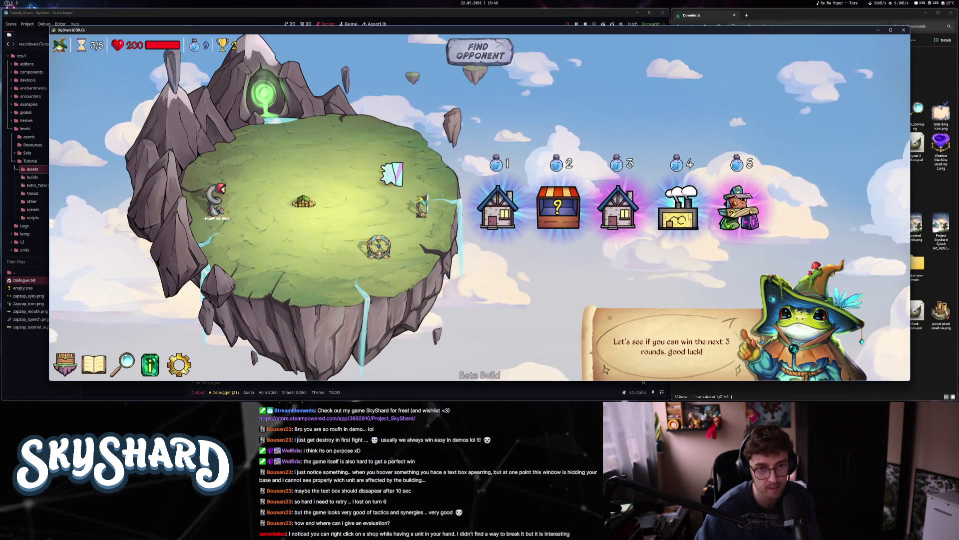
pyautogui.moveTo(367, 174)
pyautogui.mouseDown()
pyautogui.moveTo(442, 171)
pyautogui.moveTo(435, 183)
pyautogui.mouseUp()
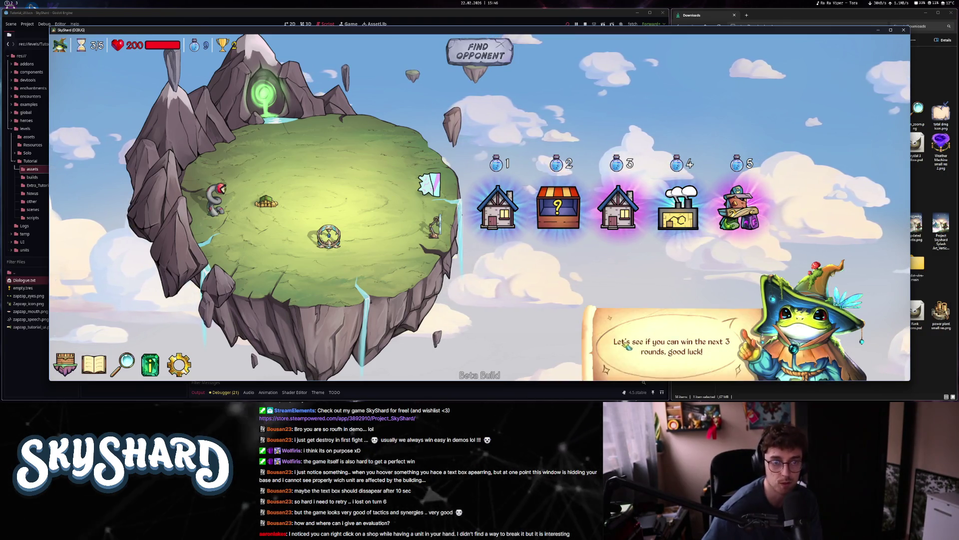
pyautogui.click(748, 219)
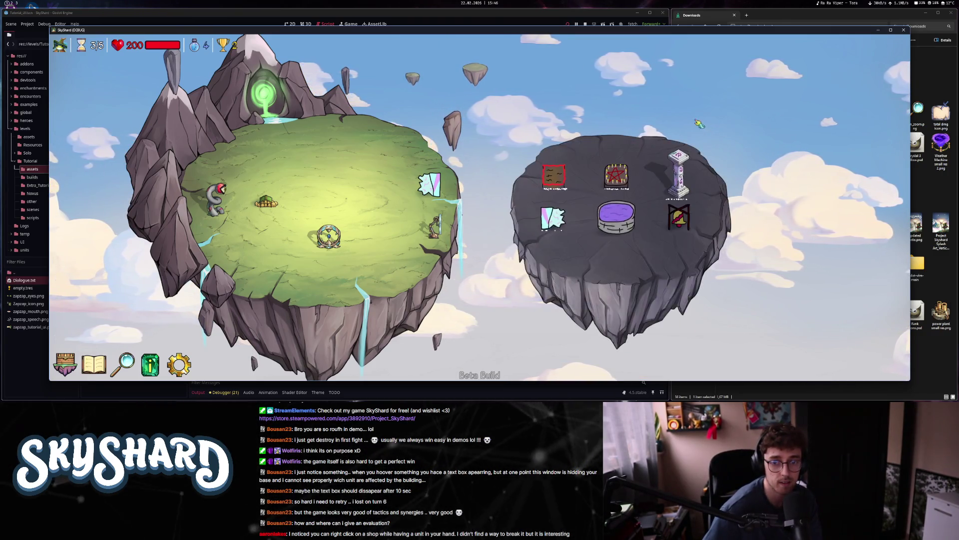
pyautogui.click(679, 173)
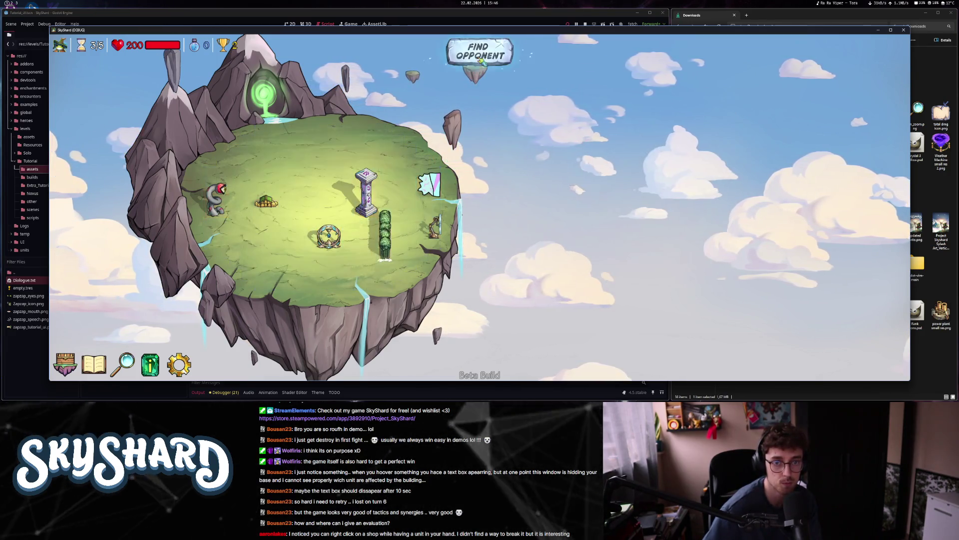
pyautogui.click(495, 48)
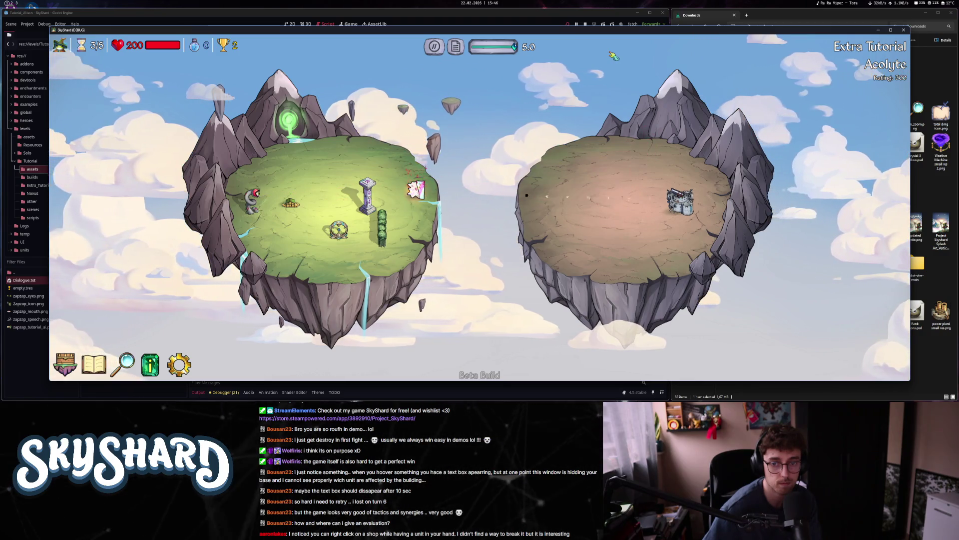
pyautogui.click(441, 48)
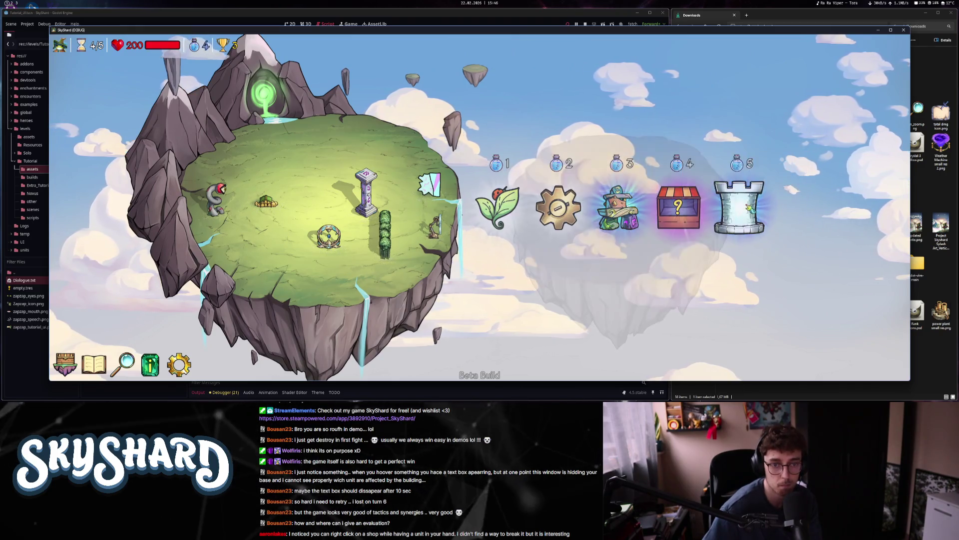
# - Buy a tower and place it and the Ruby on the home island, then start the next fight
pyautogui.click(738, 207)
pyautogui.click(392, 155)
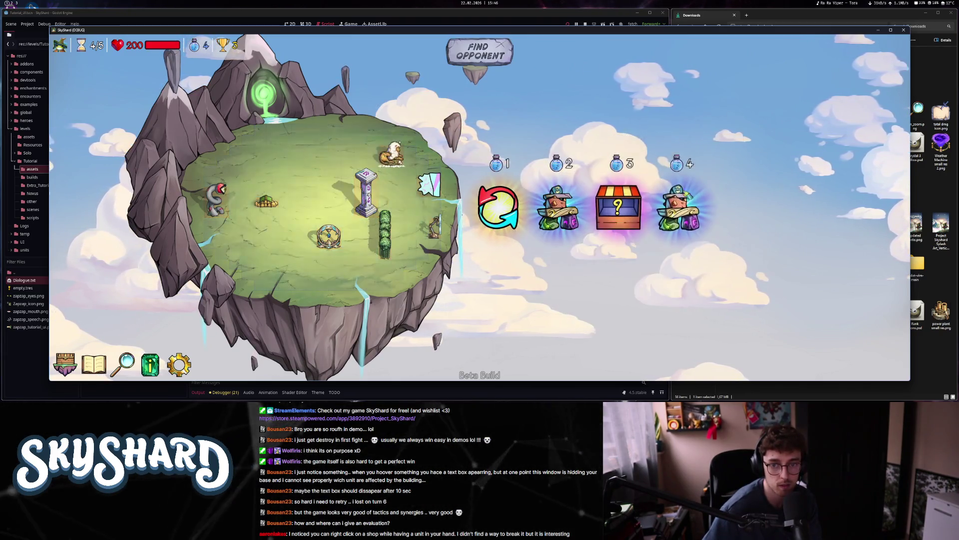
pyautogui.click(479, 51)
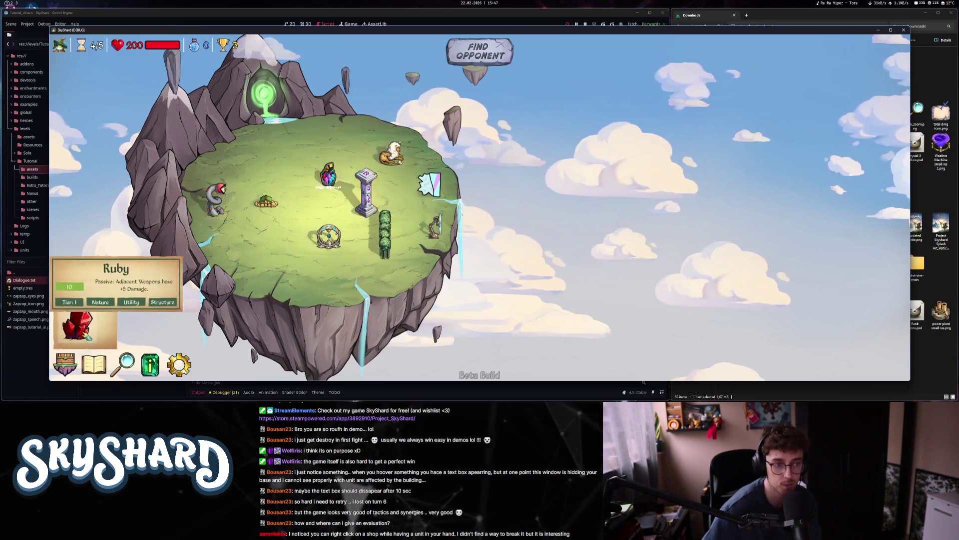
pyautogui.click(77, 322)
pyautogui.click(258, 210)
pyautogui.click(480, 51)
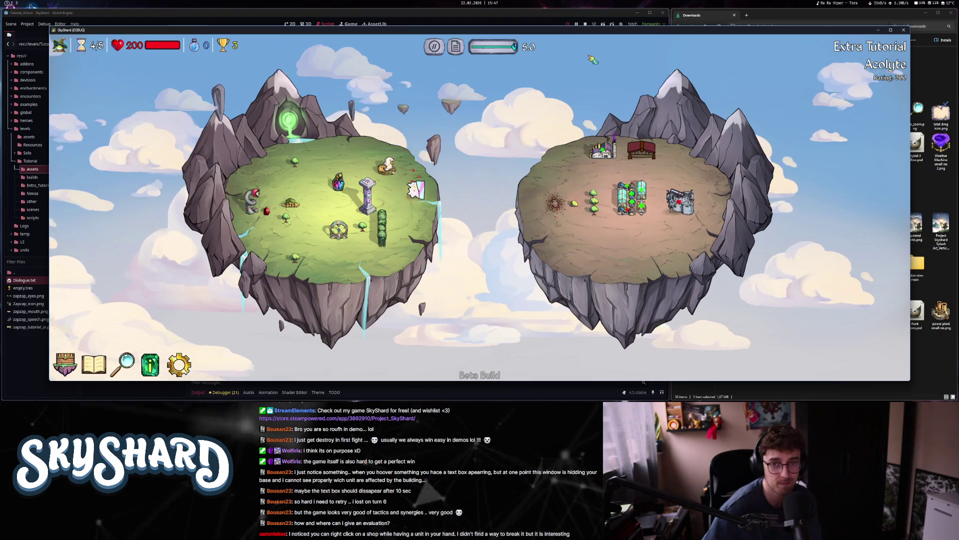
# - Add the Stone Gorgon and Mushroom Mender, fight the last round, and close Match Results
pyautogui.click(161, 364)
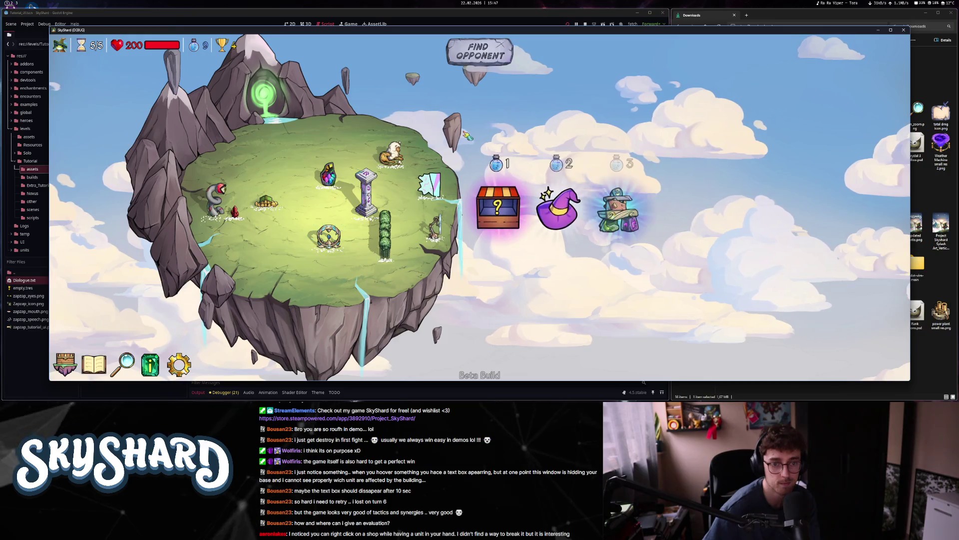
pyautogui.click(737, 203)
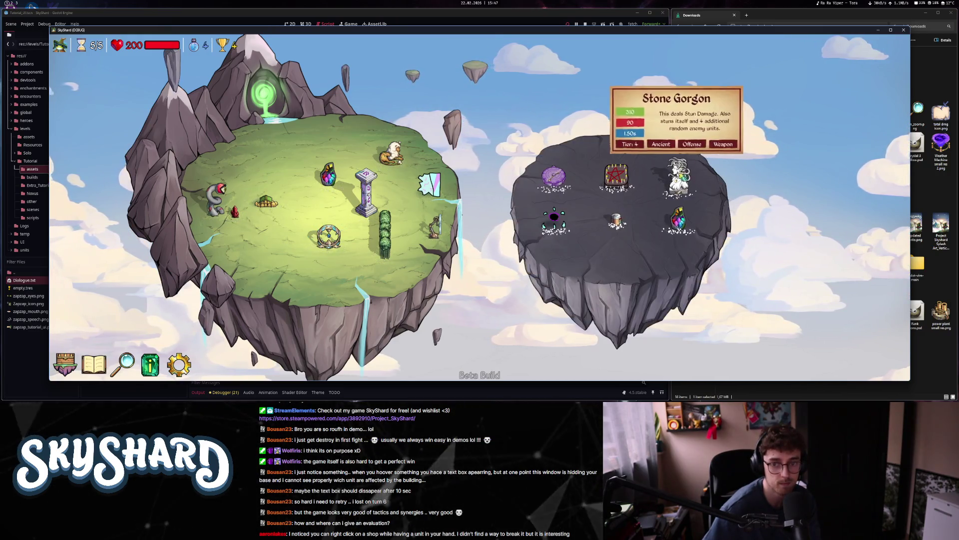
pyautogui.click(679, 180)
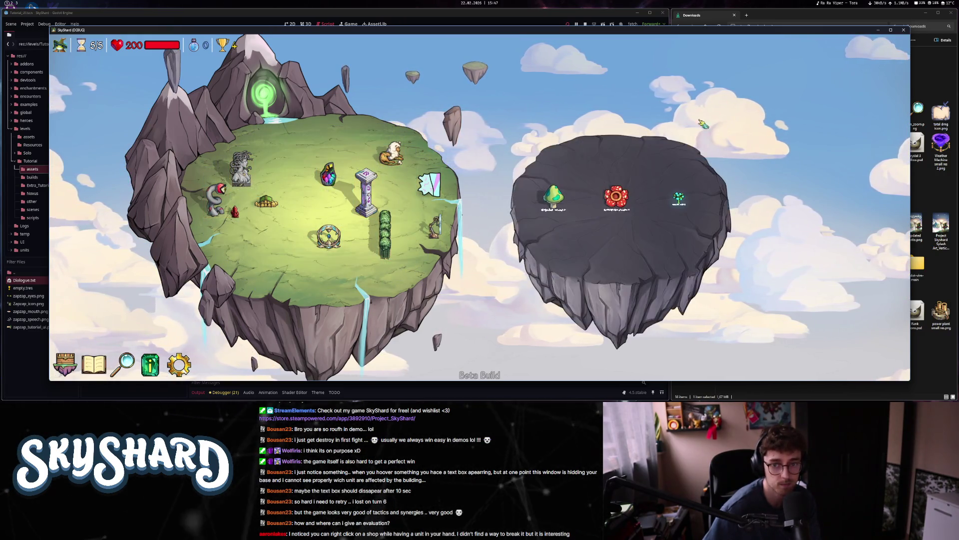
pyautogui.click(553, 198)
pyautogui.click(481, 46)
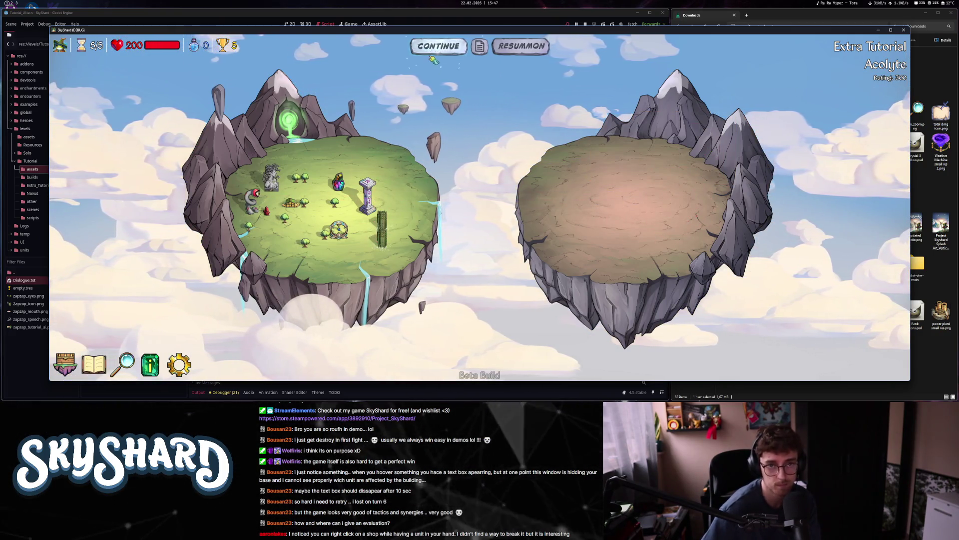
pyautogui.click(430, 54)
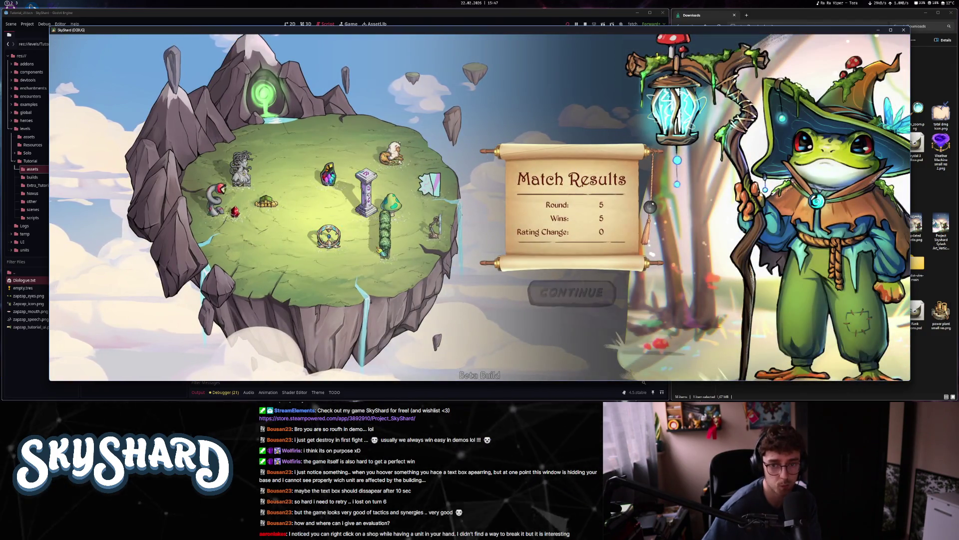
pyautogui.click(569, 295)
# - Go to Modes > Tutorial, start the Ancient tutorial, and buy the Starter Ancient
pyautogui.click(479, 165)
pyautogui.click(583, 140)
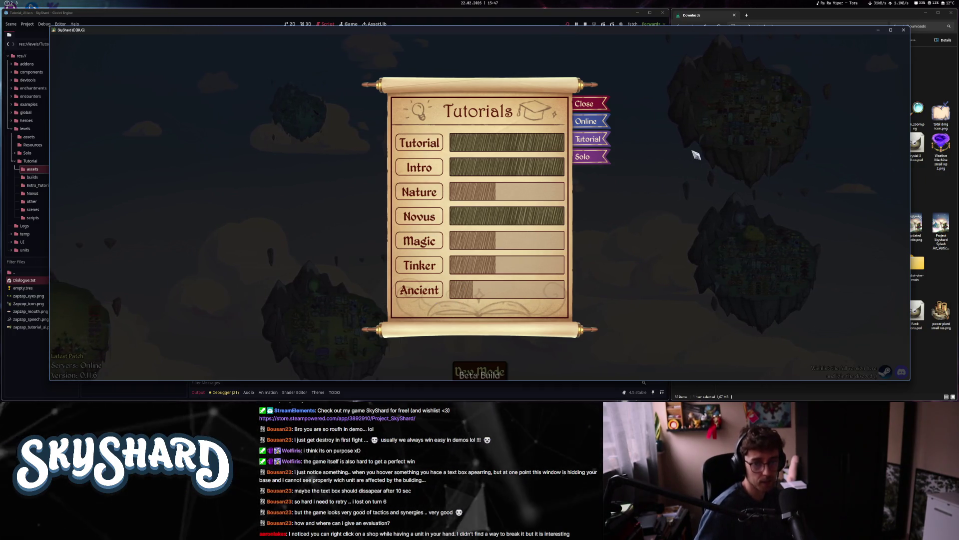
pyautogui.click(420, 291)
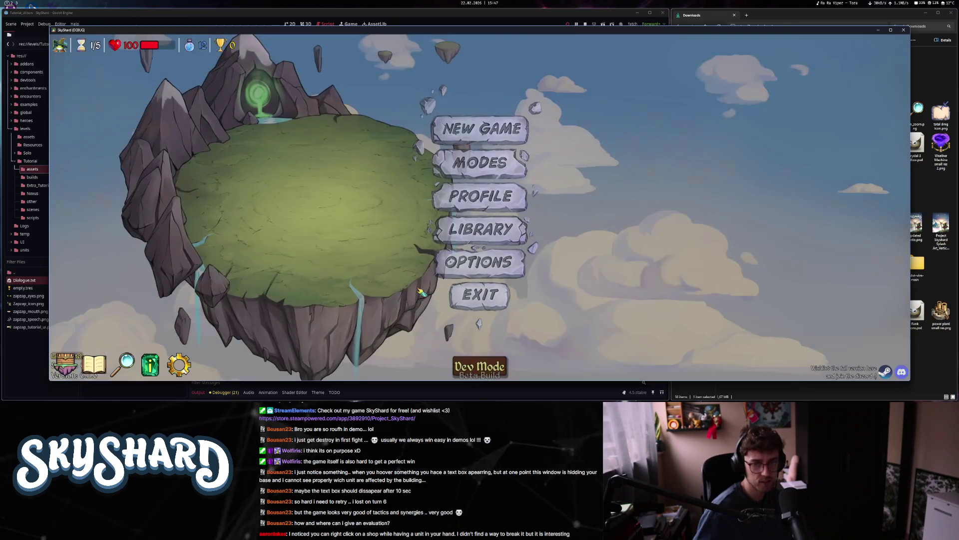
pyautogui.click(619, 208)
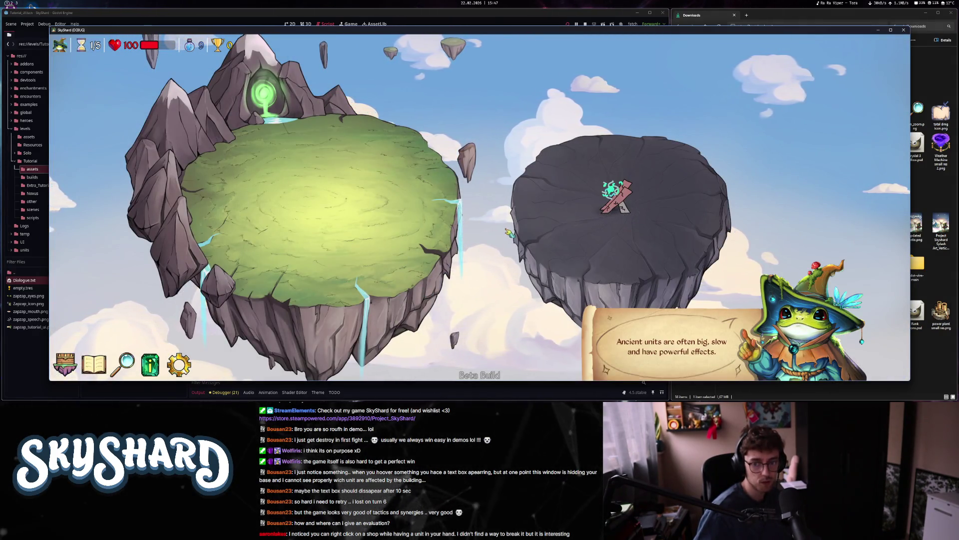
# - Place the Soul Slinger on the island and fight round 1 at 5.0 speed
pyautogui.moveTo(625, 207); pyautogui.dragTo(222, 199)
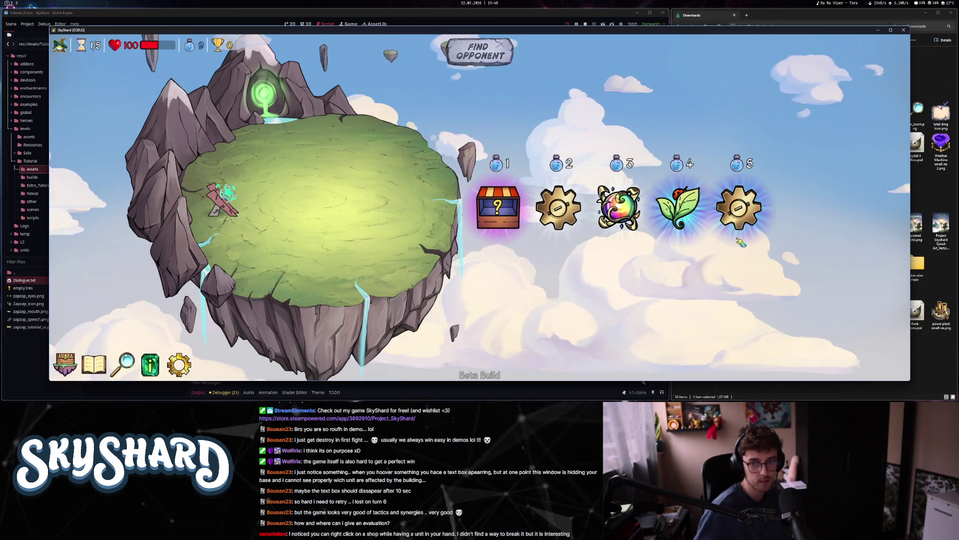
pyautogui.click(457, 62)
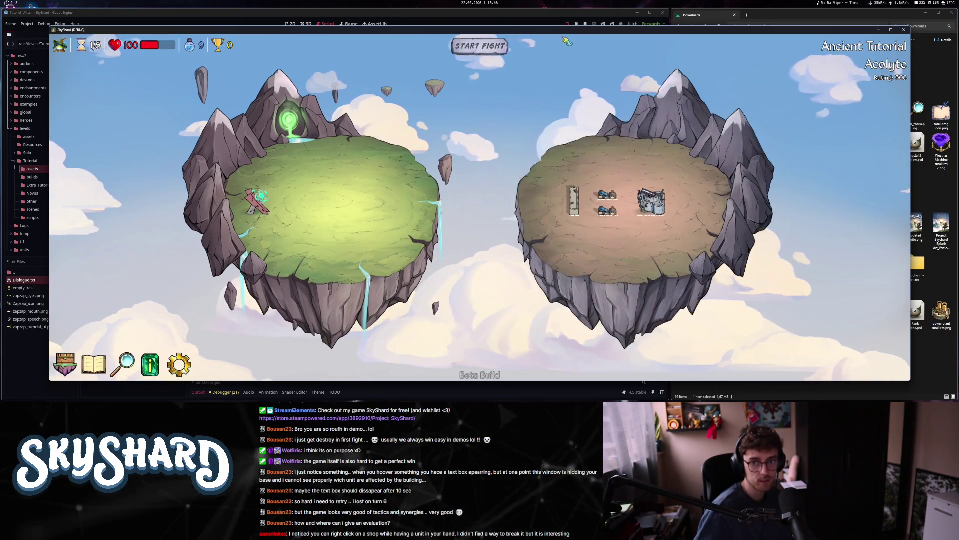
pyautogui.moveTo(499, 46); pyautogui.dragTo(514, 47)
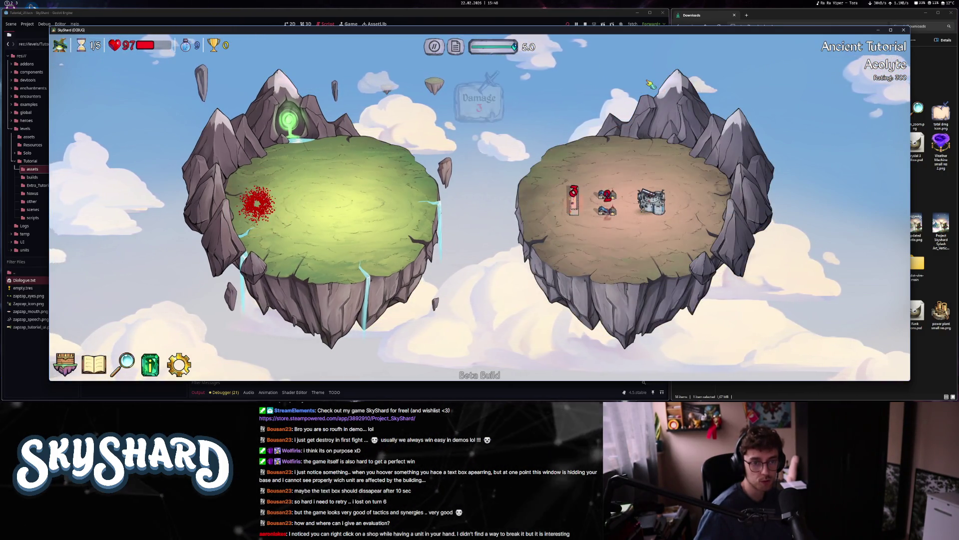
pyautogui.click(440, 45)
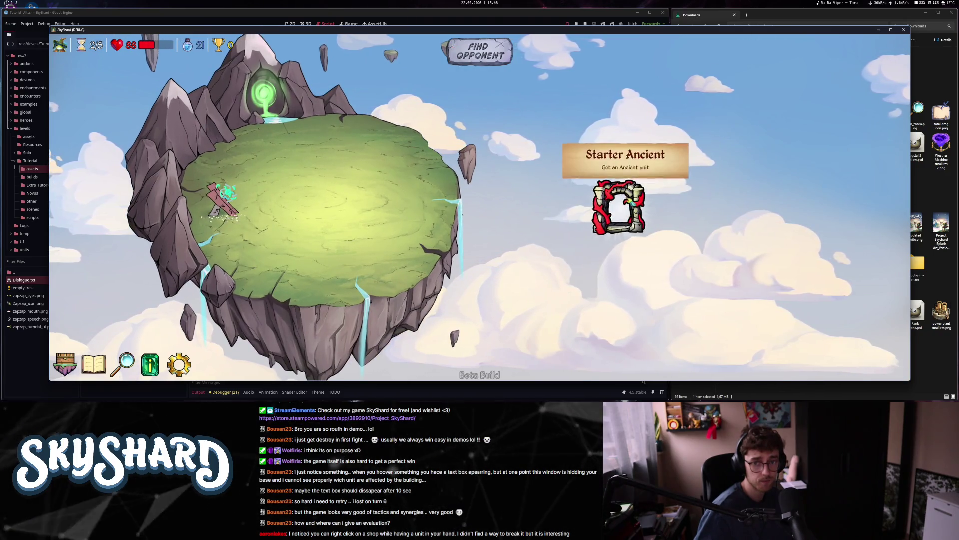
# - Add the Altar of Decima to the island and fight rounds 2 and 3
pyautogui.click(632, 202)
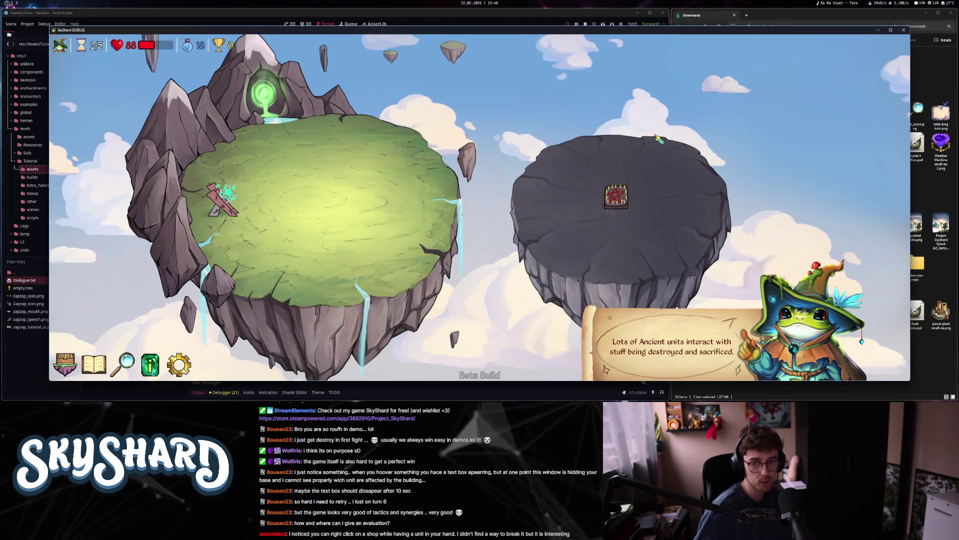
pyautogui.moveTo(623, 204)
pyautogui.mouseDown()
pyautogui.moveTo(220, 204)
pyautogui.moveTo(255, 208)
pyautogui.mouseUp()
pyautogui.click(500, 45)
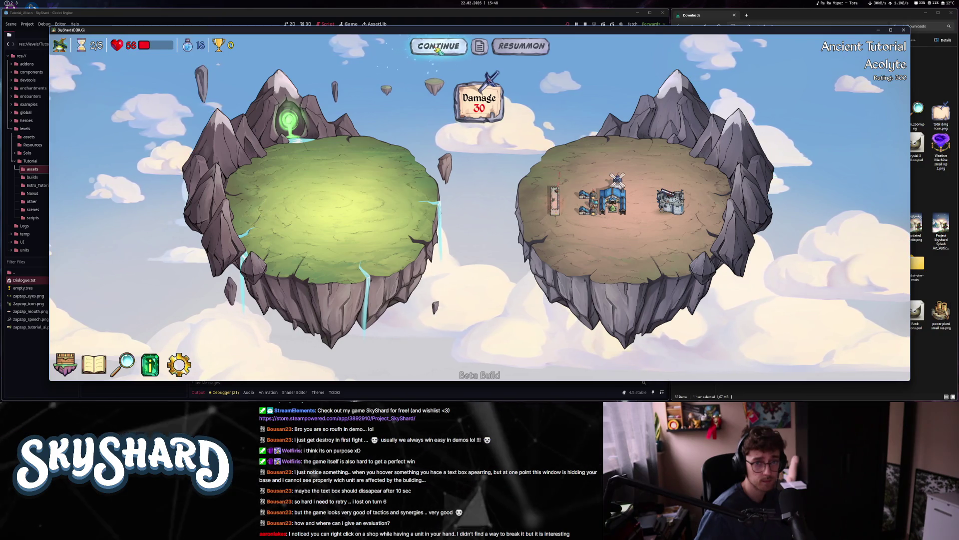
pyautogui.click(438, 50)
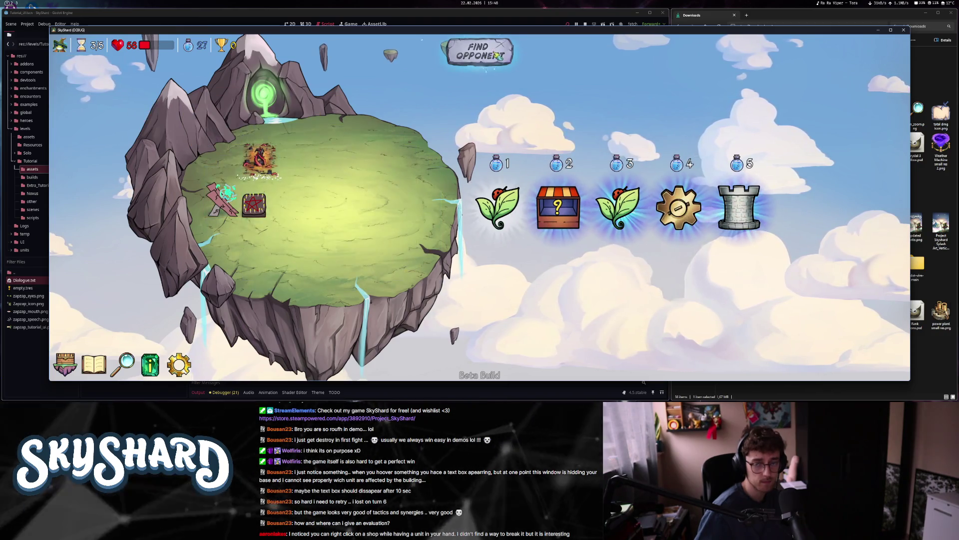
pyautogui.click(501, 54)
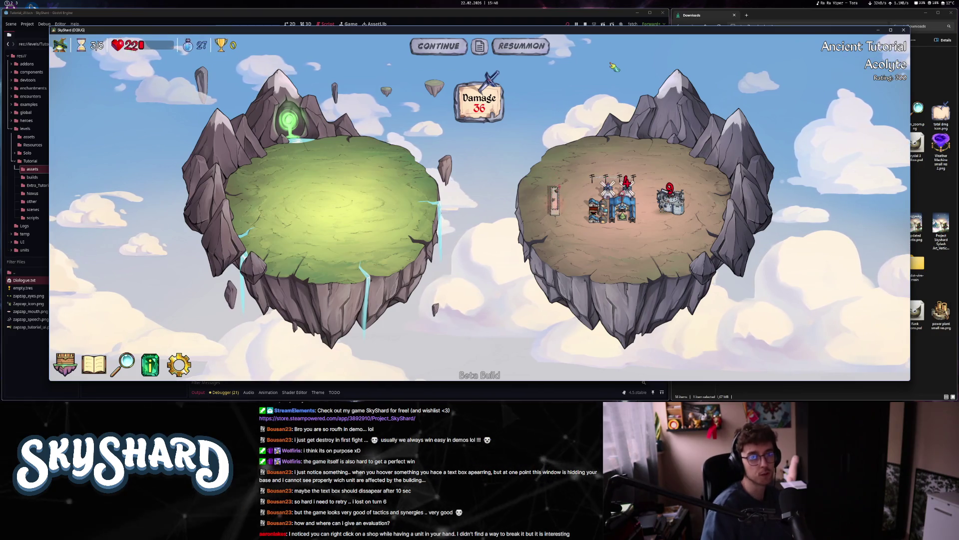
pyautogui.click(450, 53)
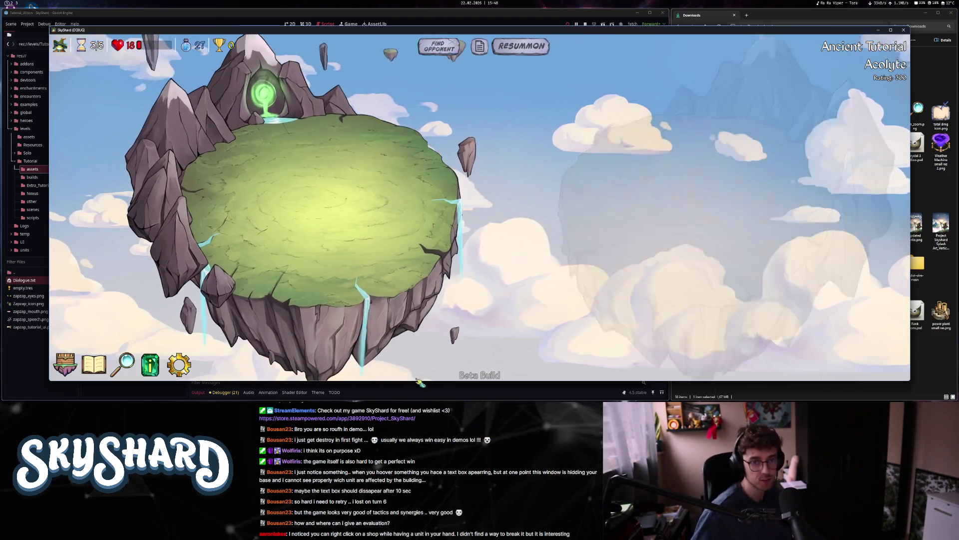
# - Fight round 4, then buy Tinker Shop offers and place a tower and Elder Dandelion
pyautogui.click(481, 51)
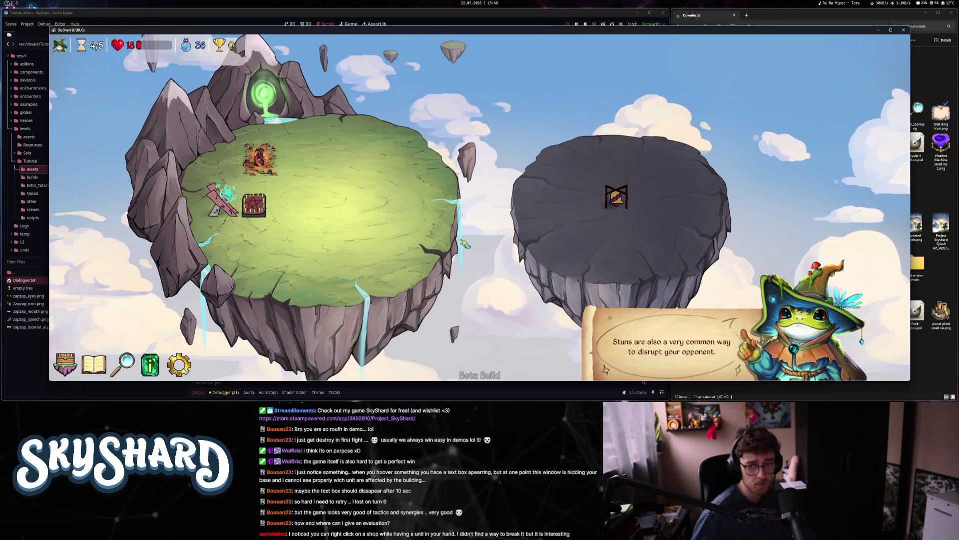
pyautogui.click(494, 236)
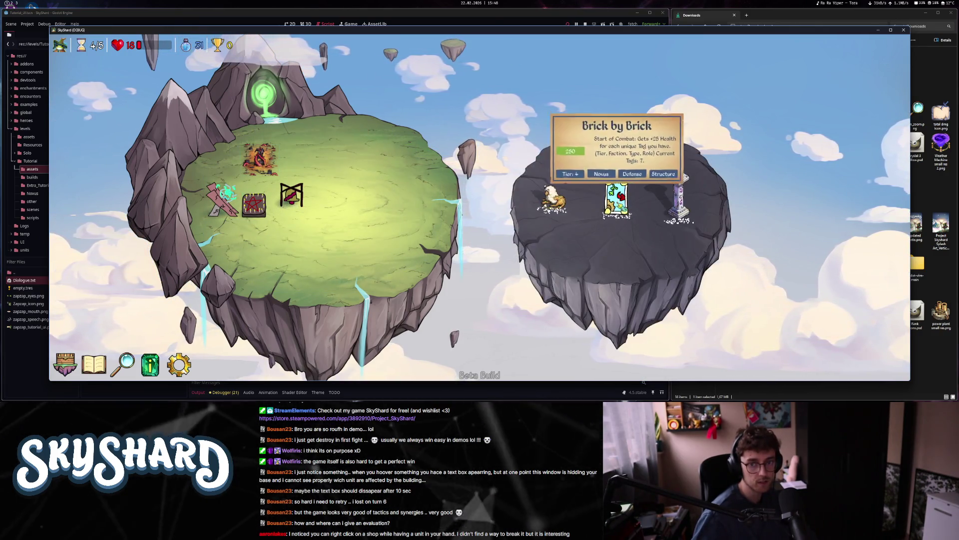
pyautogui.moveTo(616, 200); pyautogui.dragTo(403, 200)
pyautogui.click(737, 205)
pyautogui.moveTo(678, 197)
pyautogui.mouseDown()
pyautogui.moveTo(245, 230)
pyautogui.moveTo(268, 216)
pyautogui.moveTo(379, 197)
pyautogui.moveTo(404, 240)
pyautogui.moveTo(385, 228)
pyautogui.mouseUp()
pyautogui.click(739, 205)
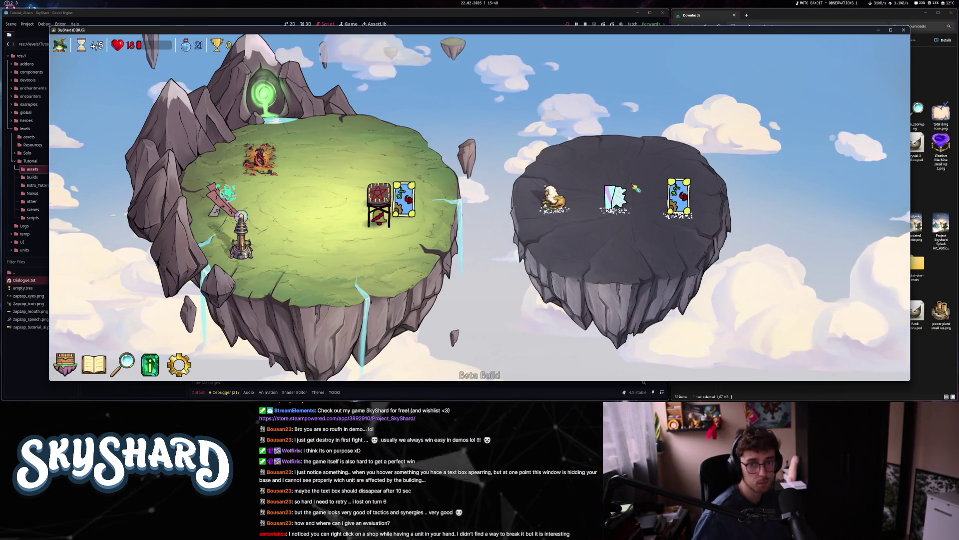
pyautogui.click(669, 195)
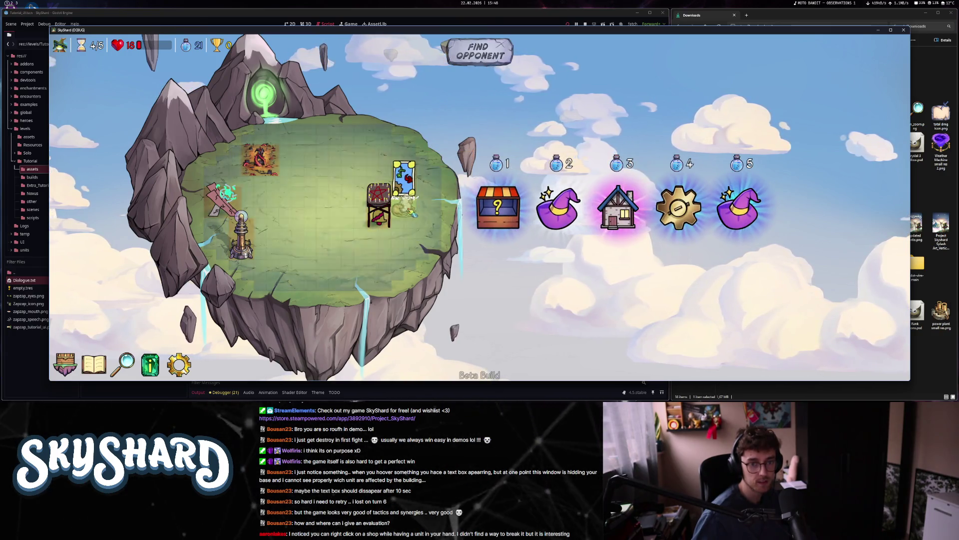
pyautogui.click(412, 214)
# - Buy Magic Shop offers, place the Pillar and other magic units, and rearrange the Pillar stack
pyautogui.click(738, 204)
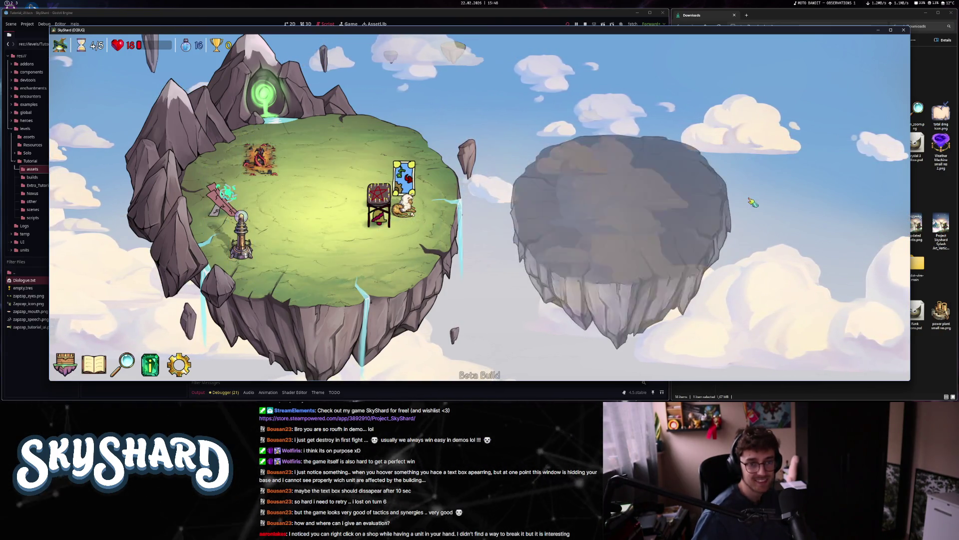
pyautogui.click(619, 197)
pyautogui.click(378, 170)
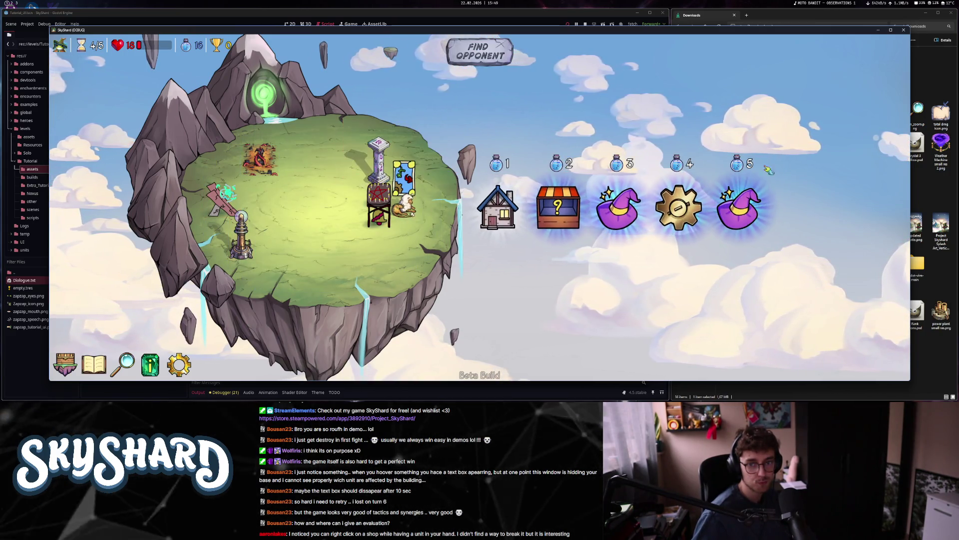
pyautogui.click(744, 223)
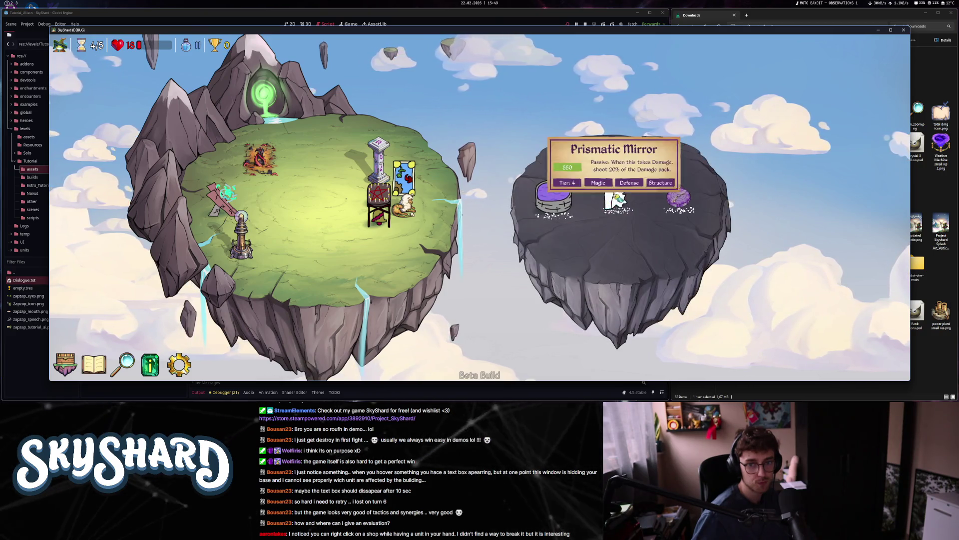
pyautogui.click(618, 197)
pyautogui.click(404, 170)
pyautogui.click(740, 207)
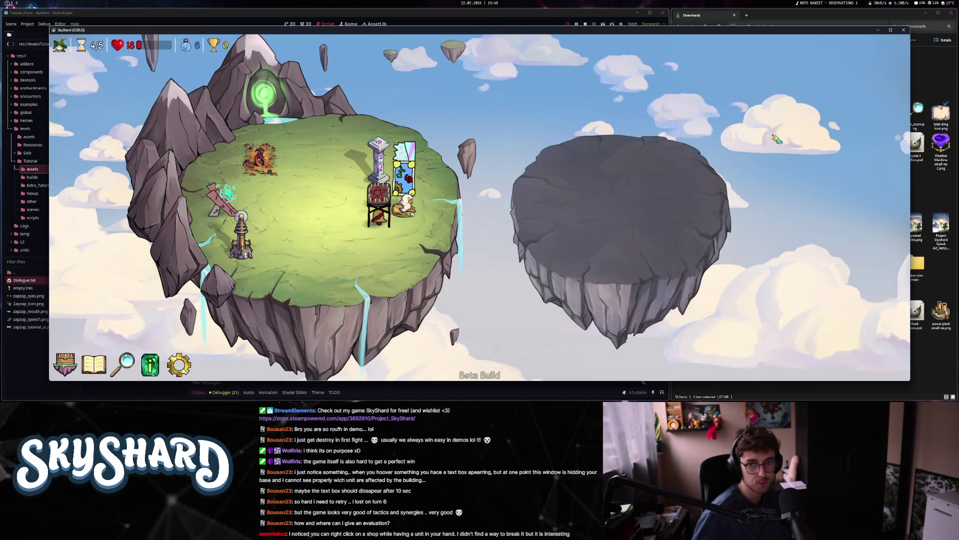
pyautogui.click(574, 192)
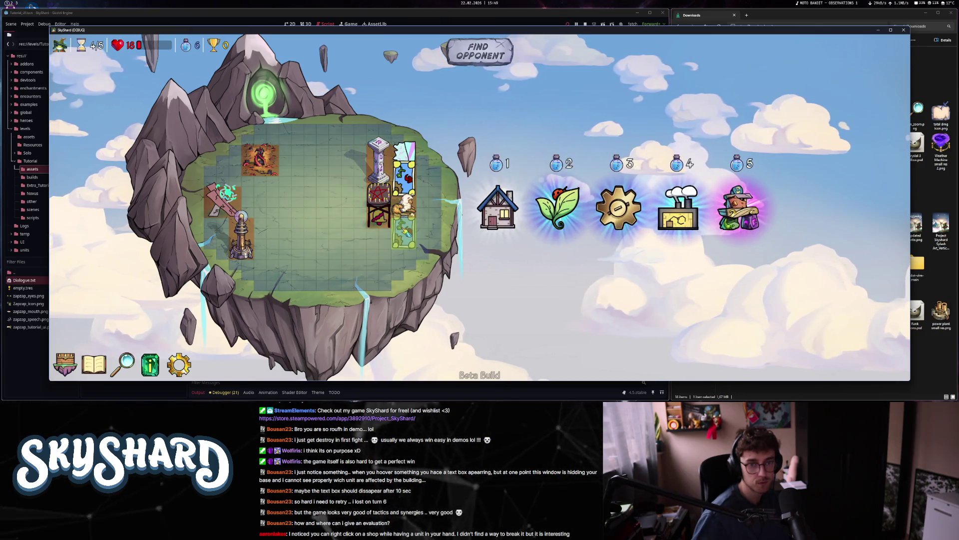
pyautogui.click(405, 230)
pyautogui.click(378, 165)
pyautogui.click(379, 204)
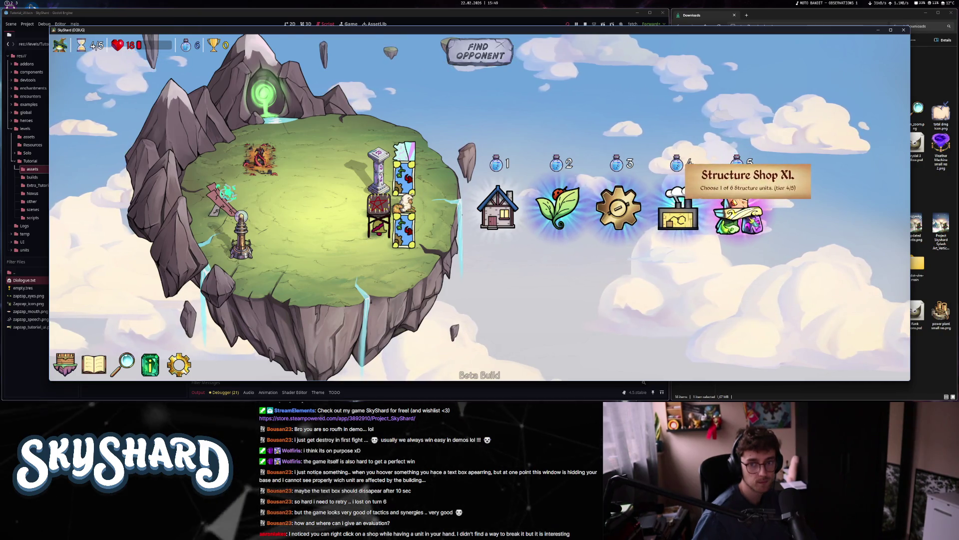
# - Buy the Structure Shop XL, place the house, and fight at maximum speed
pyautogui.click(737, 212)
pyautogui.click(686, 165)
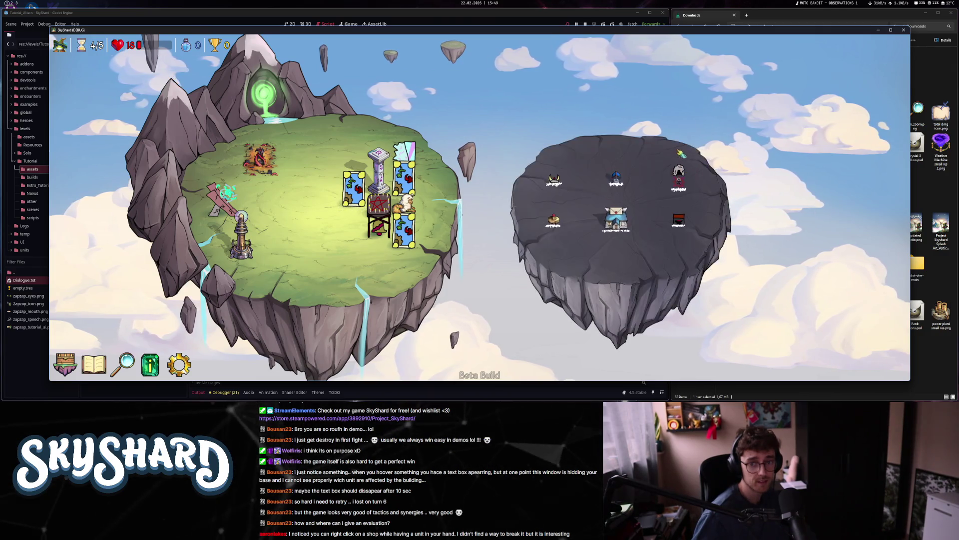
pyautogui.click(611, 254)
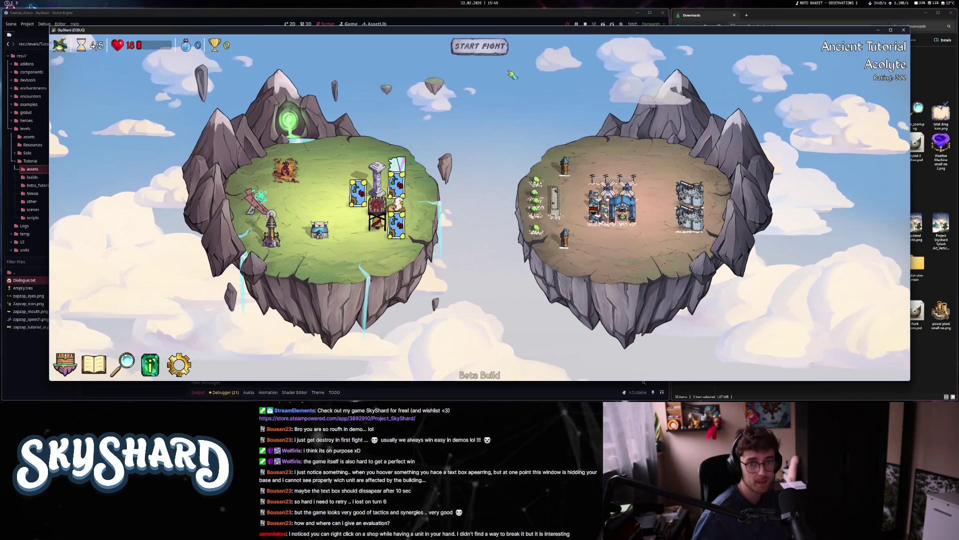
pyautogui.moveTo(506, 50); pyautogui.dragTo(517, 50)
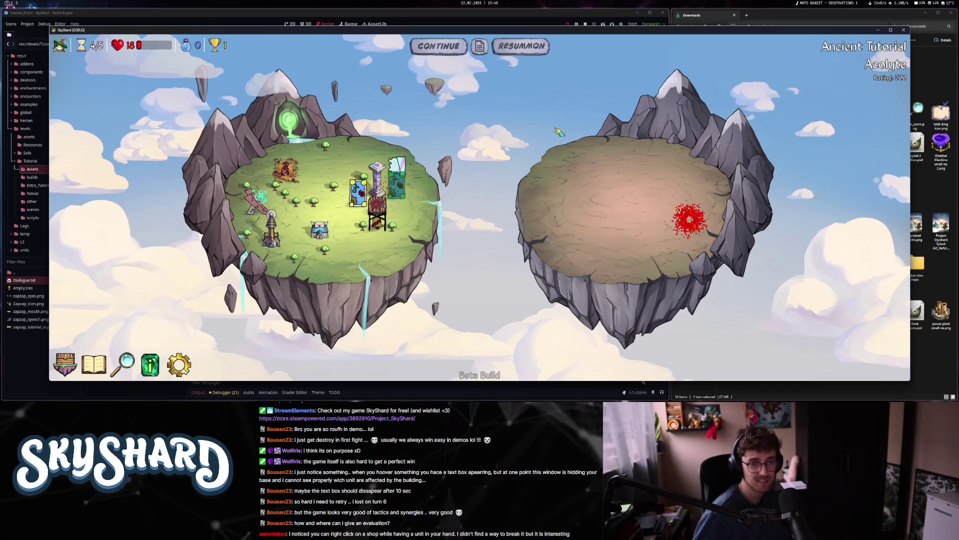
pyautogui.click(449, 50)
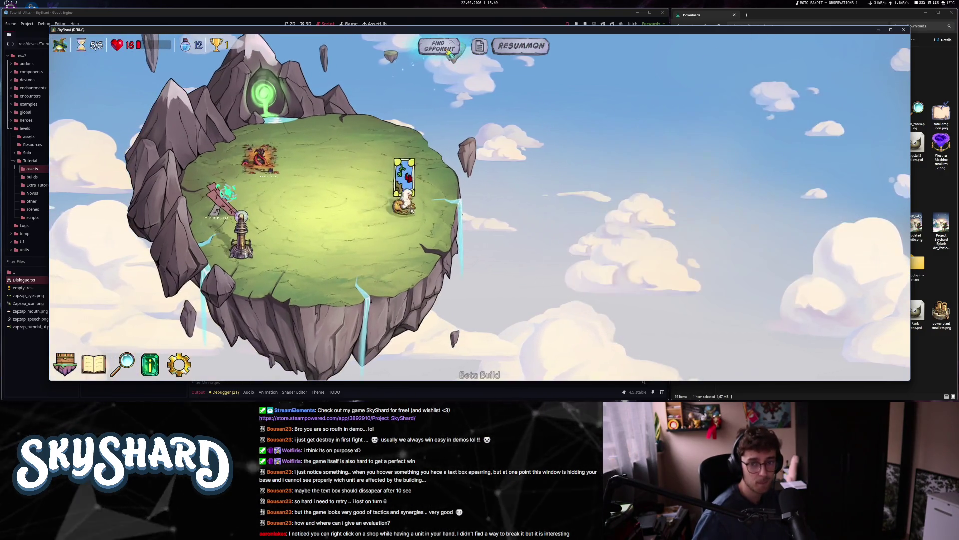
# - Buy the portal, Haunted Clocktower and Red Sun Shrine, win the final fight, and quit
pyautogui.click(619, 205)
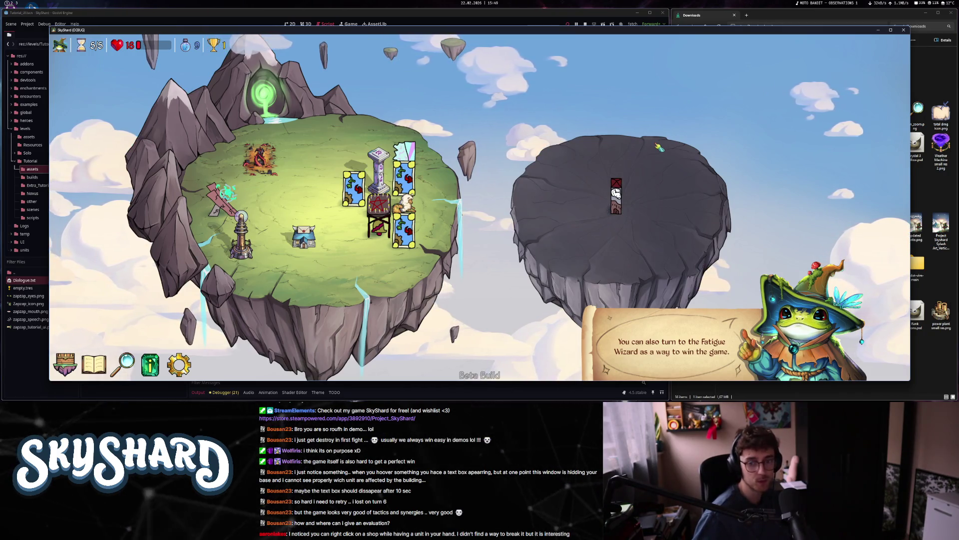
pyautogui.click(619, 195)
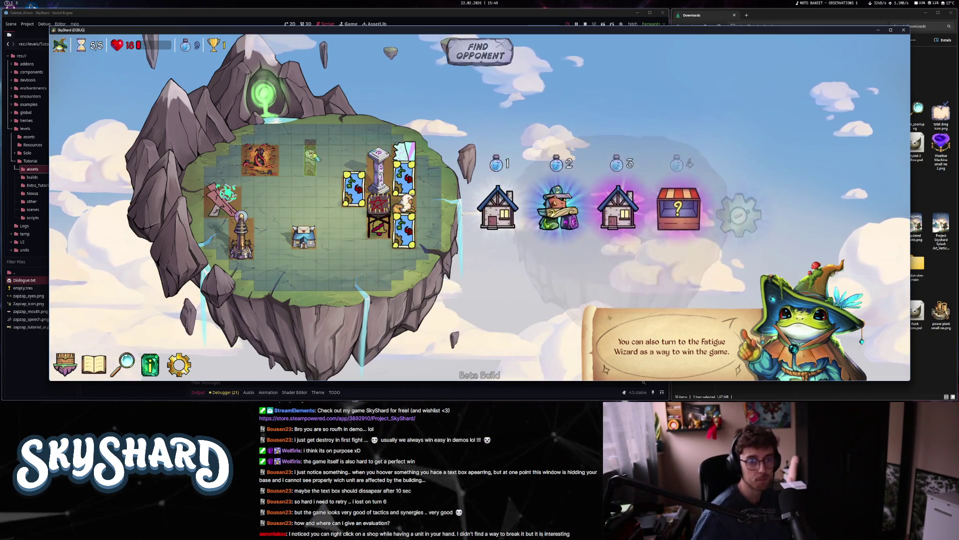
pyautogui.click(678, 207)
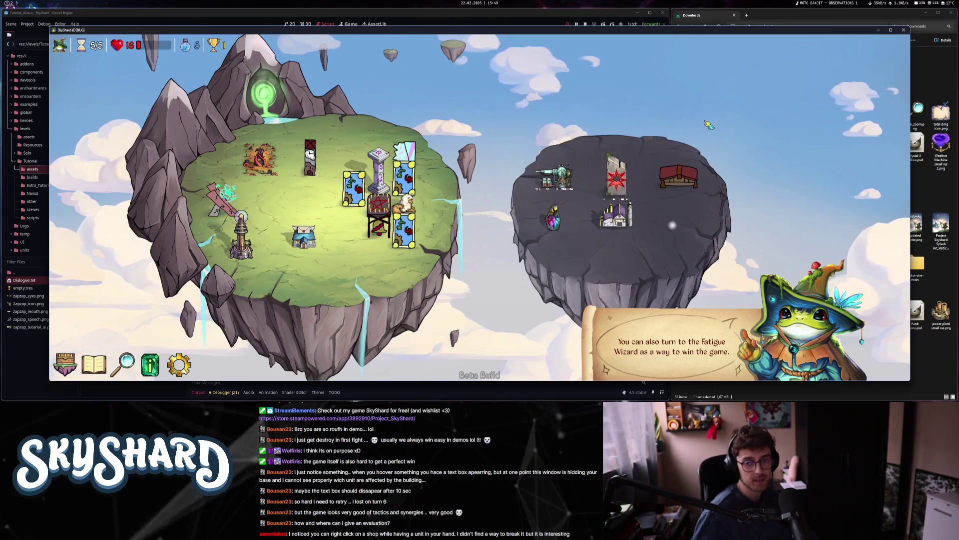
pyautogui.click(619, 170)
pyautogui.click(282, 233)
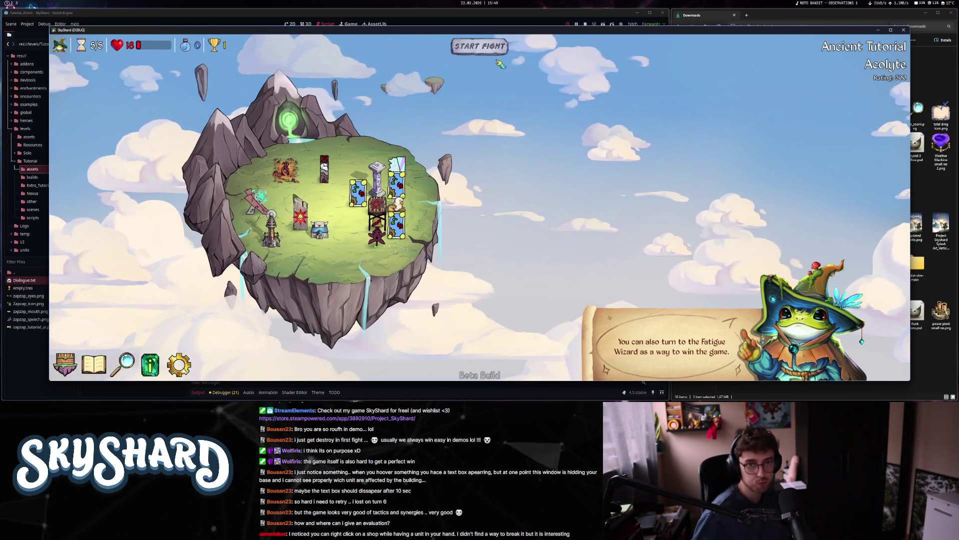
pyautogui.click(504, 48)
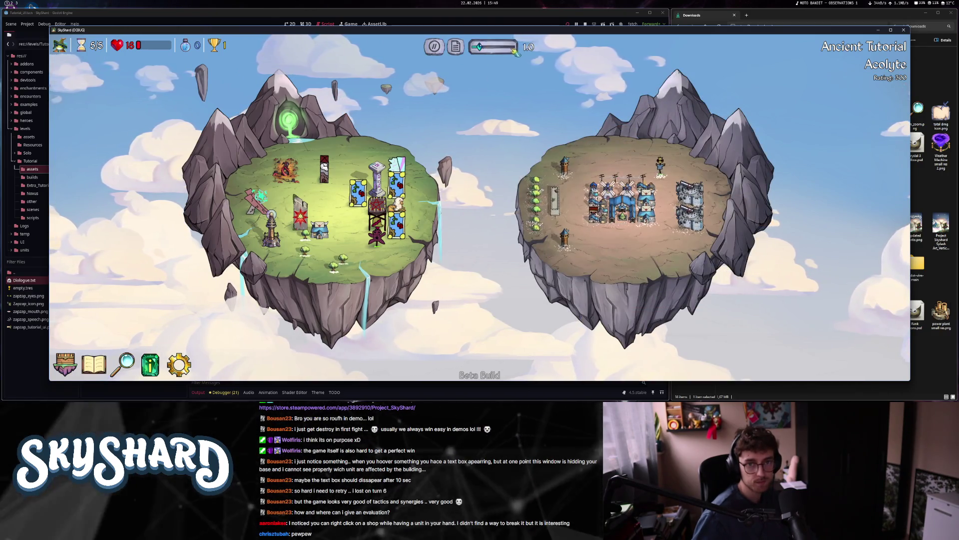
pyautogui.click(516, 50)
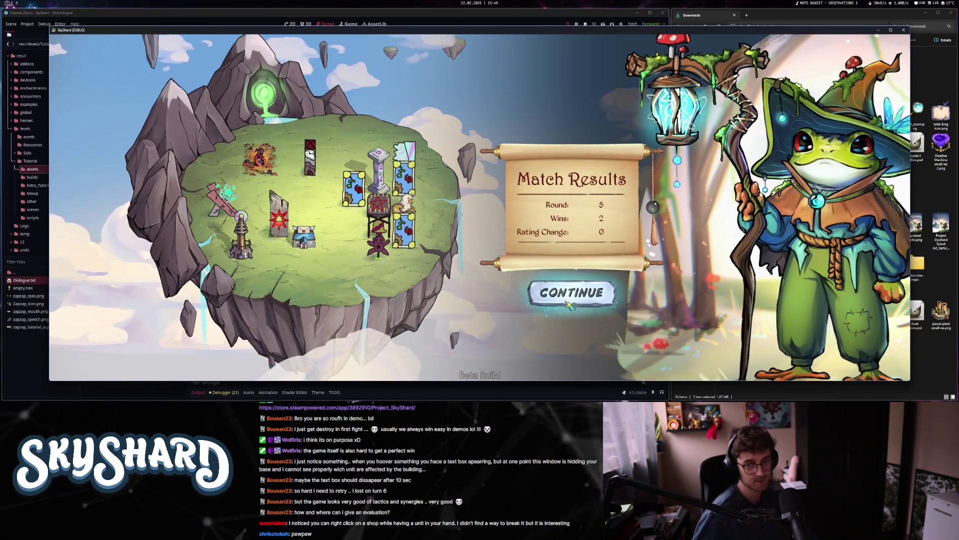
pyautogui.click(572, 292)
pyautogui.click(500, 304)
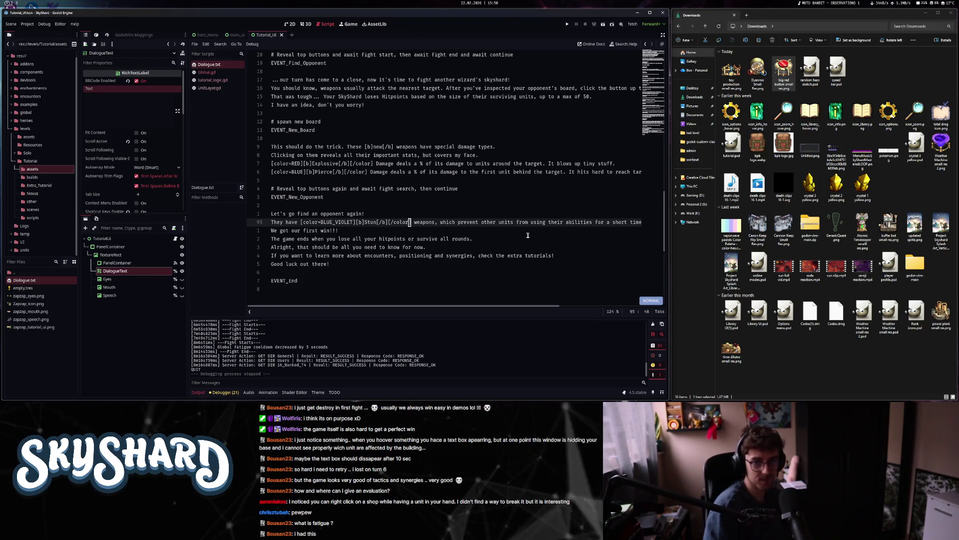
# - Switch to the Obsidian patch notes with Alt+2
pyautogui.hotkey('alt', '2')
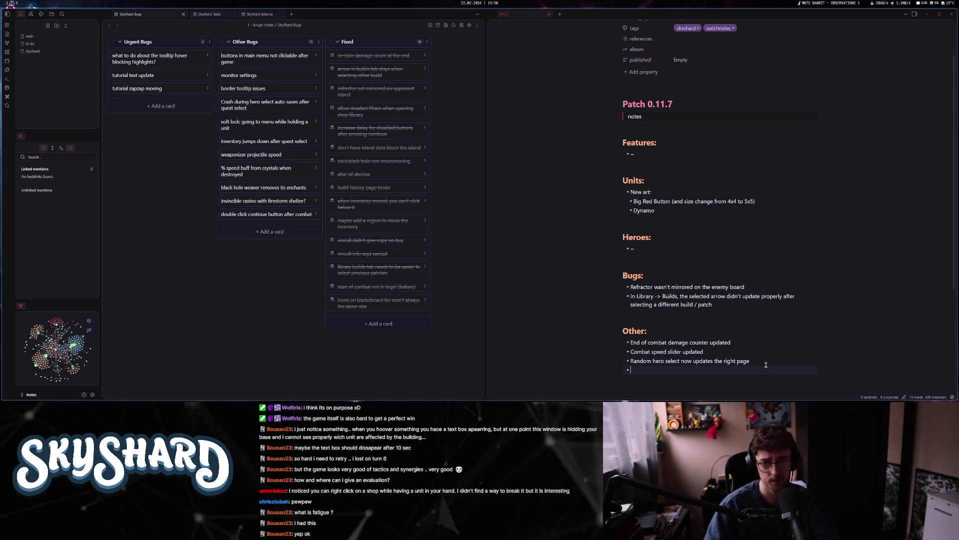
# - Type the 'Tutorial got a slight update' bullet and move the tutorial text update card to Fixed
pyautogui.write('Tutorial got a slight updat')
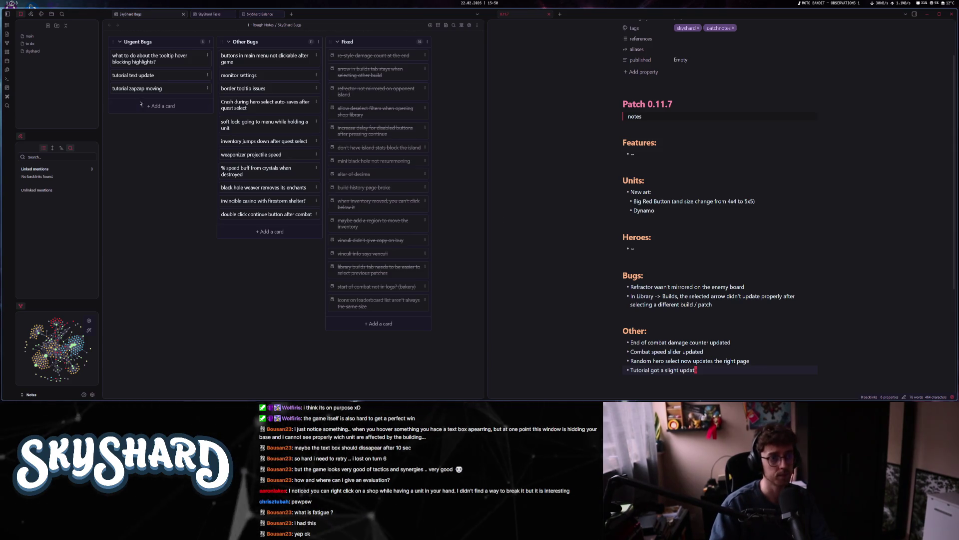
pyautogui.moveTo(164, 74); pyautogui.dragTo(379, 56)
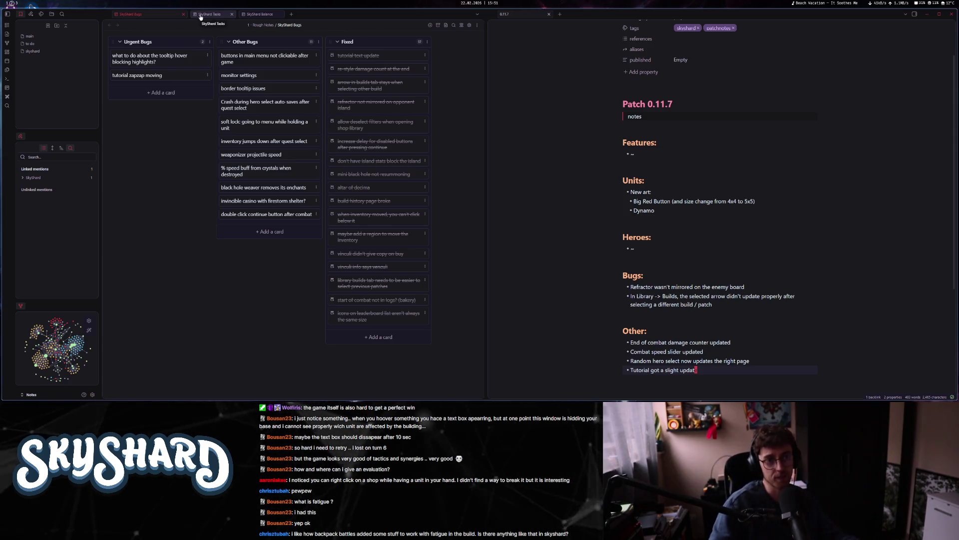
# - Return to the Godot workspace and quick-open tooltip_ui.gd by searching 'tool'
pyautogui.press('super+3')
pyautogui.press('super+1')
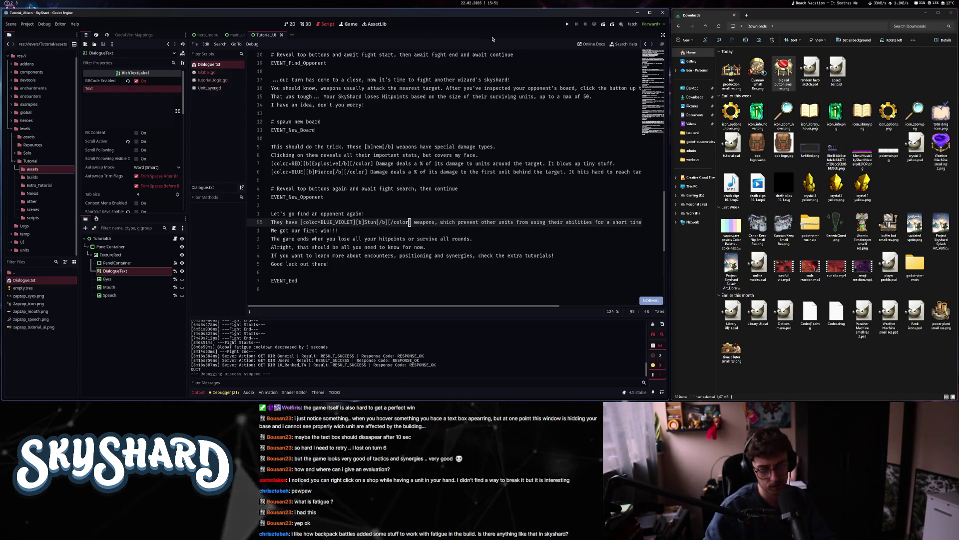
pyautogui.hotkey('ctrl', 'alt', 'o')
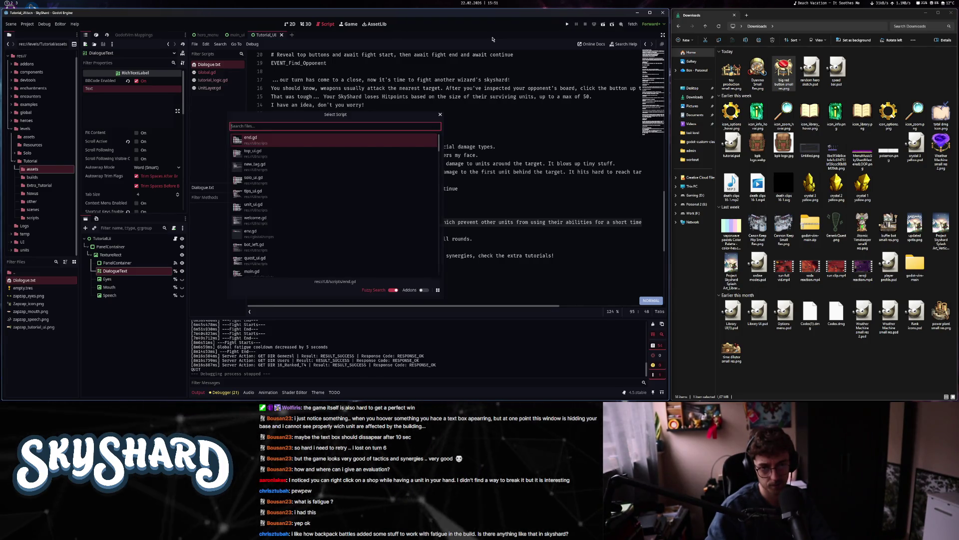
pyautogui.press('Escape')
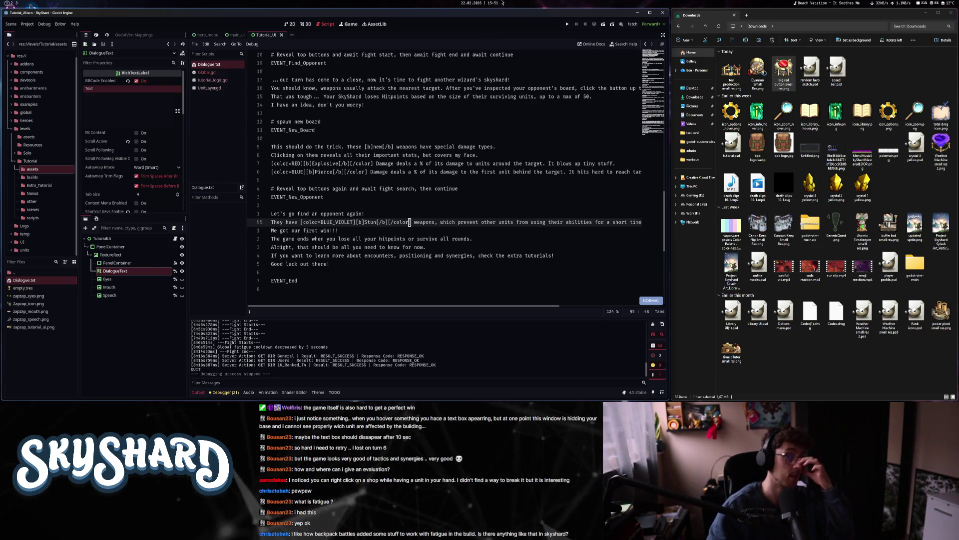
pyautogui.click(289, 24)
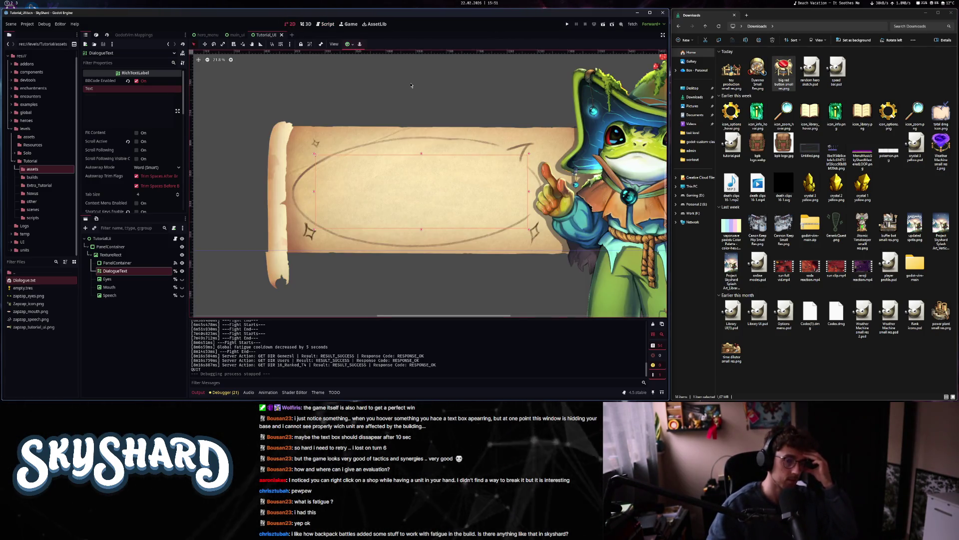
pyautogui.hotkey('ctrl', 'shift', 'o')
pyautogui.press('Escape')
pyautogui.hotkey('ctrl', 'alt', 'o')
pyautogui.write('tool')
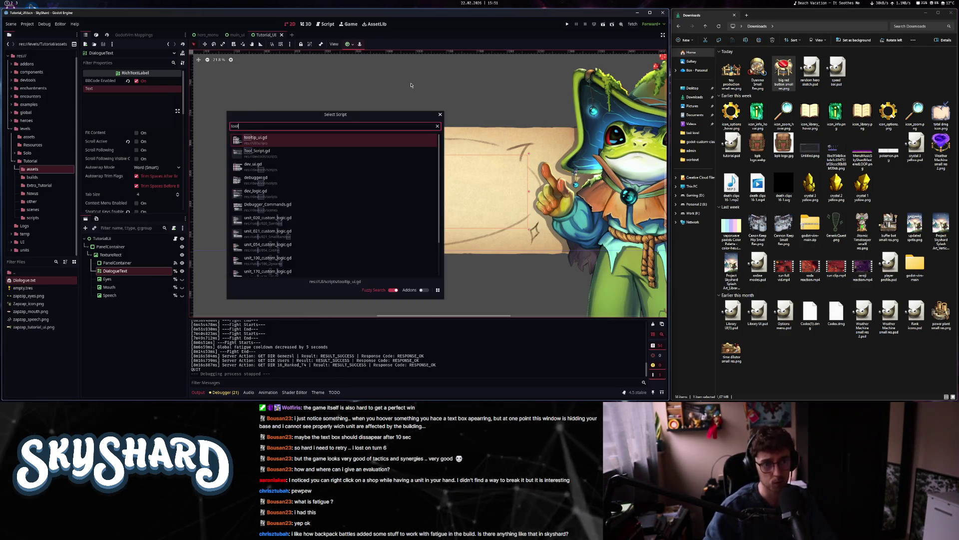
pyautogui.press('Return')
# - Edit the Distance value in _physics_process and save the script
pyautogui.scroll(-15, 394, 138)
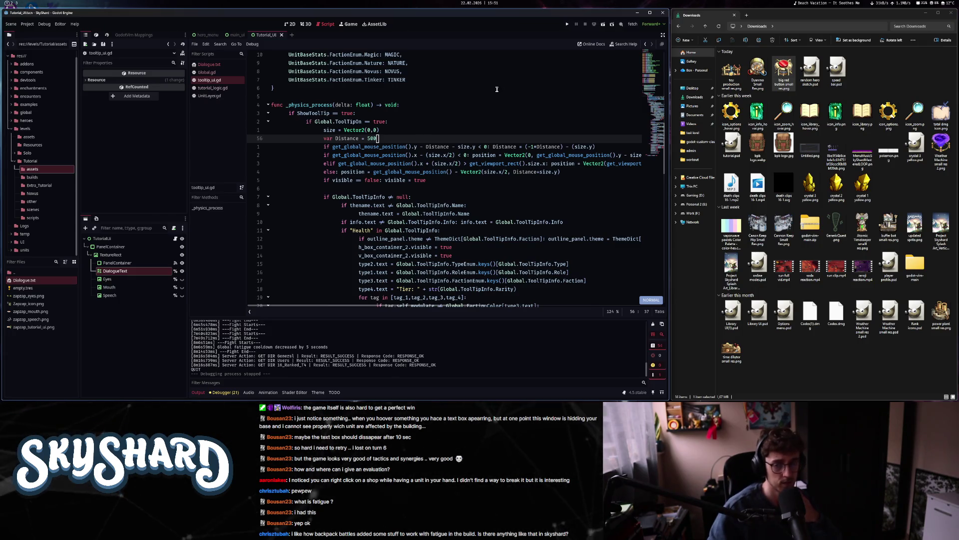
pyautogui.press('h')
pyautogui.press('h')
pyautogui.press('h')
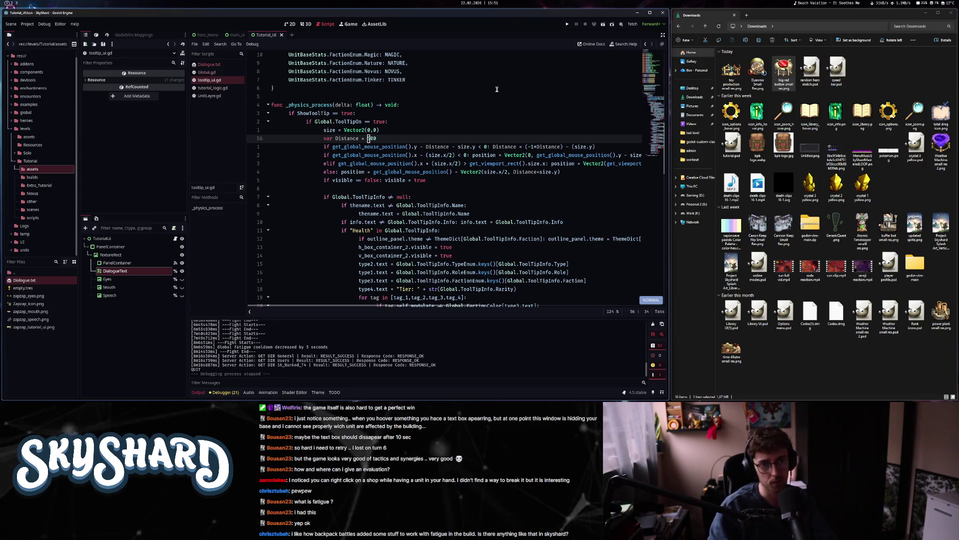
pyautogui.hotkey('ctrl', 's')
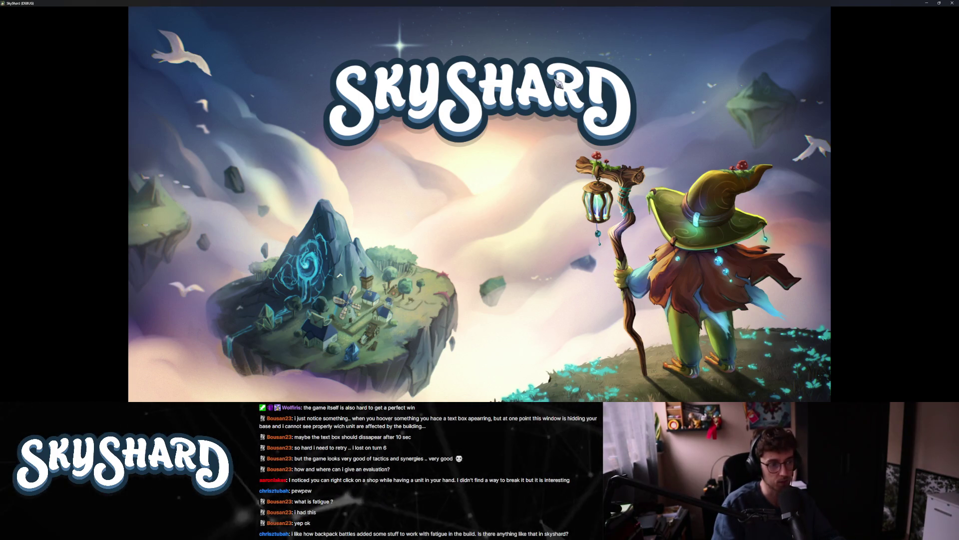
# - Open the unit library, filter to Ancient faction units, and scroll through them
pyautogui.press('super+Down')
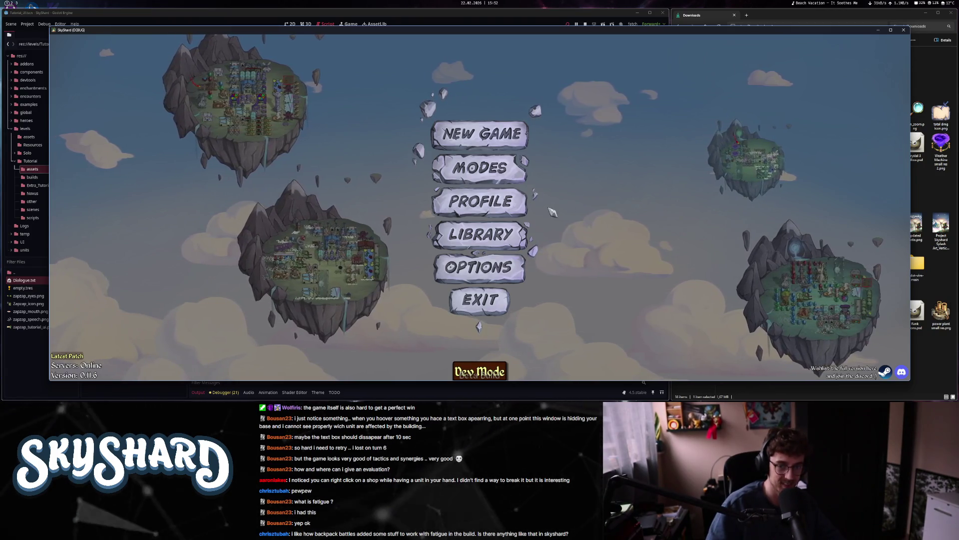
pyautogui.click(475, 244)
pyautogui.press('F8')
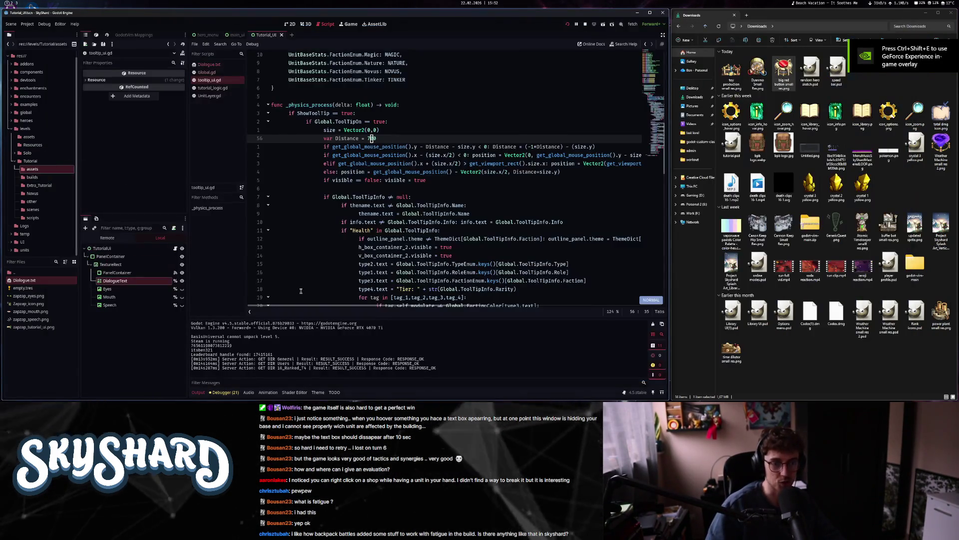
pyautogui.click(143, 390)
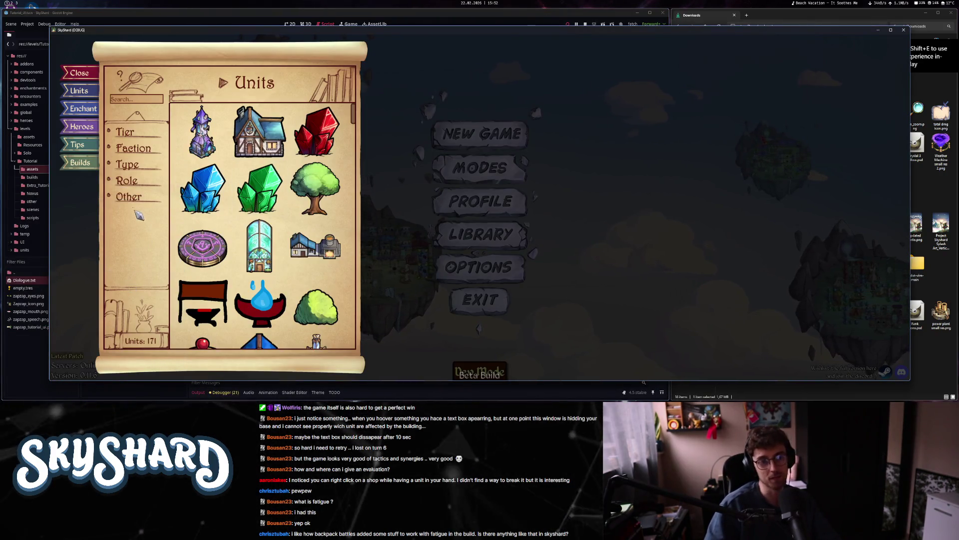
pyautogui.click(133, 149)
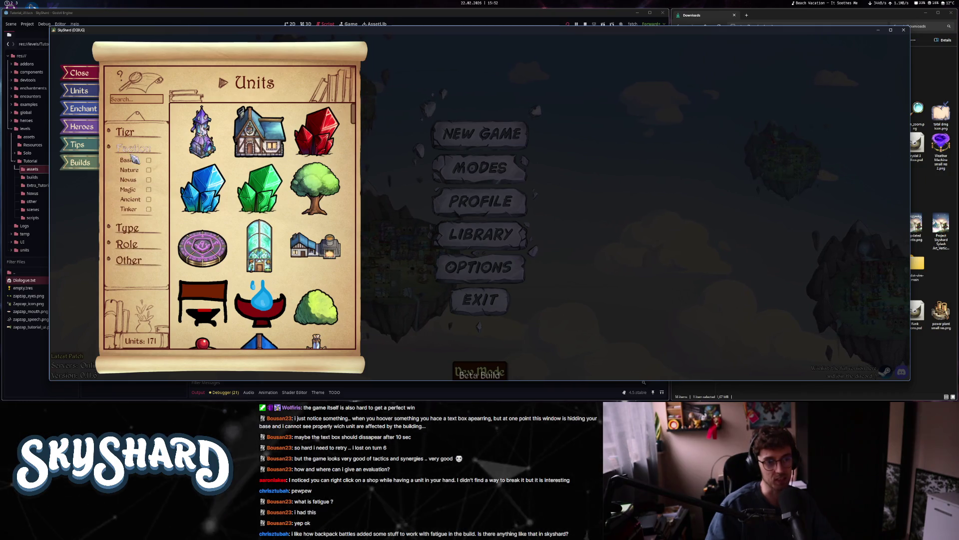
pyautogui.click(148, 199)
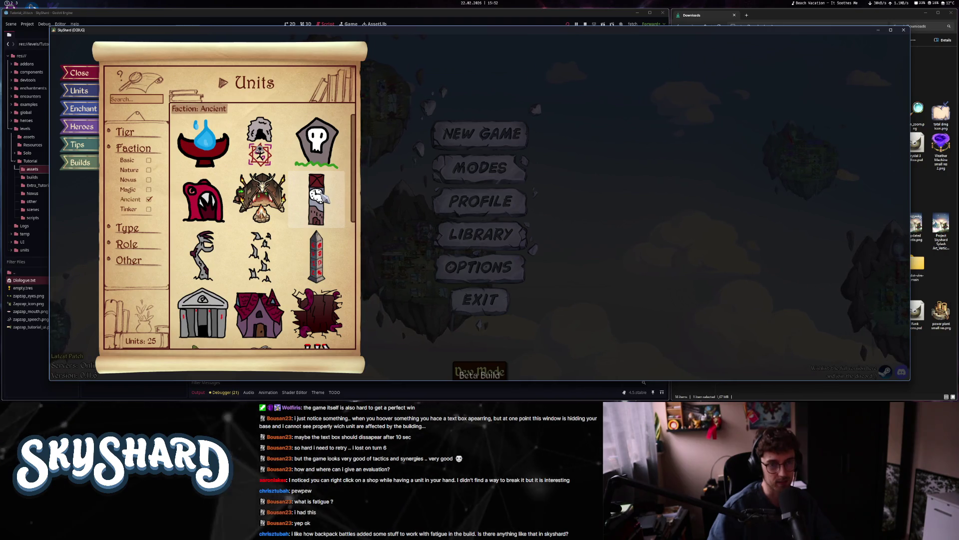
pyautogui.scroll(-1, 324, 197)
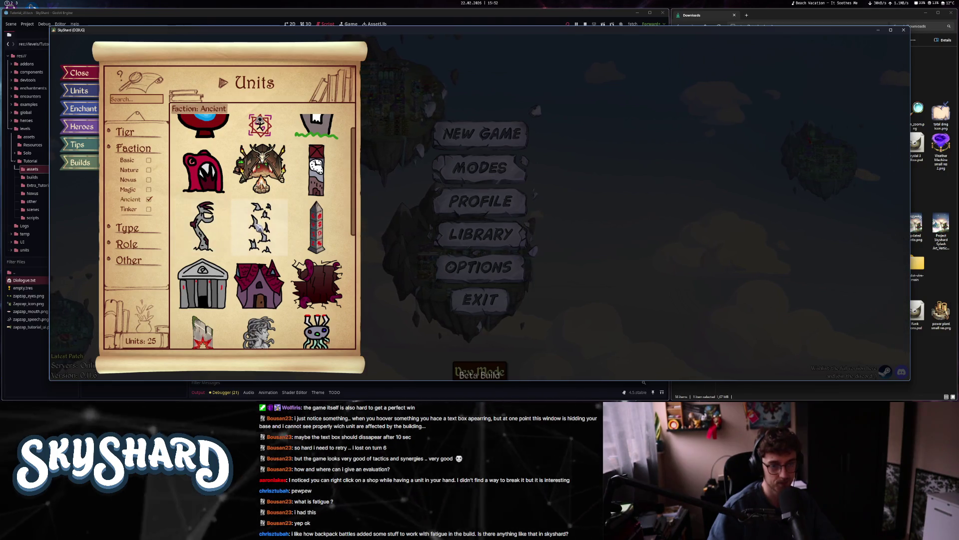
pyautogui.scroll(-2, 260, 125)
pyautogui.scroll(-2, 260, 200)
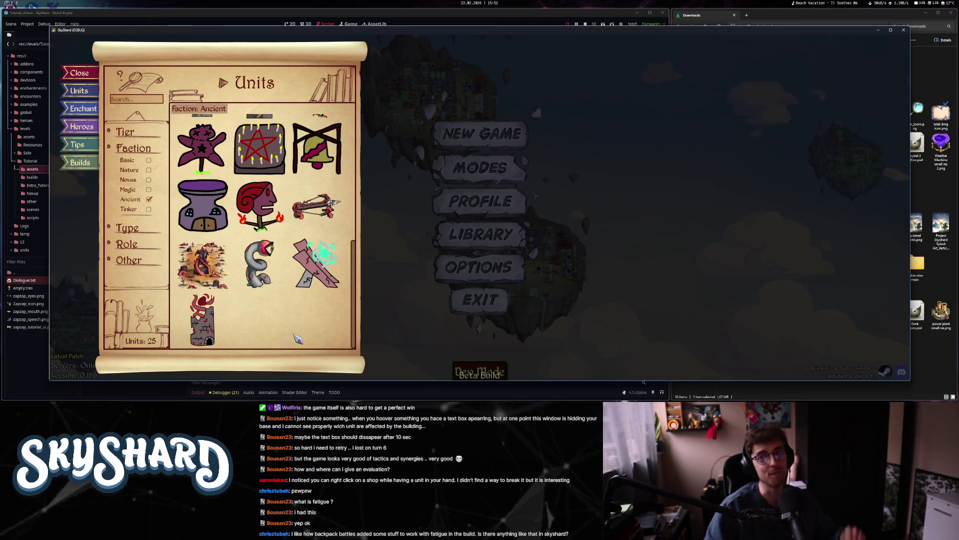
pyautogui.scroll(5, 294, 260)
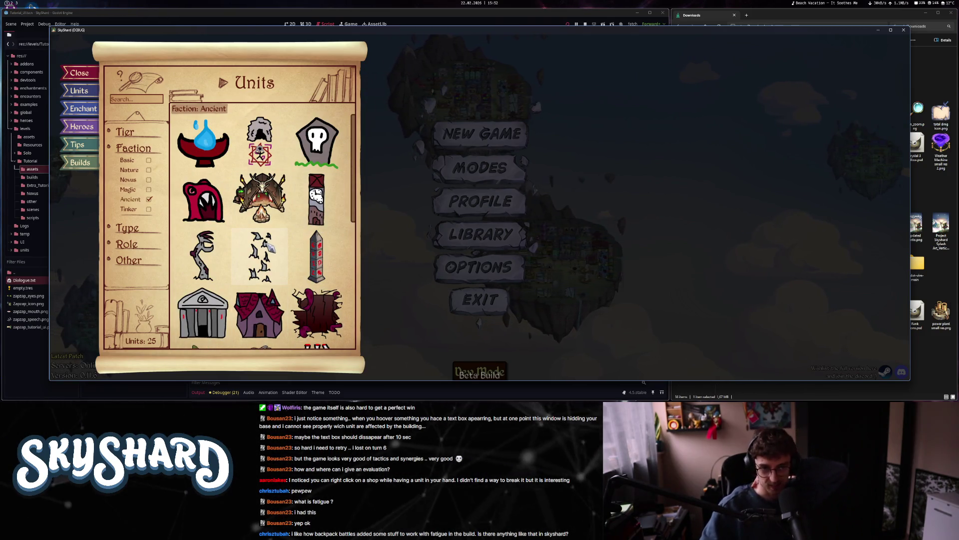
pyautogui.scroll(-3, 271, 246)
pyautogui.scroll(-2, 286, 274)
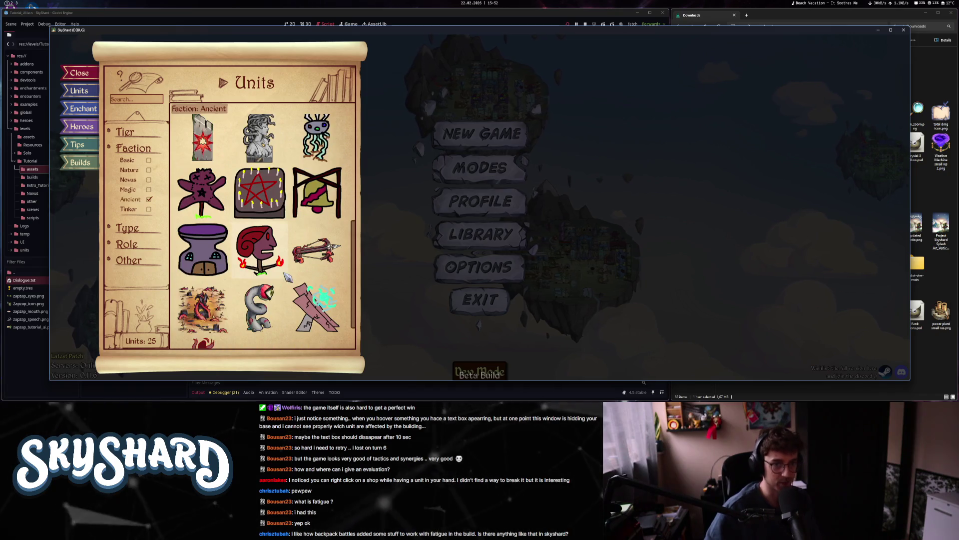
pyautogui.scroll(-2, 286, 273)
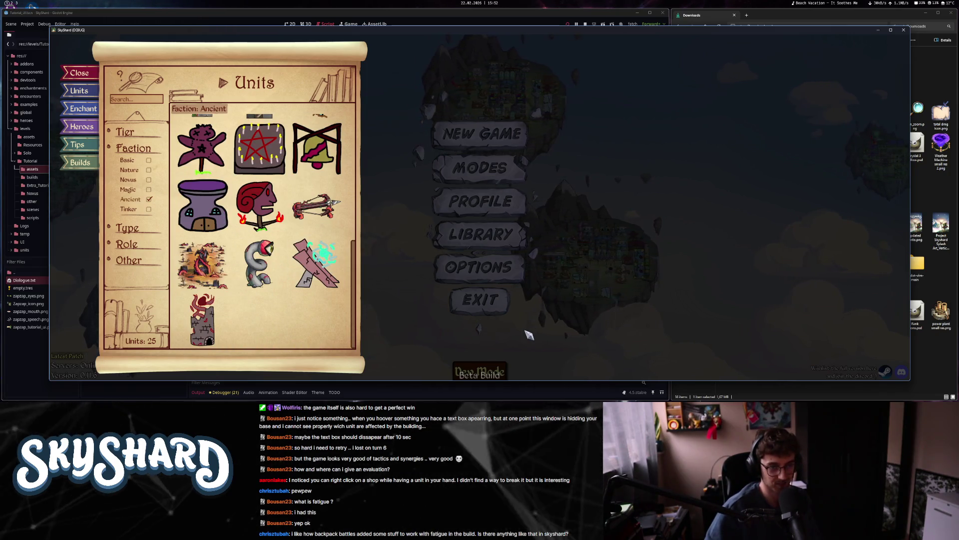
# - Switch the filter to Magic, clear it to all 171 units, then filter Novus, Ancient and Nature
pyautogui.click(149, 199)
pyautogui.click(149, 189)
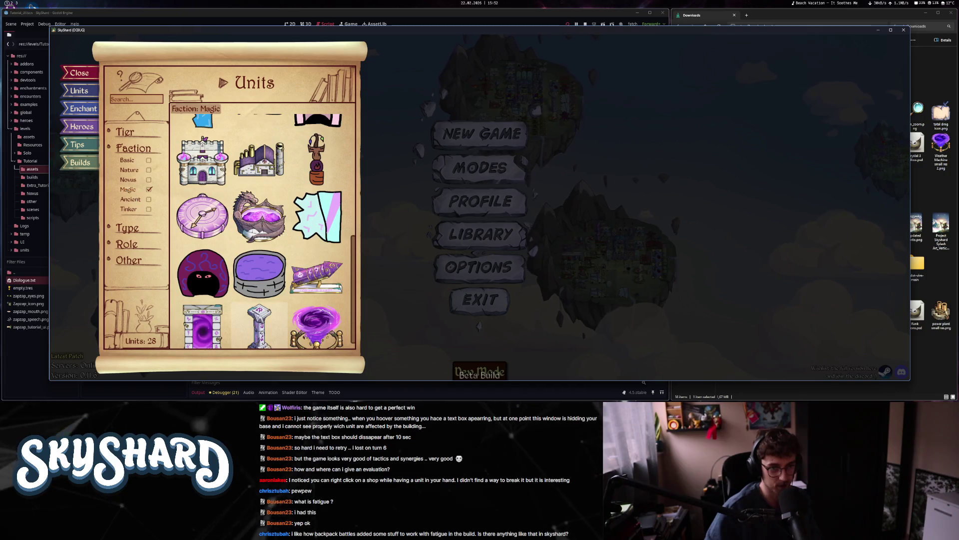
pyautogui.scroll(2, 321, 327)
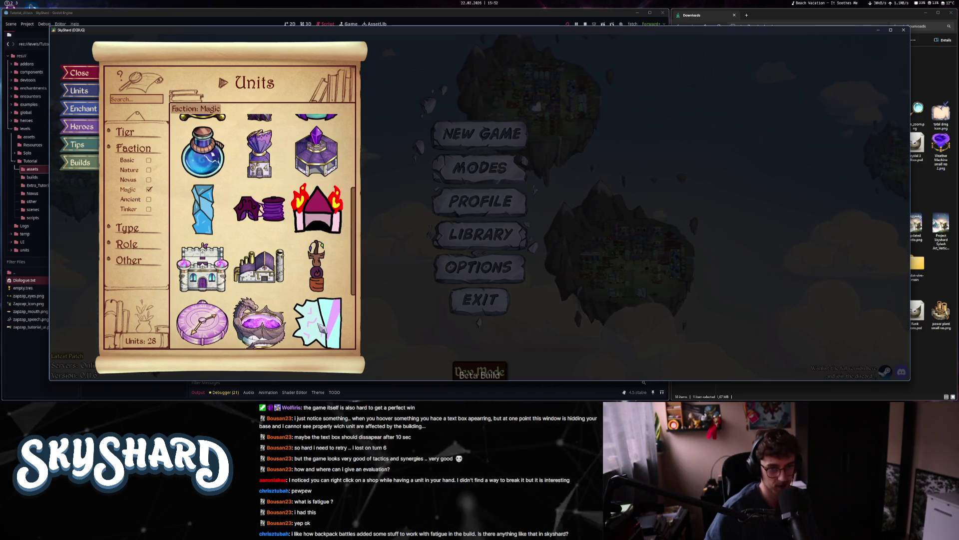
pyautogui.scroll(3, 321, 326)
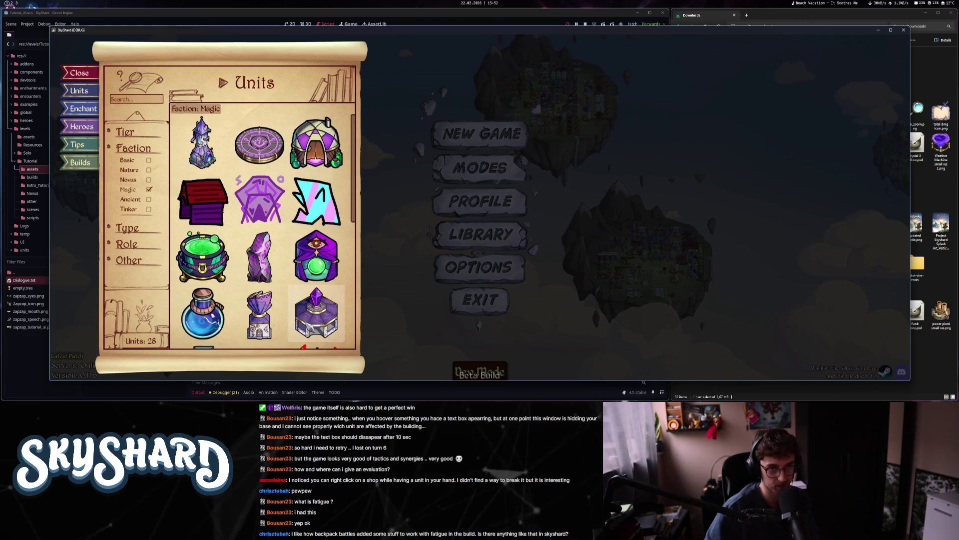
pyautogui.click(131, 190)
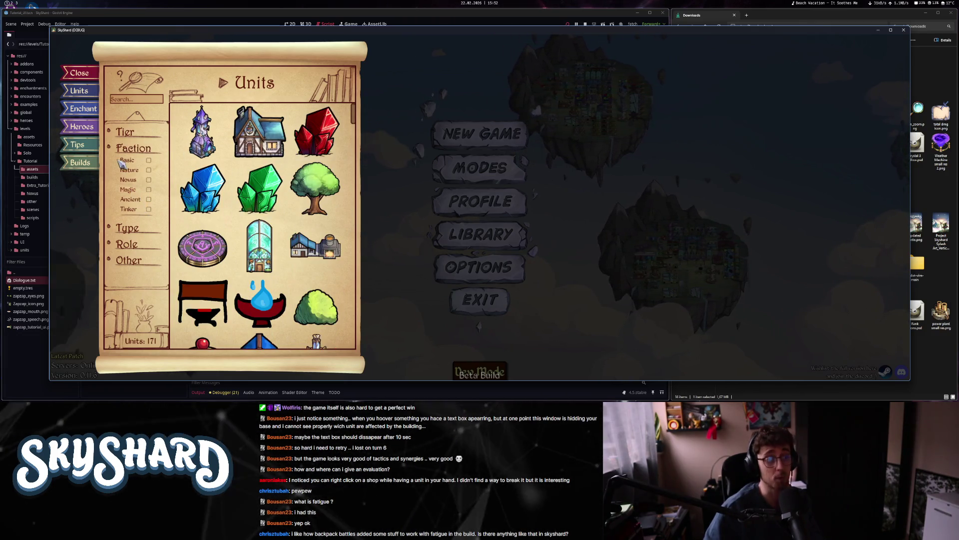
pyautogui.click(130, 179)
pyautogui.click(131, 199)
pyautogui.click(130, 170)
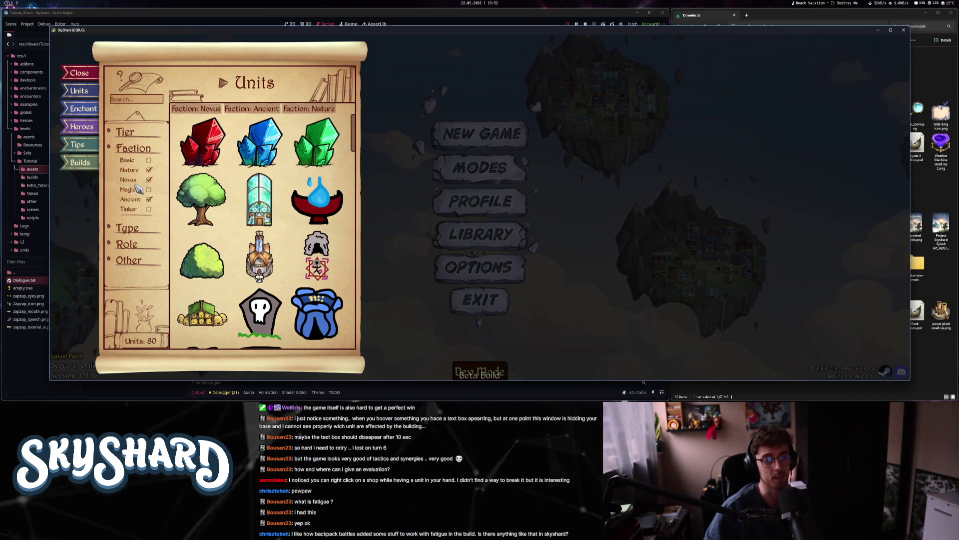
# - Show only Basic, then only Magic units, toggle other factions, and close the library
pyautogui.click(130, 179)
pyautogui.click(130, 170)
pyautogui.click(131, 199)
pyautogui.click(127, 160)
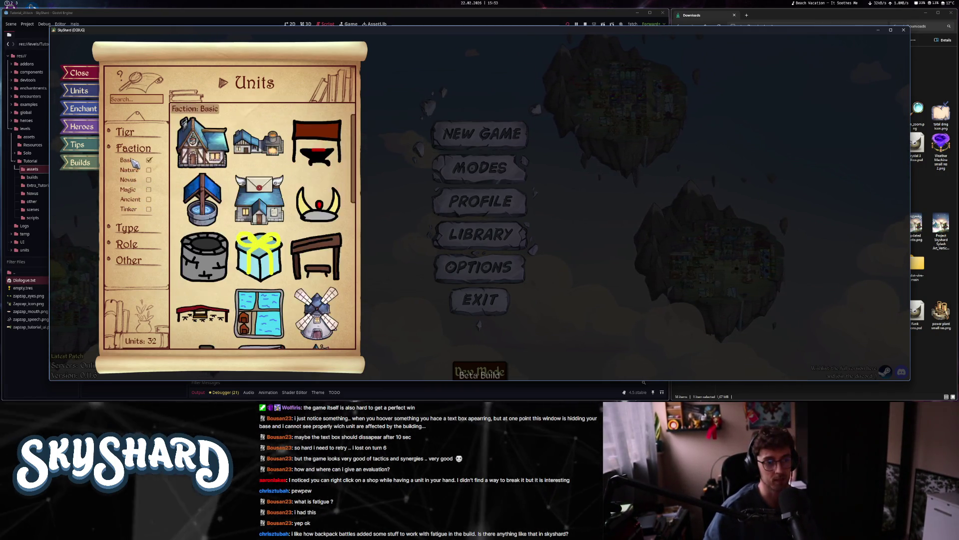
pyautogui.click(130, 160)
pyautogui.click(130, 190)
pyautogui.click(131, 198)
pyautogui.click(131, 198)
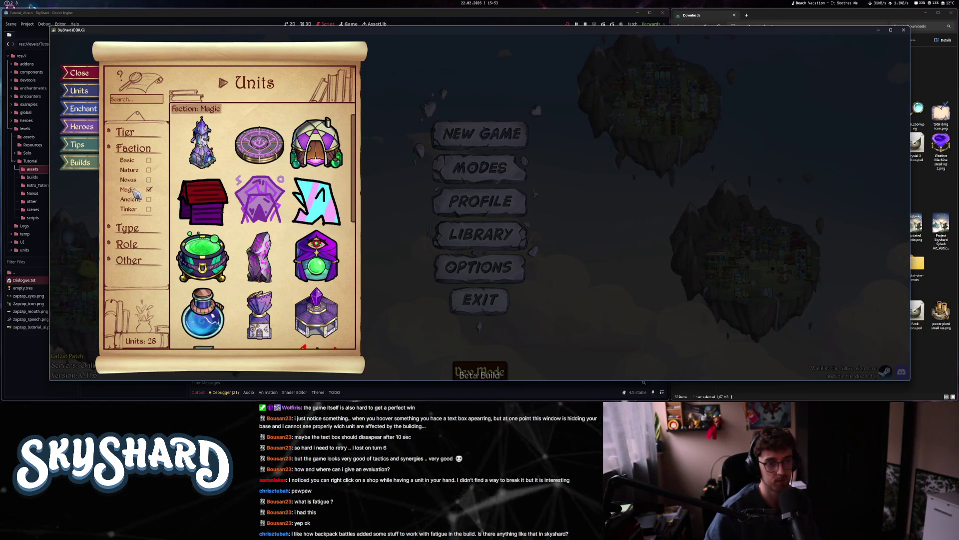
pyautogui.click(136, 194)
pyautogui.click(138, 194)
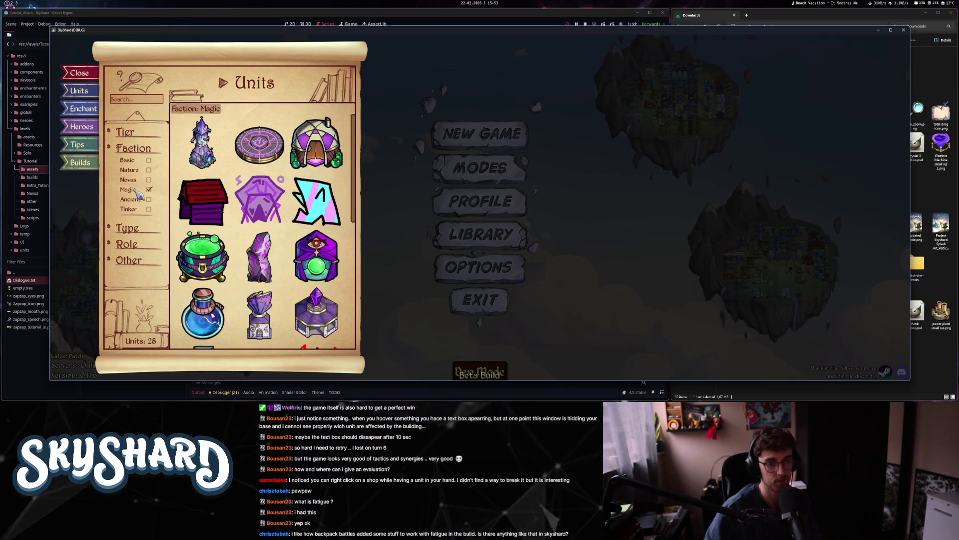
pyautogui.click(136, 193)
pyautogui.click(136, 193)
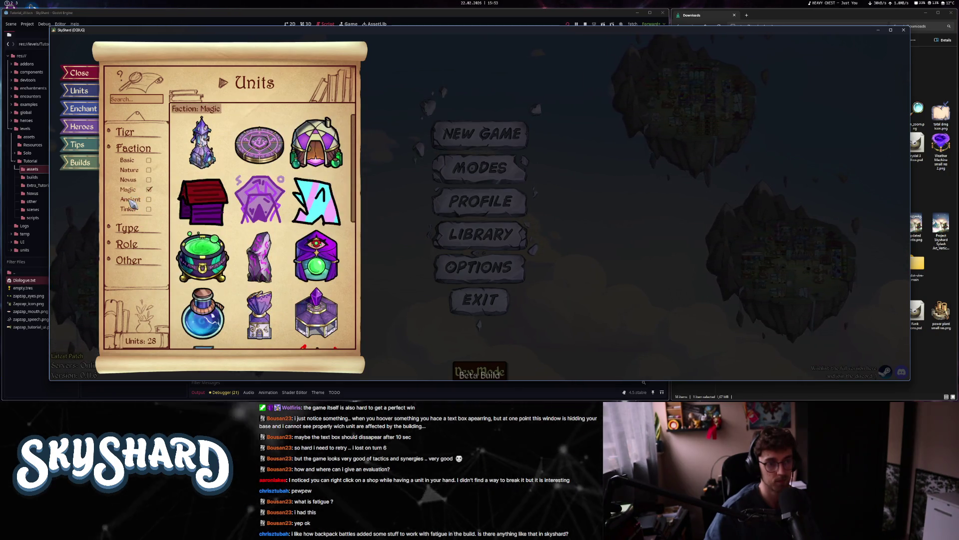
pyautogui.click(135, 194)
pyautogui.click(588, 176)
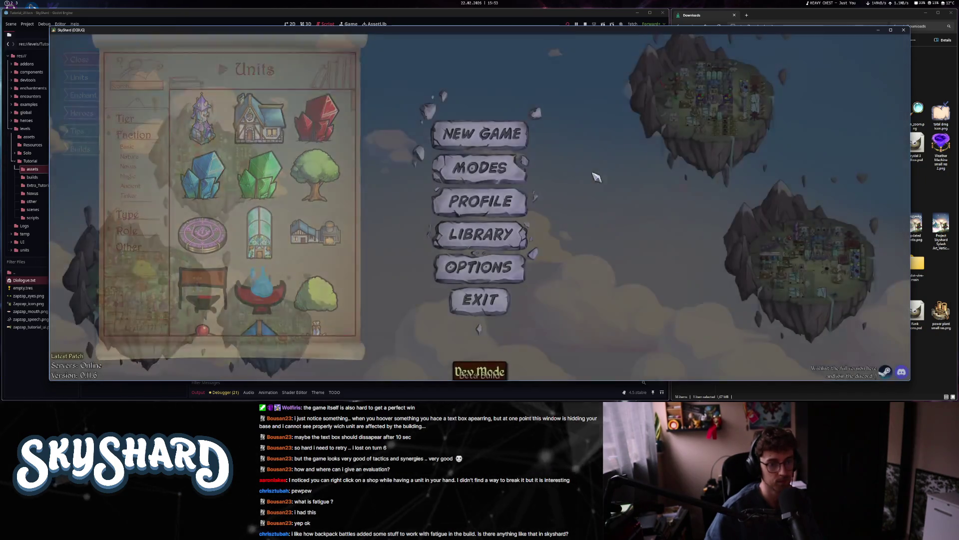
# - Exit the game and relaunch the project, taking its window out of full screen
pyautogui.click(480, 298)
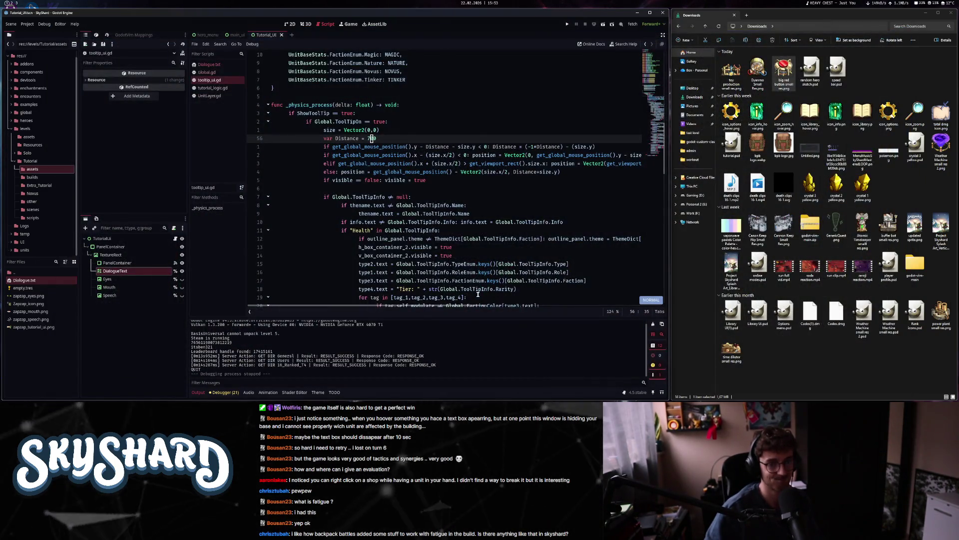
pyautogui.click(568, 23)
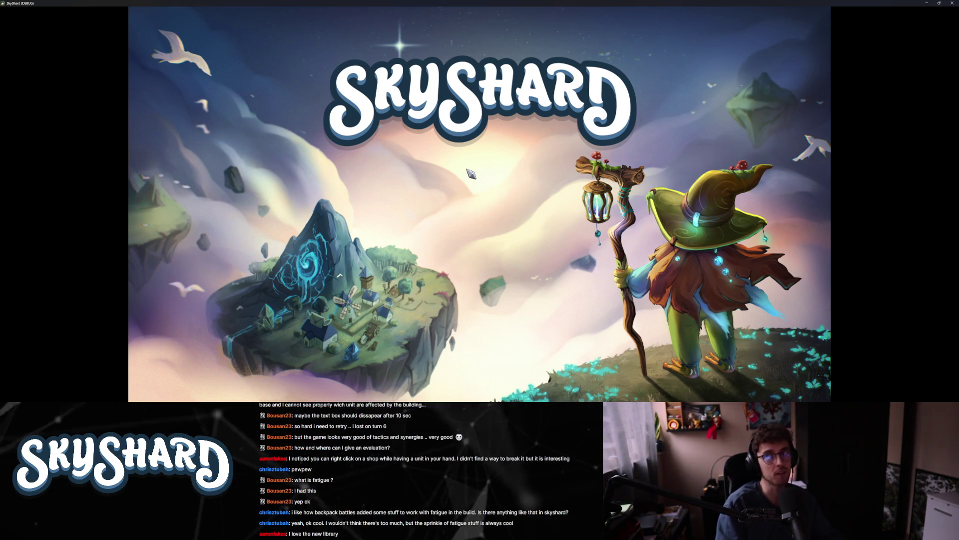
pyautogui.hotkey('alt', 'f')
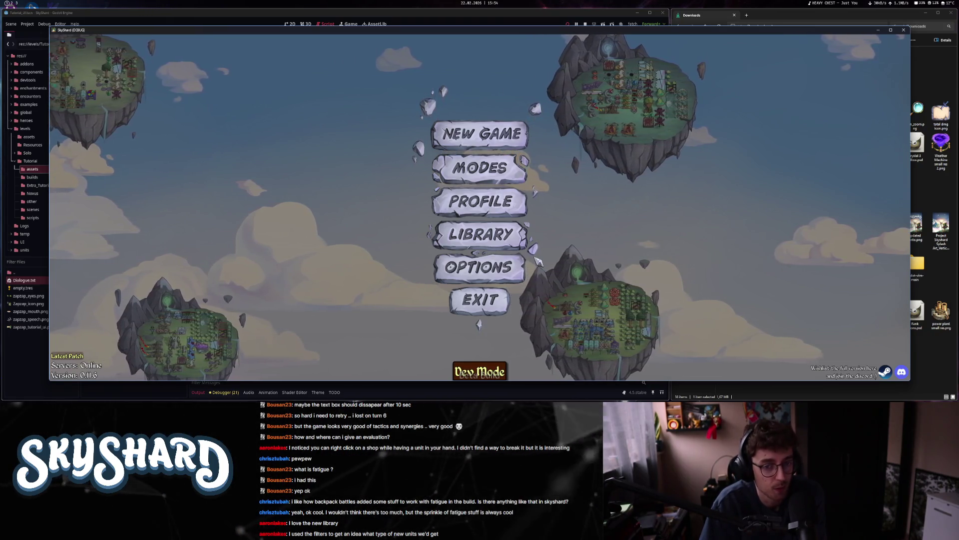
# - Filter Library Build History to patch 0.11.1, preview its board, then close the panel
pyautogui.click(519, 238)
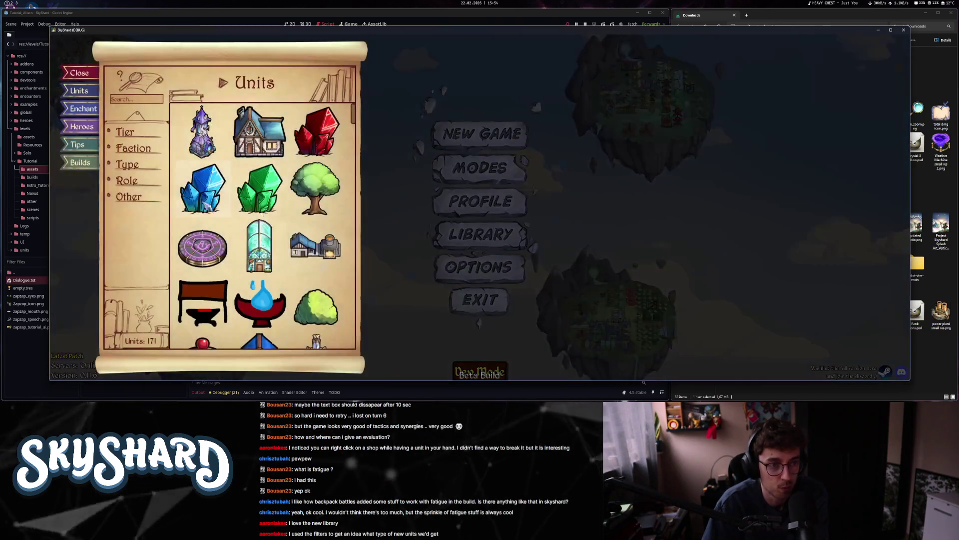
pyautogui.click(78, 166)
pyautogui.click(173, 129)
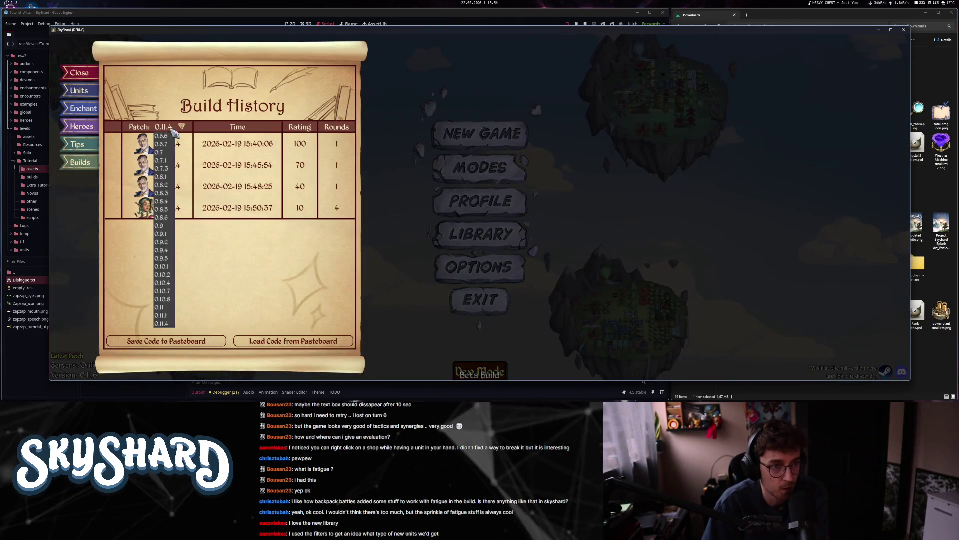
pyautogui.click(164, 317)
pyautogui.click(167, 145)
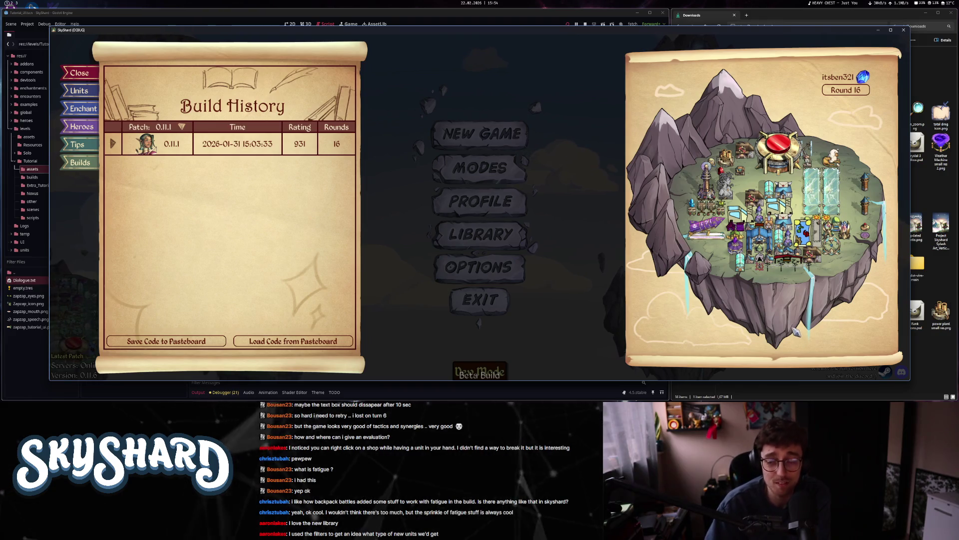
pyautogui.hotkey('alt', 'F4')
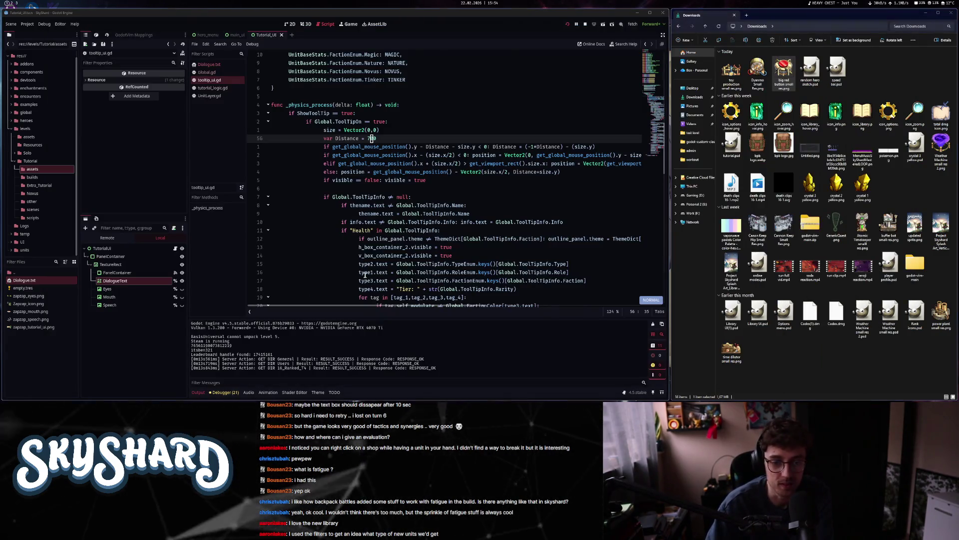
pyautogui.press('F5')
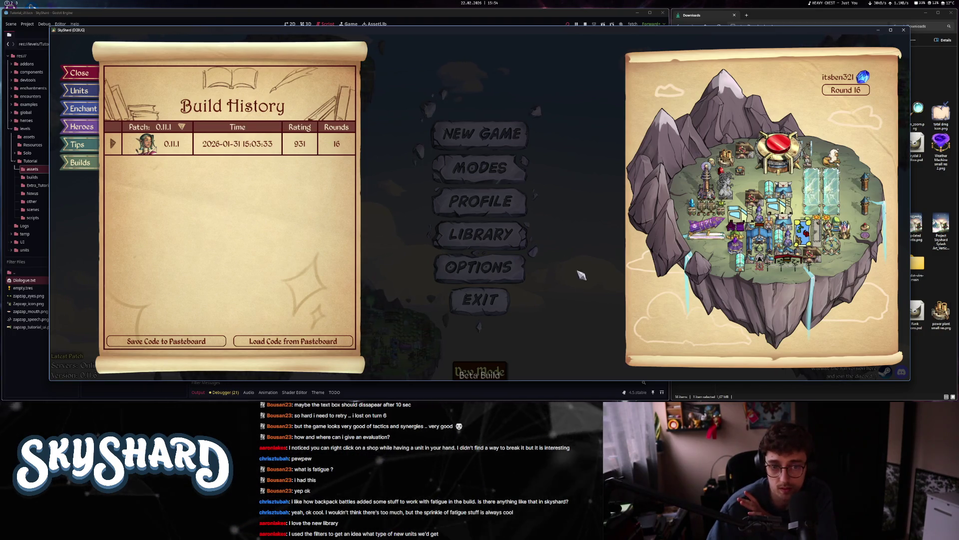
pyautogui.click(92, 162)
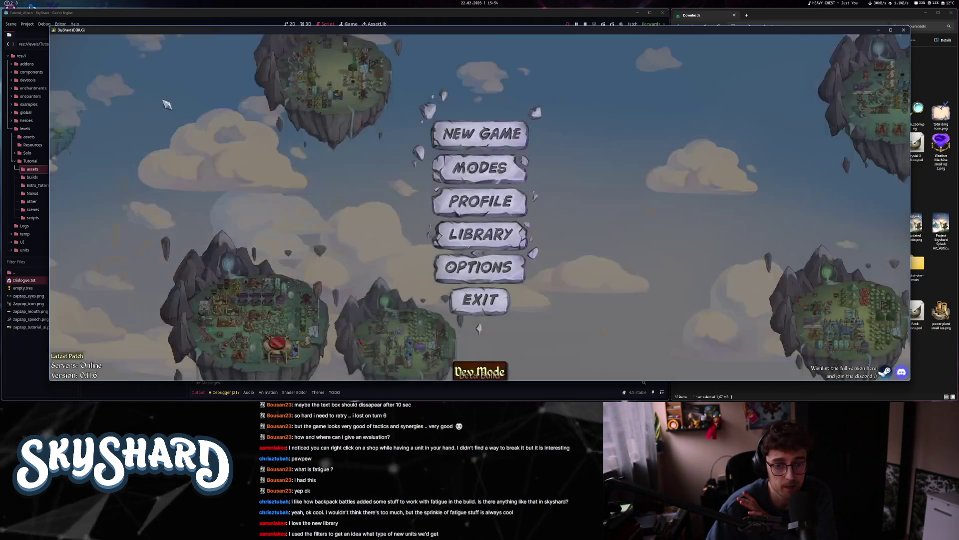
# - On the F1 dev-mode board place a Town Hall, pick Cannon Keep, cancel, and stop the game
pyautogui.press('F1')
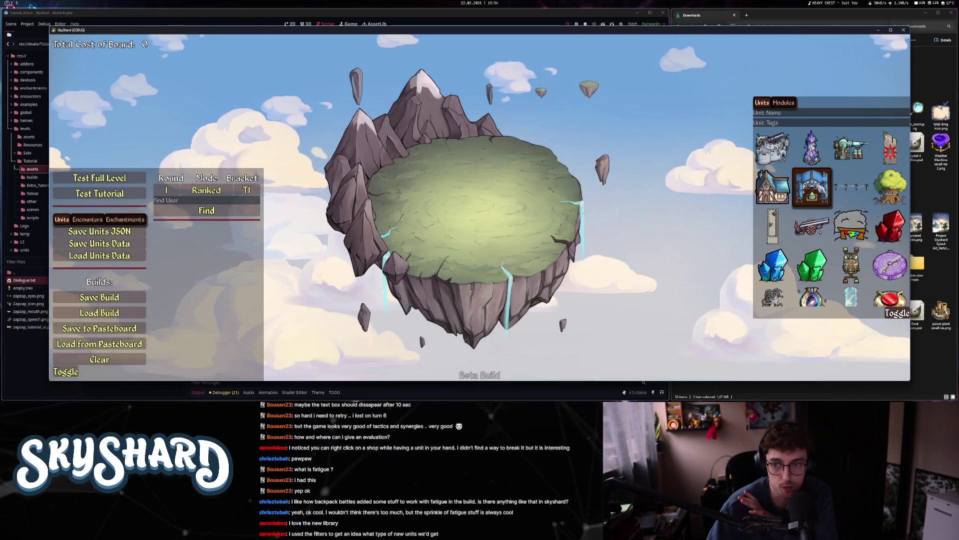
pyautogui.click(466, 201)
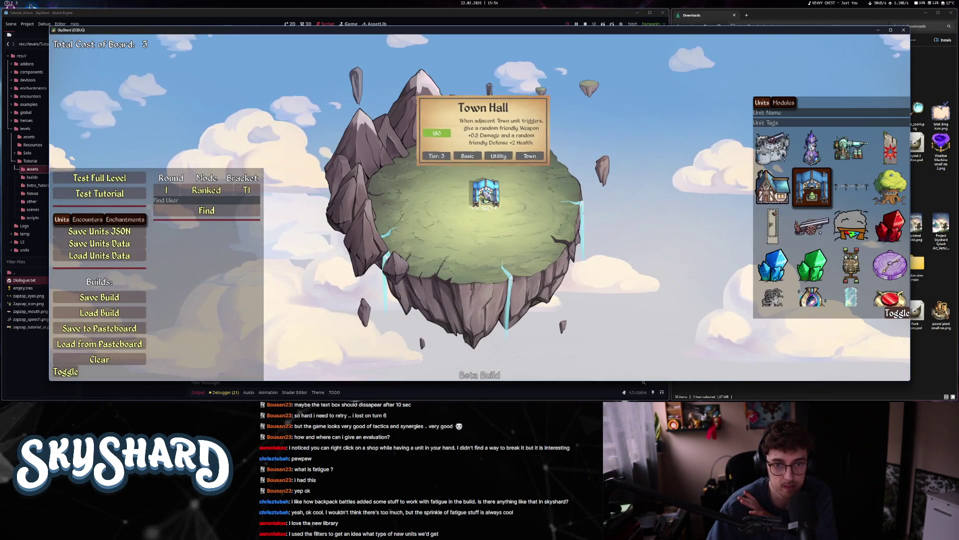
pyautogui.moveTo(466, 201)
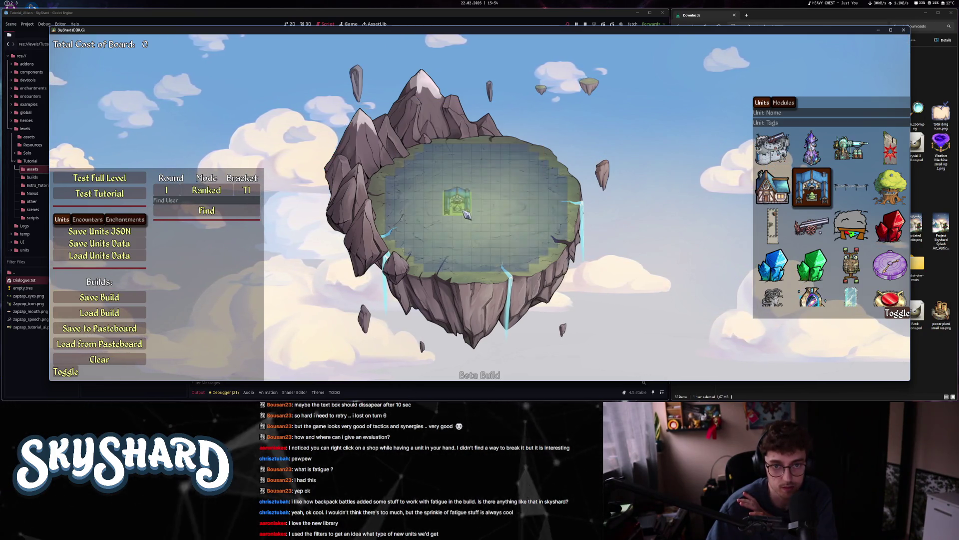
pyautogui.click(773, 147)
pyautogui.rightClick(521, 230)
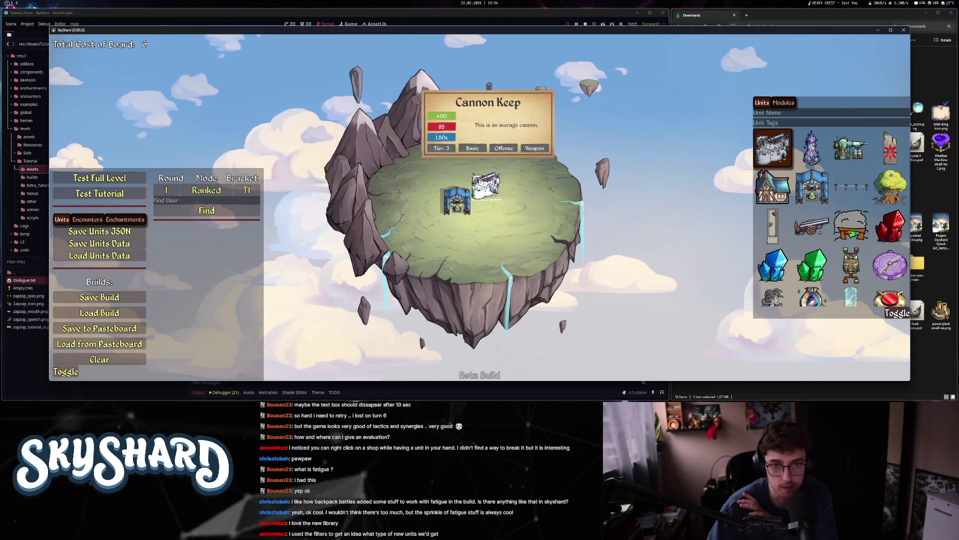
pyautogui.click(903, 30)
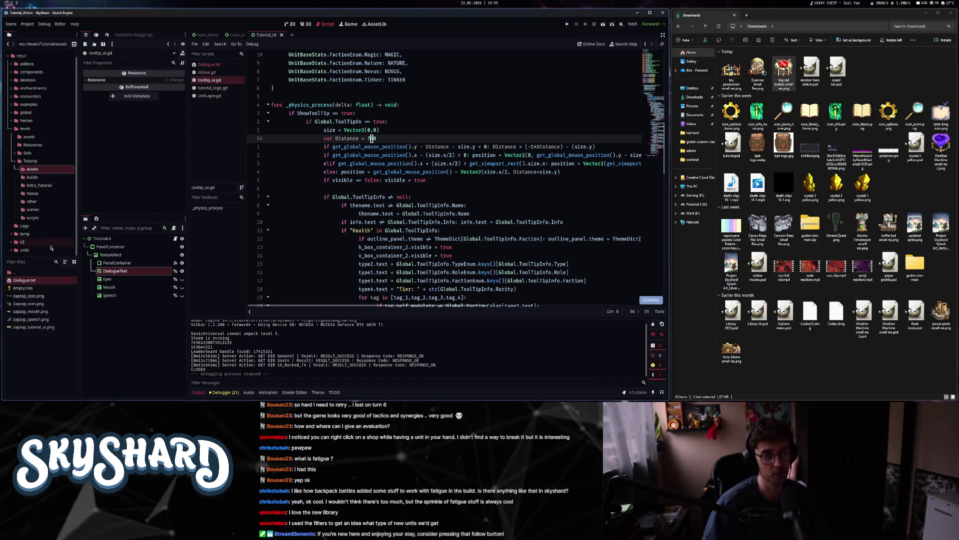
# - Close tooltip_ui.gd and every other open script except Global.gd
pyautogui.click(354, 156)
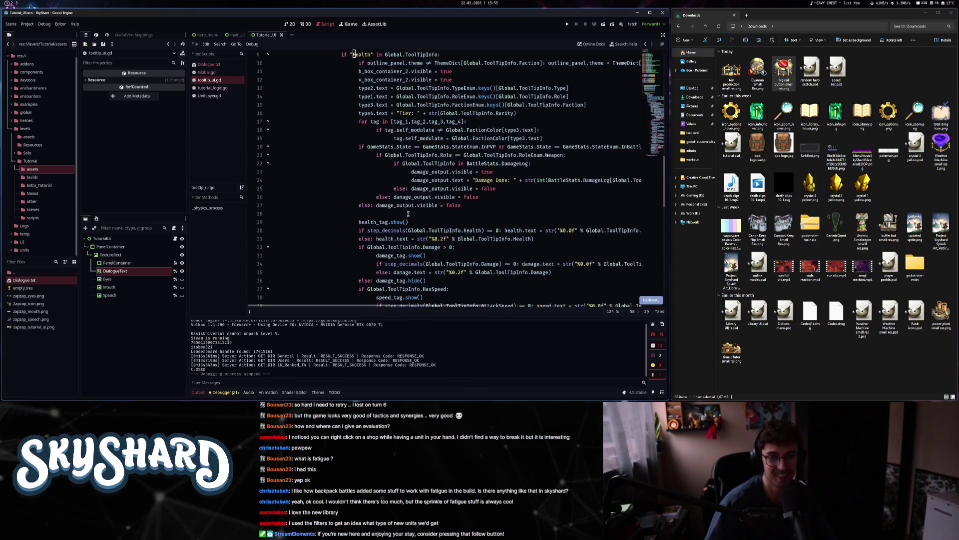
pyautogui.middleClick(210, 80)
pyautogui.middleClick(210, 80)
pyautogui.middleClick(209, 80)
pyautogui.middleClick(209, 64)
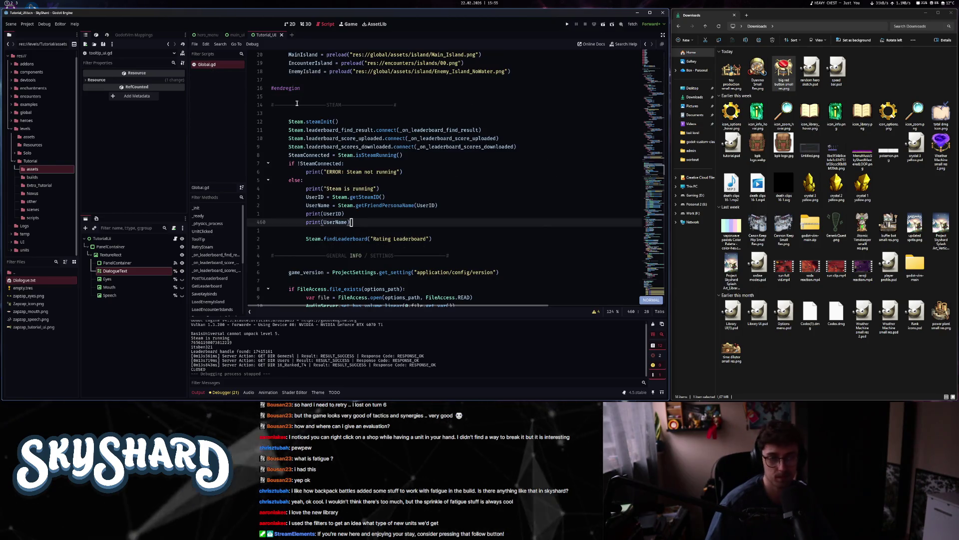
# - Switch to the workspace with the SkyShard Obsidian notes
pyautogui.click(10, 4)
pyautogui.click(8, 4)
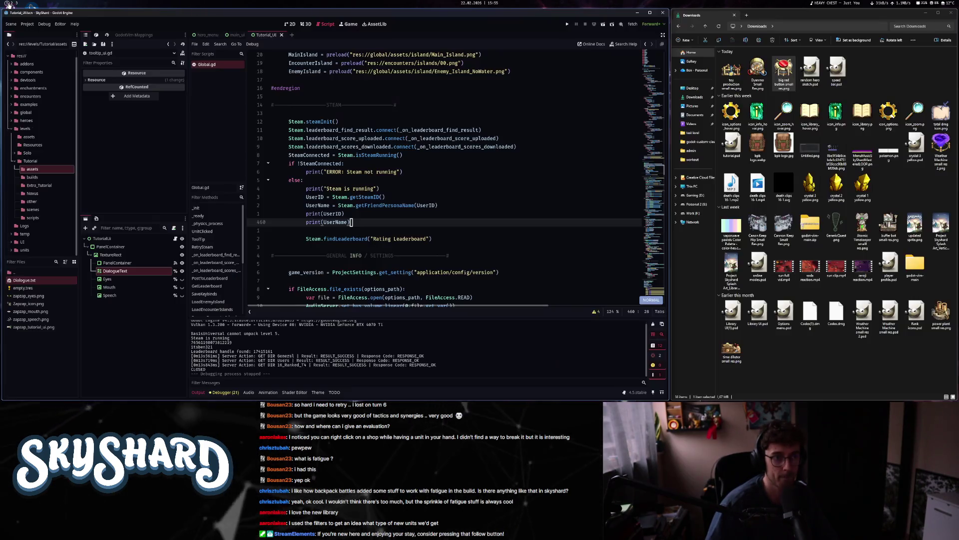
pyautogui.click(11, 4)
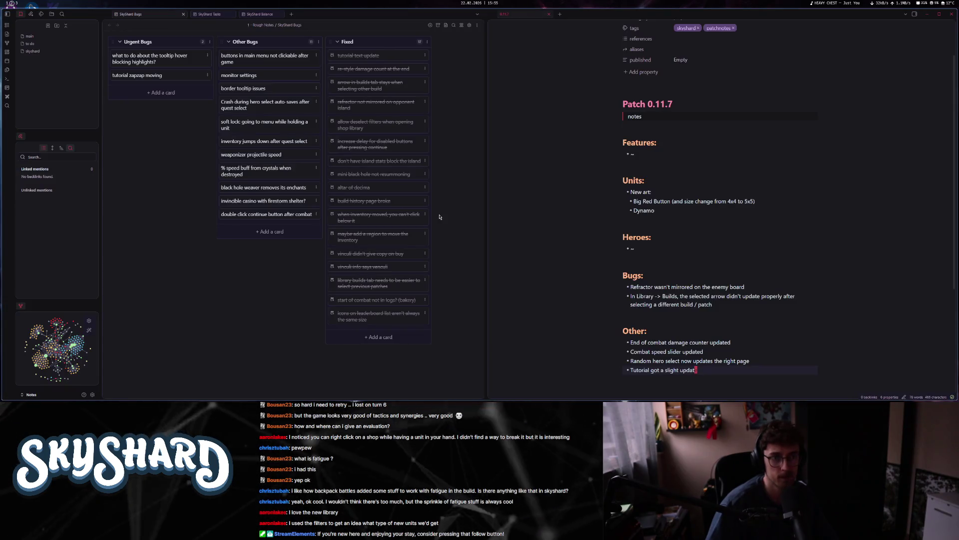
# - View the SkyShard Tasks board in Obsidian, then return to the Godot workspace
pyautogui.click(206, 14)
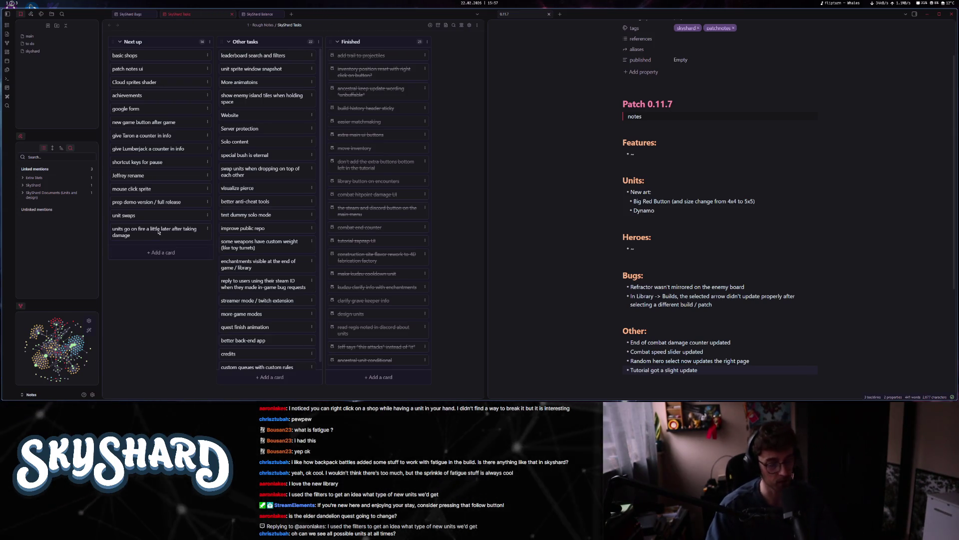
pyautogui.press('super+1')
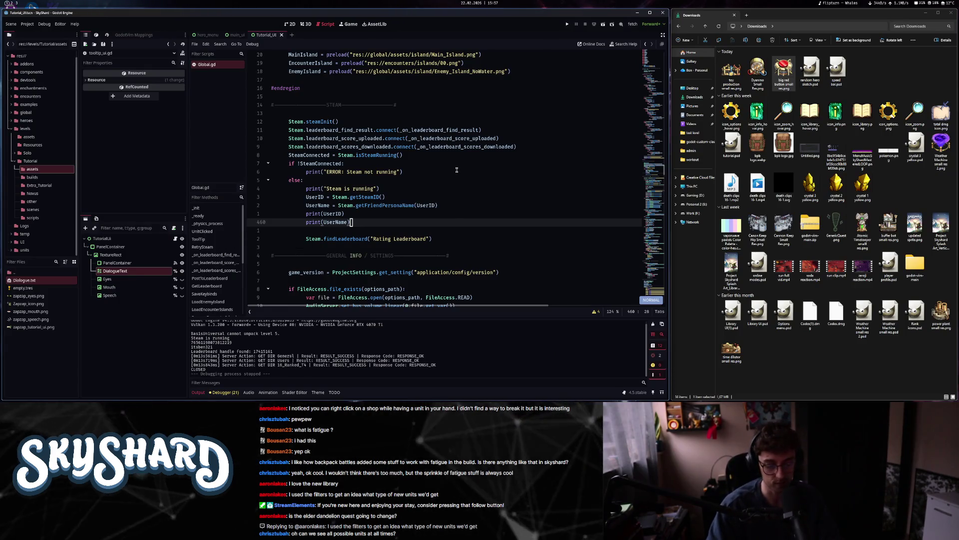
# - Quick-open unit_effects.gd, maximize Godot and hide the Output panel
pyautogui.hotkey('ctrl', 'alt', 'o')
pyautogui.write('unitef')
pyautogui.press('Return')
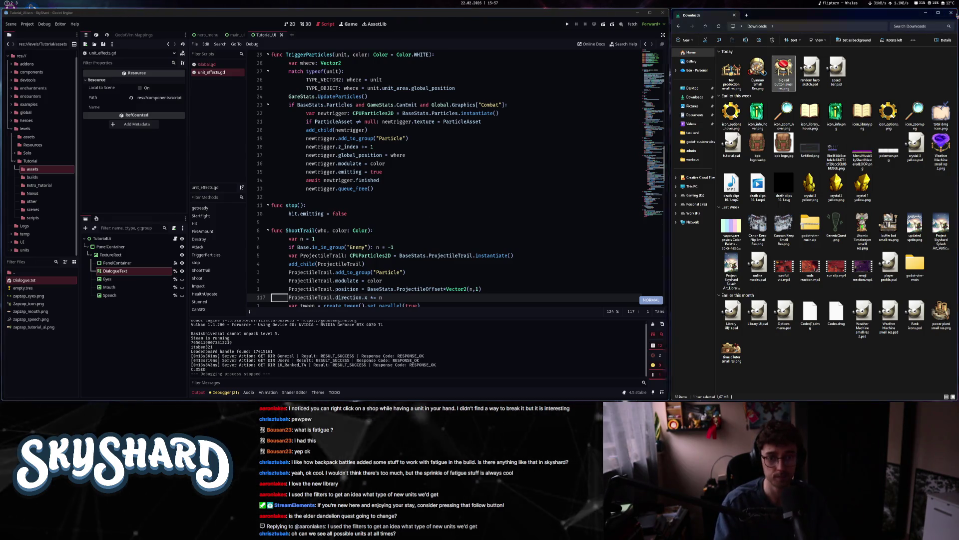
pyautogui.press('super+Up')
pyautogui.hotkey('ctrl', 'j')
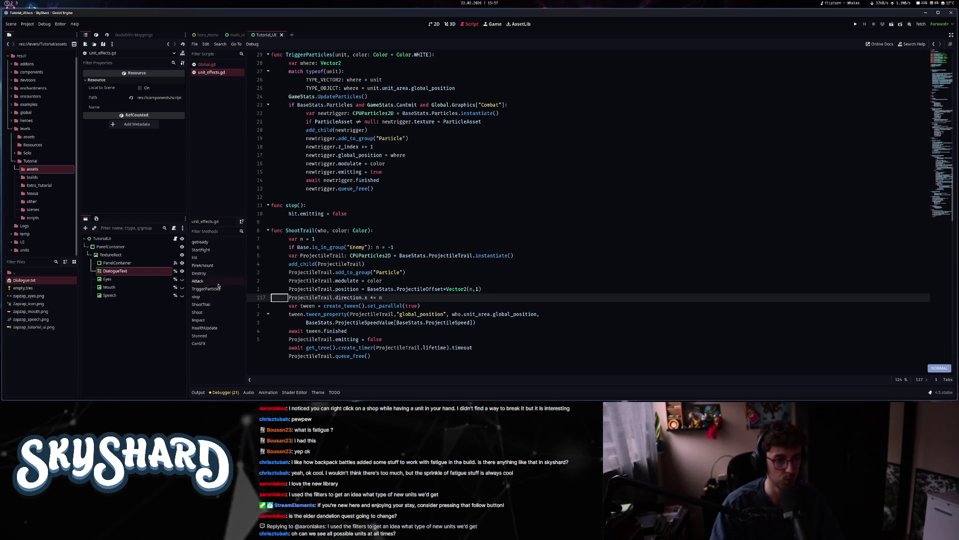
# - Add a blank line below FireAmount's return in unit_effects.gd and start a function search
pyautogui.click(203, 272)
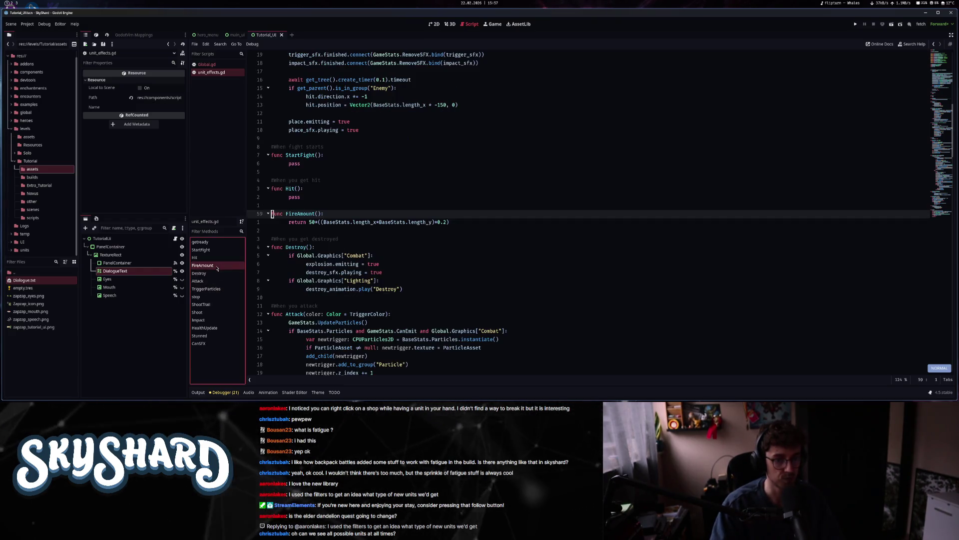
pyautogui.click(544, 221)
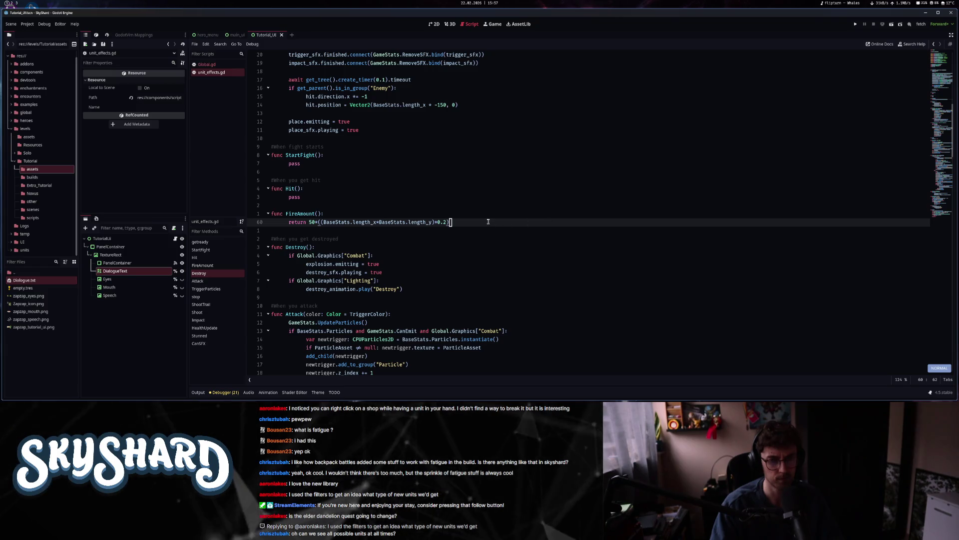
pyautogui.press('o')
pyautogui.press('Escape')
pyautogui.hotkey('ctrl', 'o')
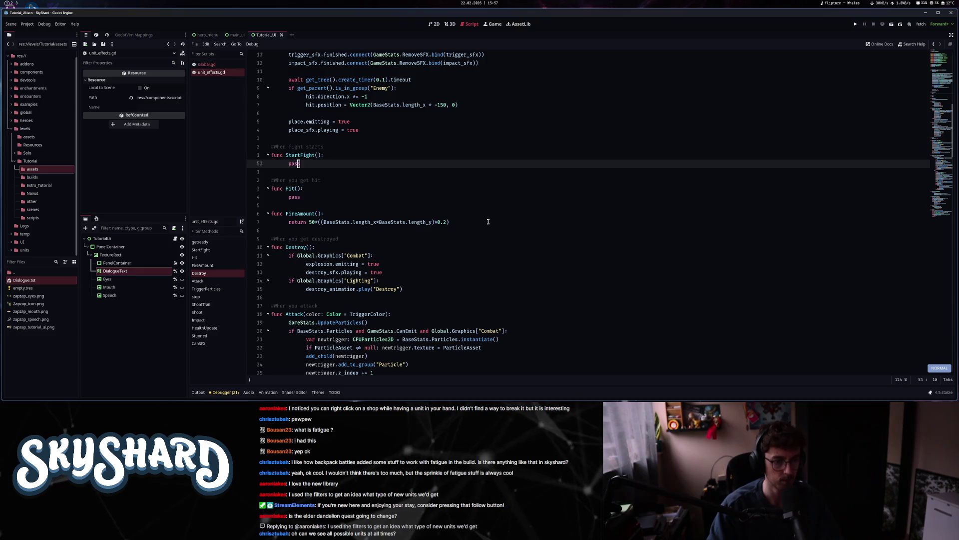
pyautogui.press('j')
pyautogui.press('j')
pyautogui.press('j')
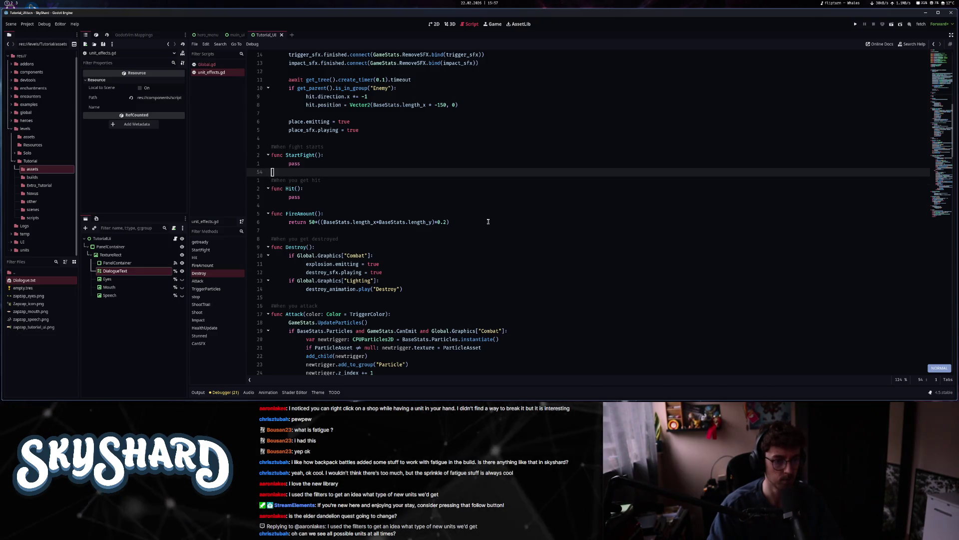
pyautogui.hotkey('ctrl', 'alt', 'f')
# - Jump to HealthUpdate via function search 'health' and inspect its Lighting graphics check
pyautogui.write('health')
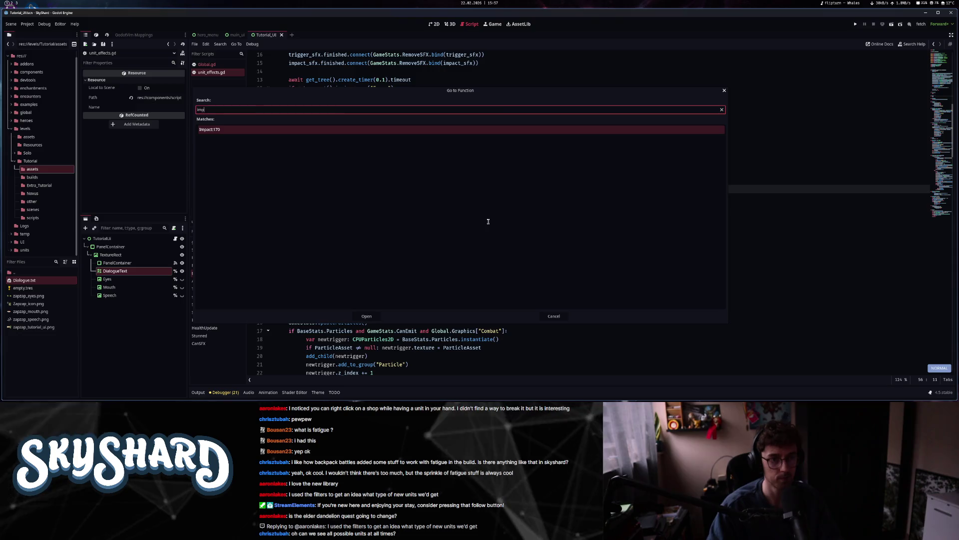
pyautogui.press('Return')
pyautogui.press('j')
pyautogui.press('j')
pyautogui.press('j')
pyautogui.press('j')
pyautogui.press('j')
pyautogui.press('j')
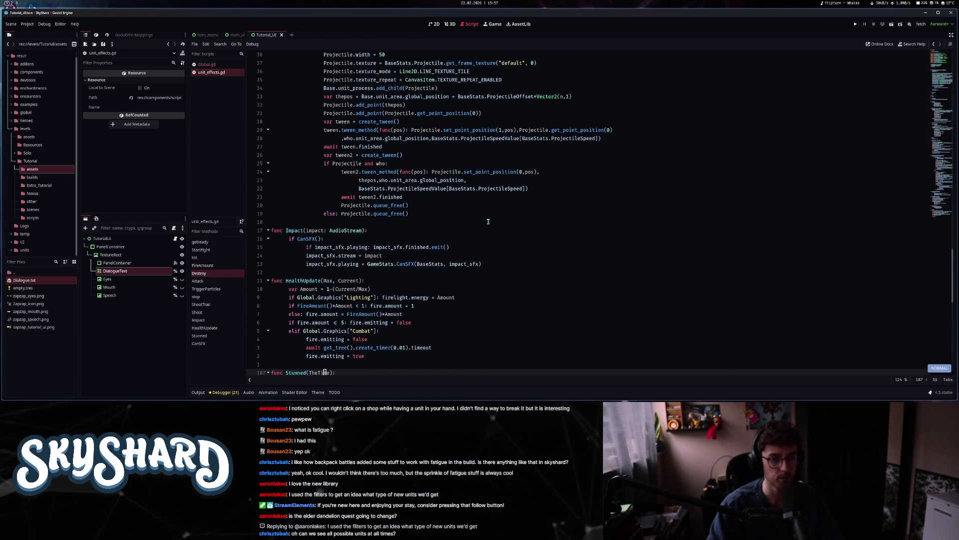
pyautogui.press('k')
pyautogui.press('k')
pyautogui.press('k')
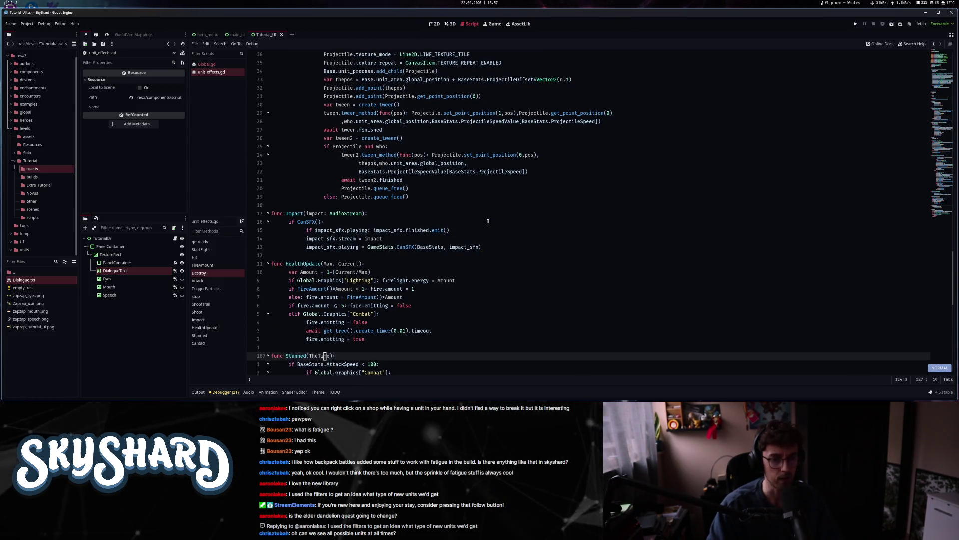
pyautogui.press('j')
pyautogui.press('k')
pyautogui.press('k')
pyautogui.press('k')
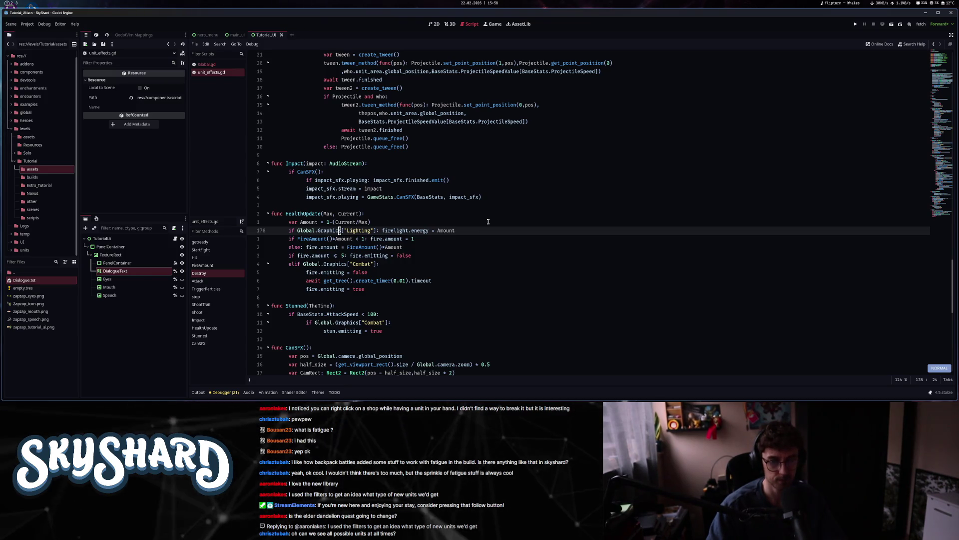
# - Review HealthUpdate's FireAmount check and Amount calculation, then open script quick-search
pyautogui.press('j')
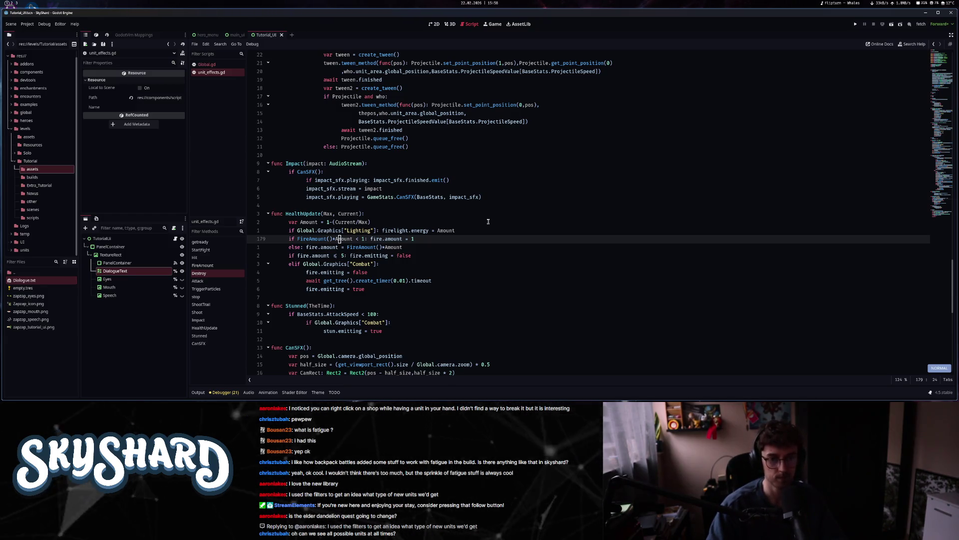
pyautogui.press('k')
pyautogui.press('k')
pyautogui.press('k')
pyautogui.press('j')
pyautogui.press('k')
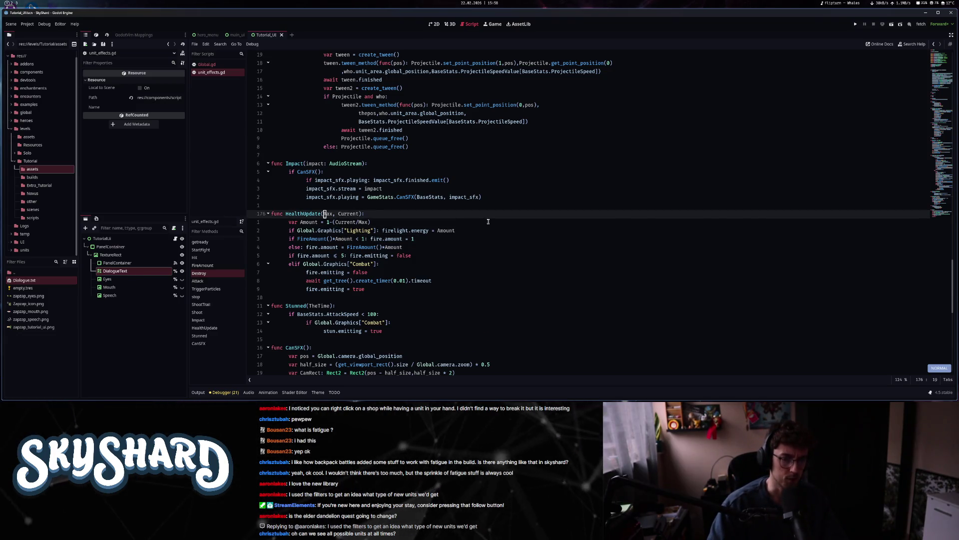
pyautogui.press('j')
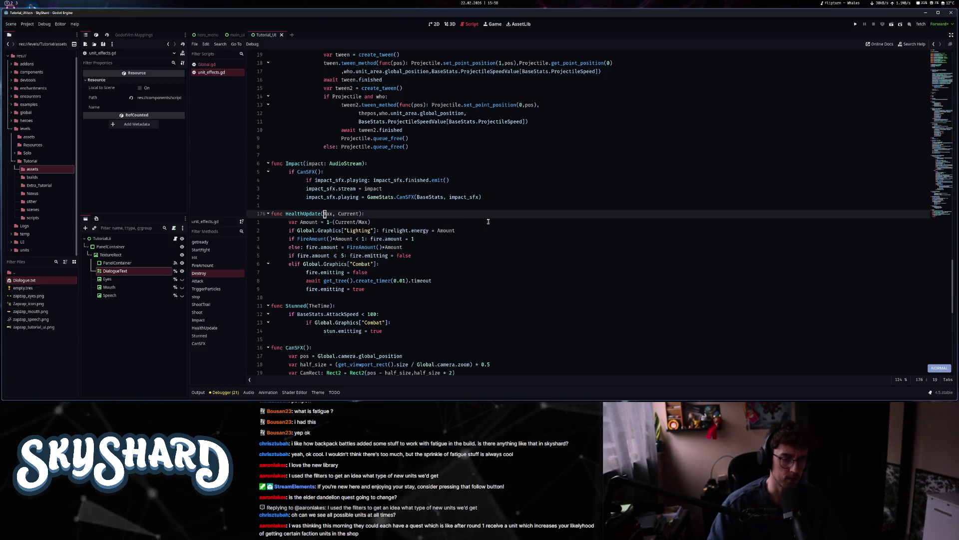
pyautogui.press('k')
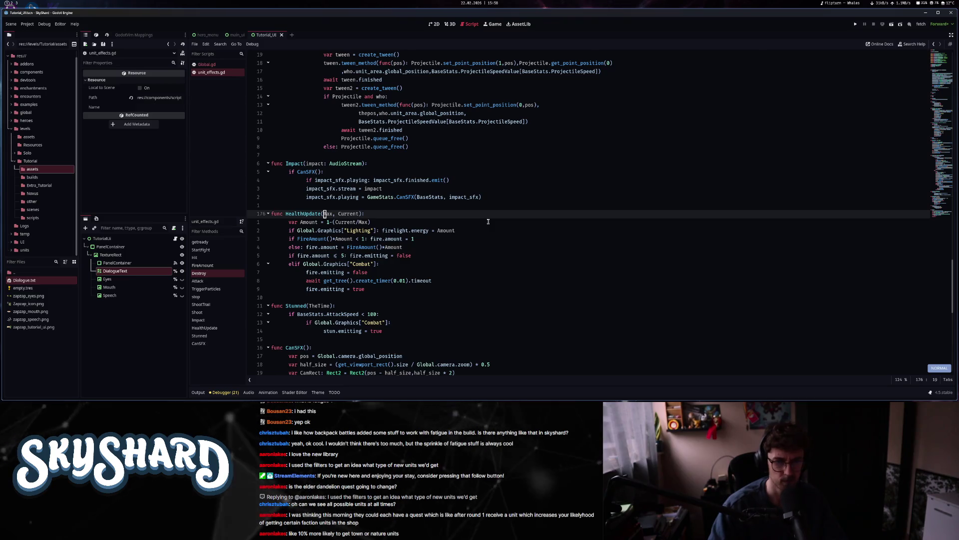
pyautogui.hotkey('ctrl', 'alt', 'o')
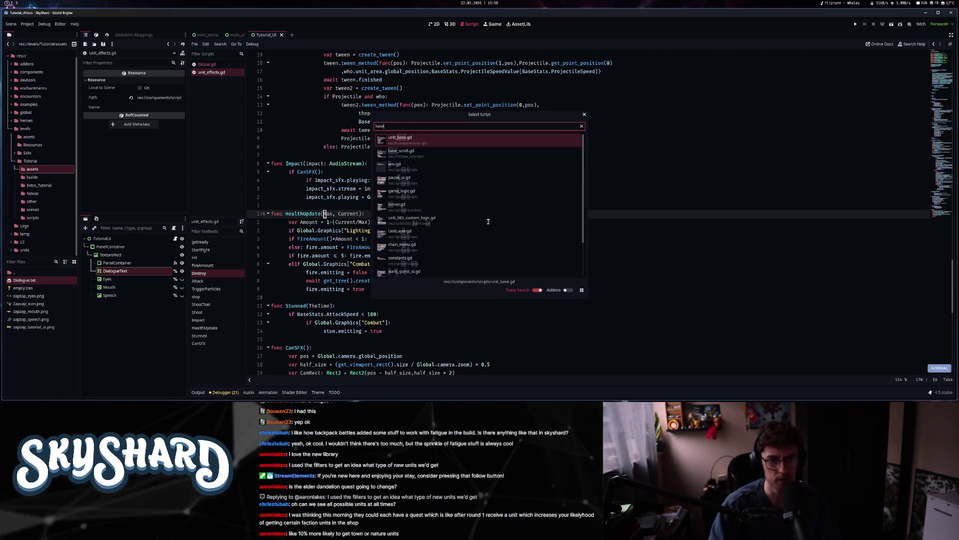
# - In unit_base.gd, inspect IncomingDamage and HealthUpdate's unit_process and unit_area calls
pyautogui.press('Return')
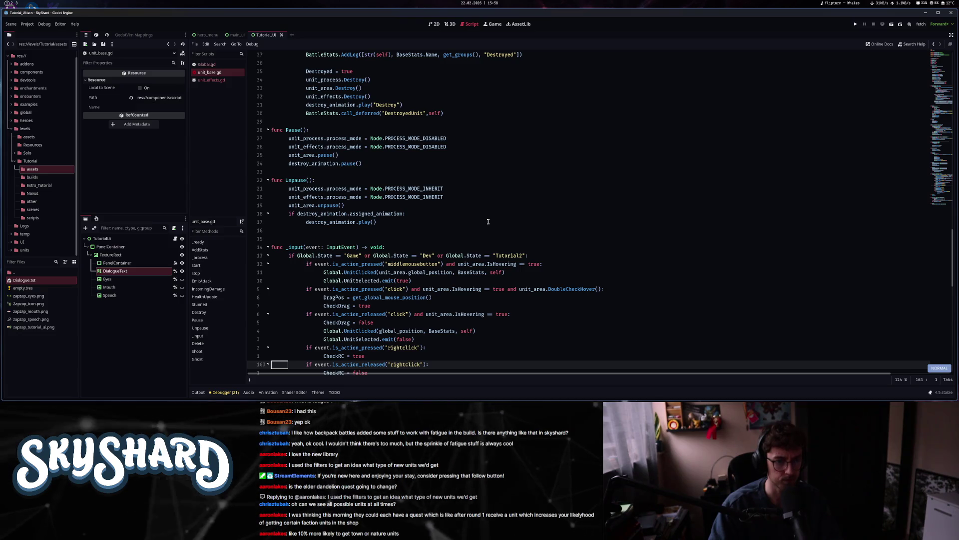
pyautogui.hotkey('ctrl', 'alt', 'f')
pyautogui.write('inc')
pyautogui.press('Return')
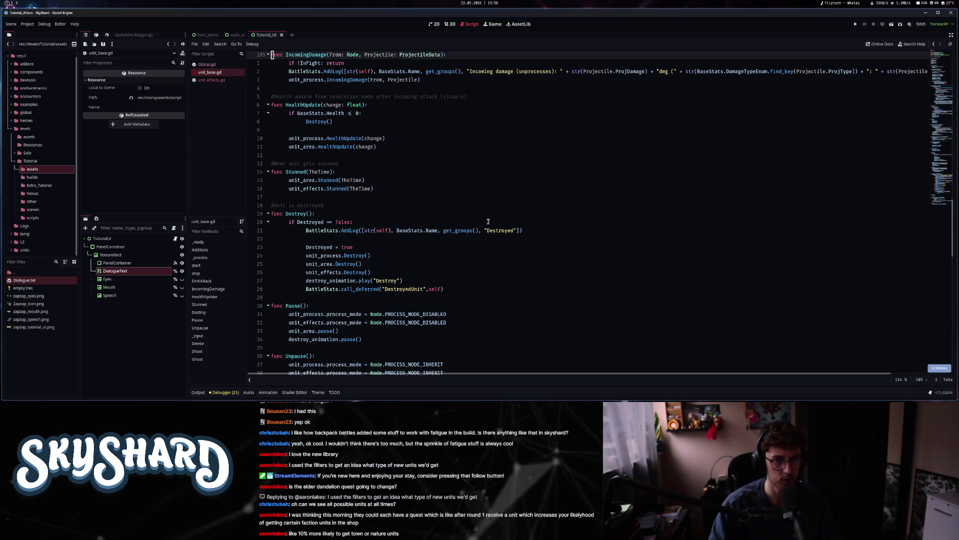
pyautogui.hotkey('ctrl', 'alt', 'f')
pyautogui.write('hea')
pyautogui.press('Return')
pyautogui.press('j')
pyautogui.press('j')
pyautogui.press('j')
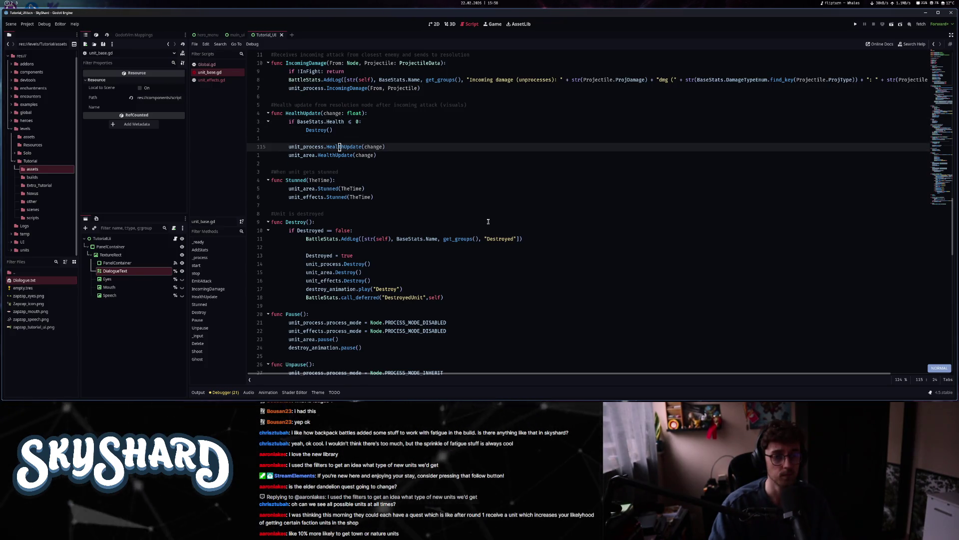
pyautogui.press('j')
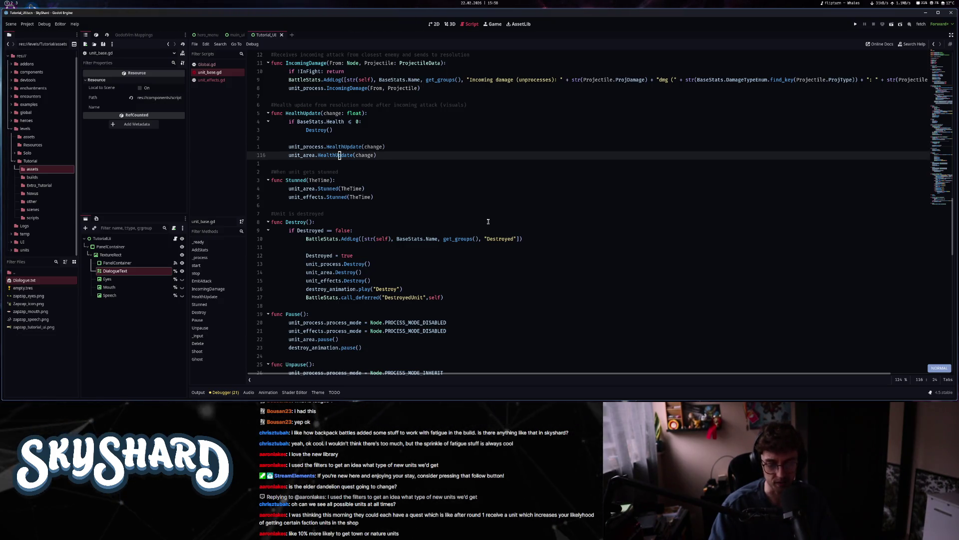
# - Open unit_area.gd at HealthUpdate and check its healthbar value comparison
pyautogui.hotkey('ctrl', 'alt', 'o')
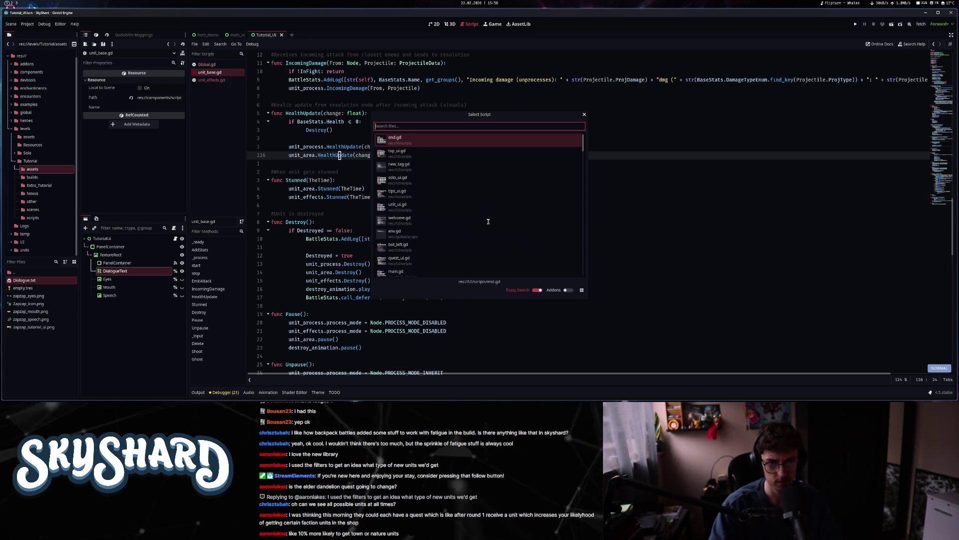
pyautogui.write('unit_area')
pyautogui.press('Return')
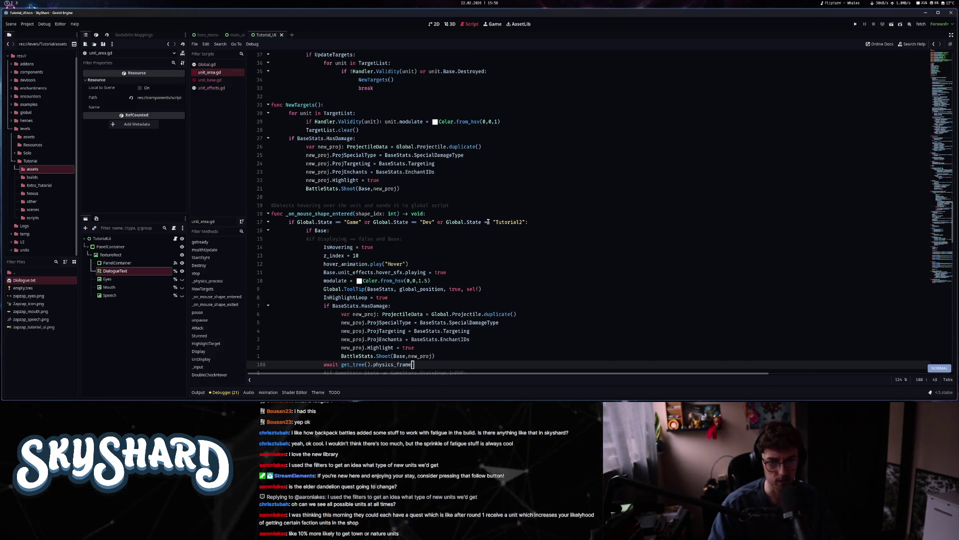
pyautogui.hotkey('ctrl', 'alt', 'f')
pyautogui.write('health')
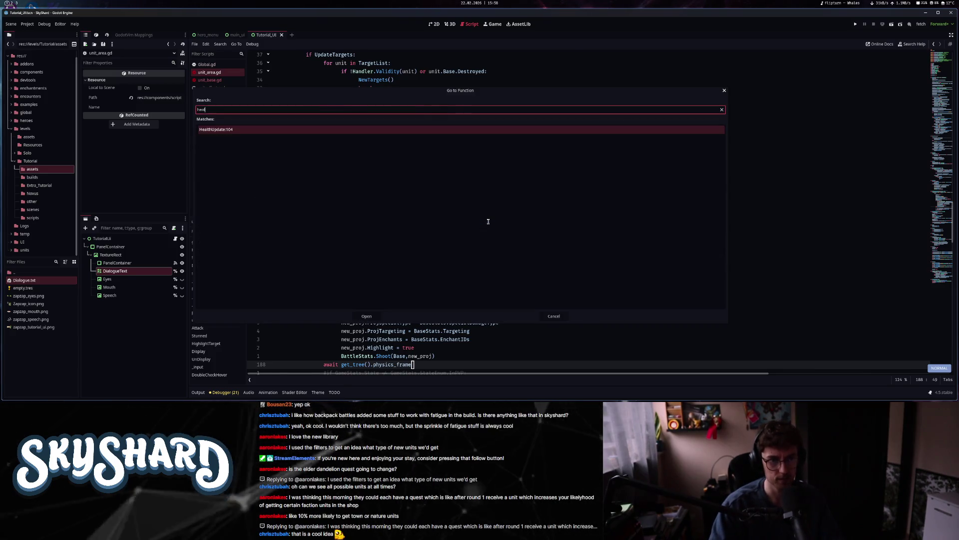
pyautogui.press('Return')
pyautogui.press('j')
pyautogui.press('j')
pyautogui.press('e')
pyautogui.press('e')
pyautogui.press('e')
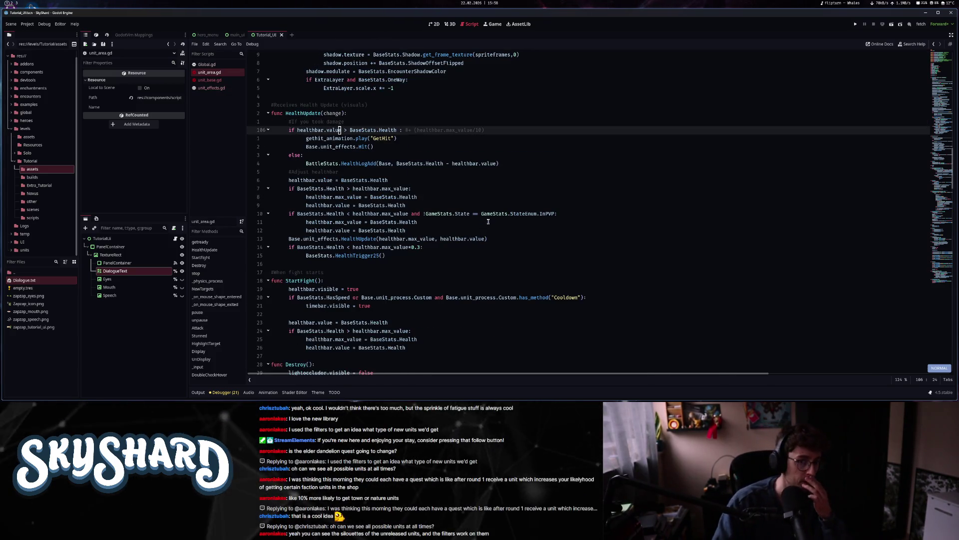
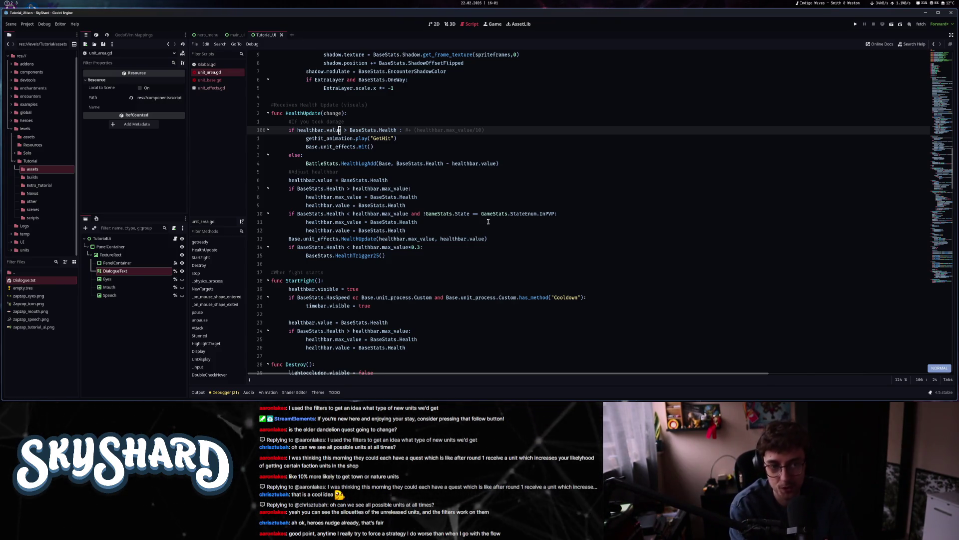
# - Select and review the hit-or-heal if/else block in HealthUpdate of unit_area.gd
pyautogui.moveTo(289, 130); pyautogui.dragTo(501, 164)
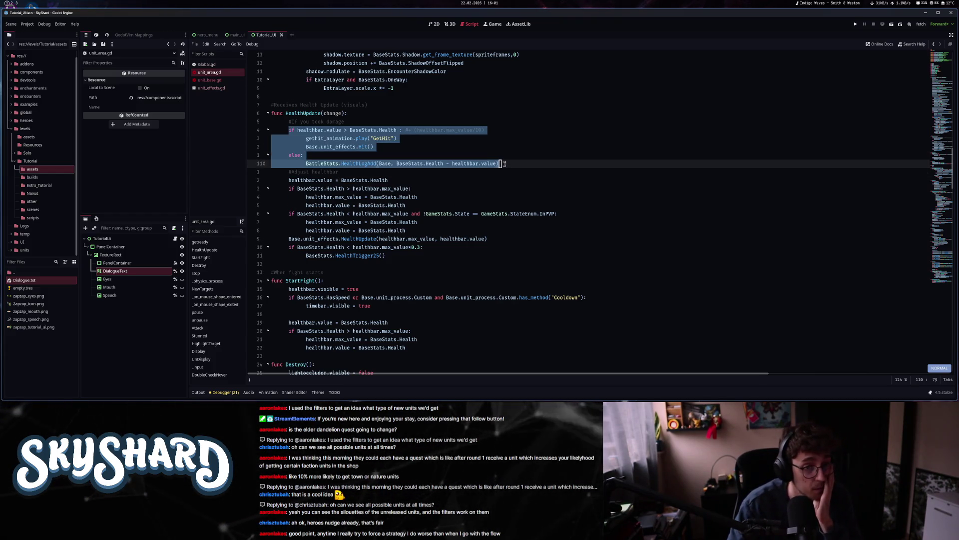
pyautogui.click(501, 163)
pyautogui.moveTo(500, 164); pyautogui.dragTo(290, 129)
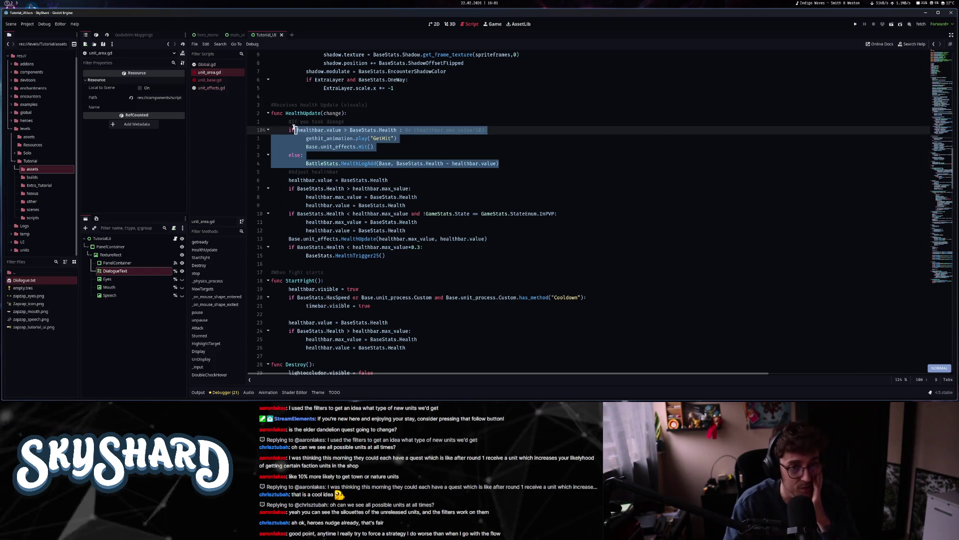
pyautogui.click(323, 138)
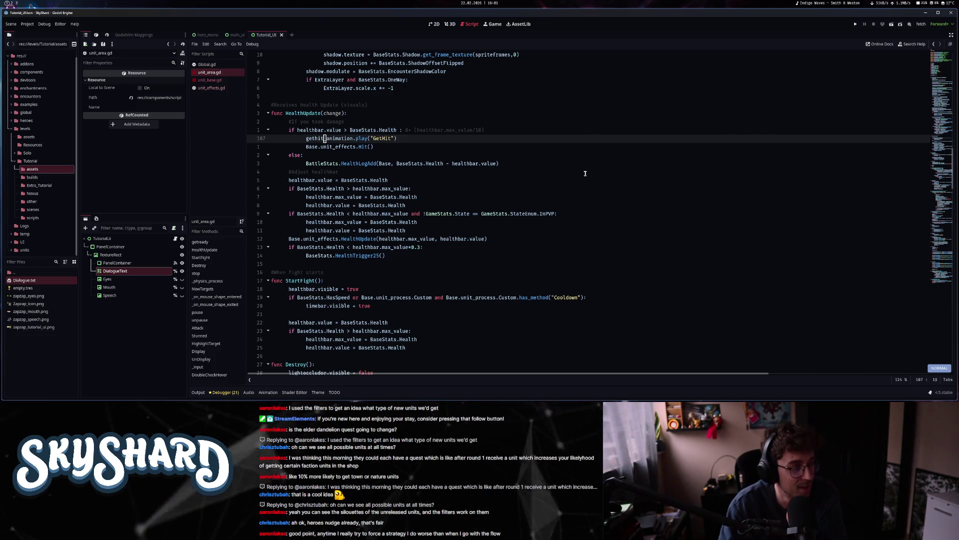
pyautogui.moveTo(339, 163)
pyautogui.mouseDown()
pyautogui.moveTo(330, 146)
pyautogui.moveTo(340, 159)
pyautogui.moveTo(340, 138)
pyautogui.mouseUp()
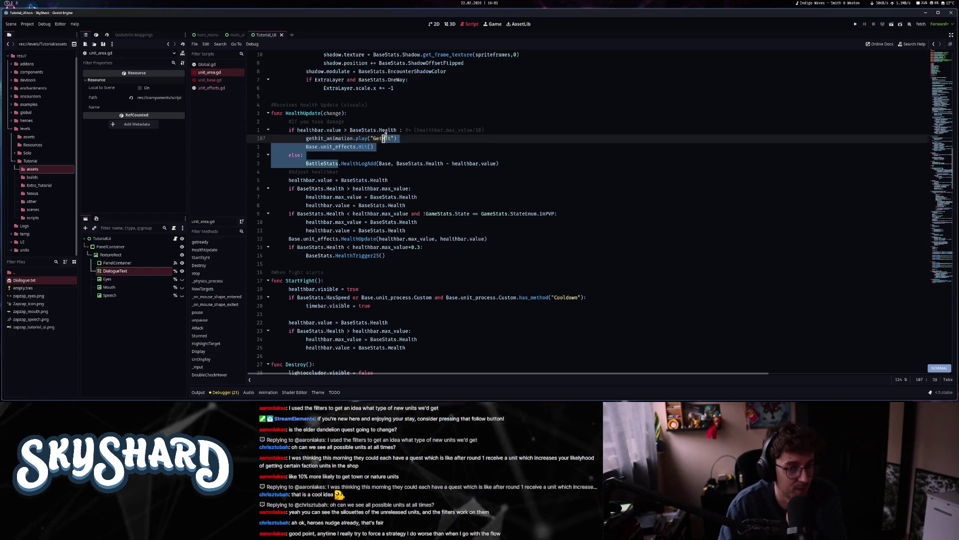
pyautogui.moveTo(490, 164)
pyautogui.mouseDown()
pyautogui.moveTo(470, 164)
pyautogui.moveTo(467, 128)
pyautogui.moveTo(473, 137)
pyautogui.mouseUp()
pyautogui.click(468, 148)
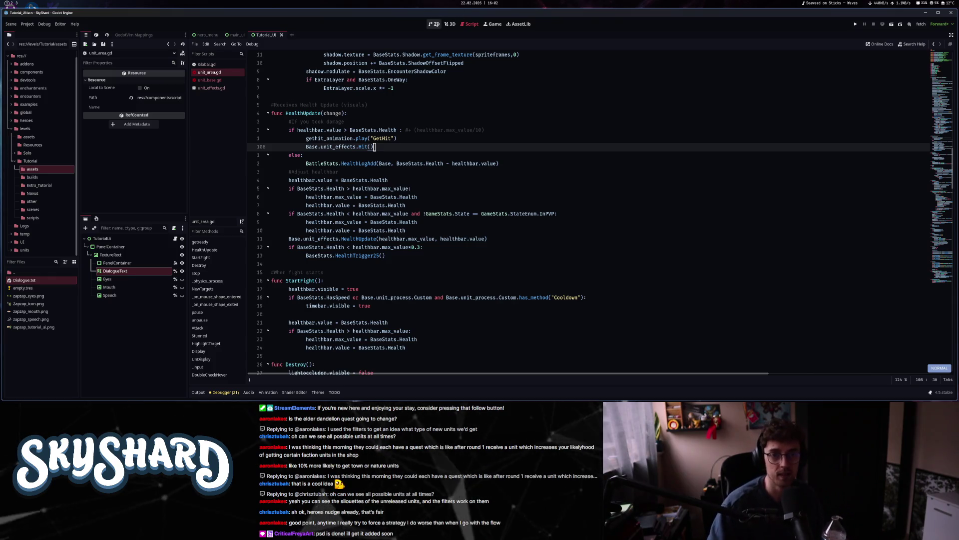
# - Switch from the Script editor to the 2D scene view with Ctrl+F1
pyautogui.hotkey('ctrl', 'F1')
pyautogui.scroll(-4, 414, 205)
pyautogui.scroll(4, 414, 205)
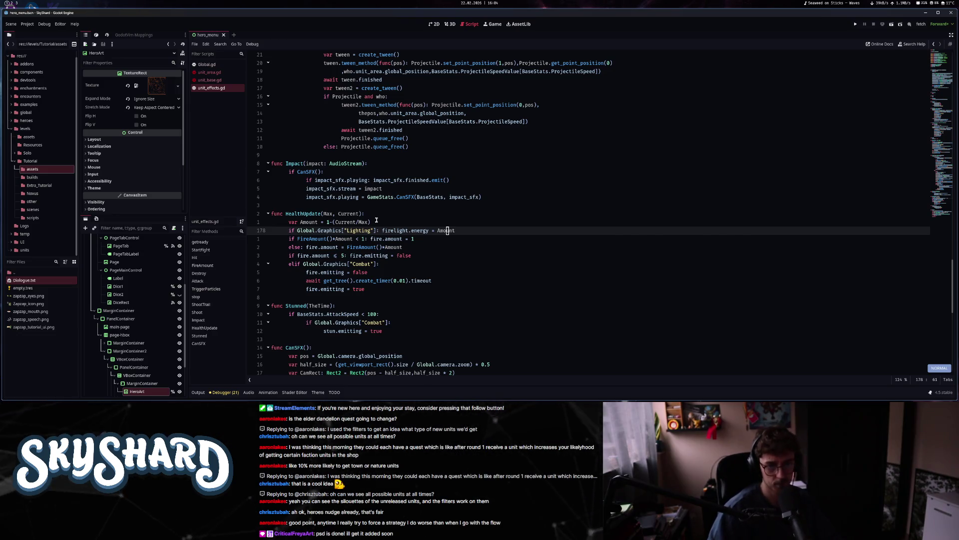
# - Go from the FireAmount() call in HealthUpdate to FireAmount's definition in unit_effects.gd
pyautogui.press('j')
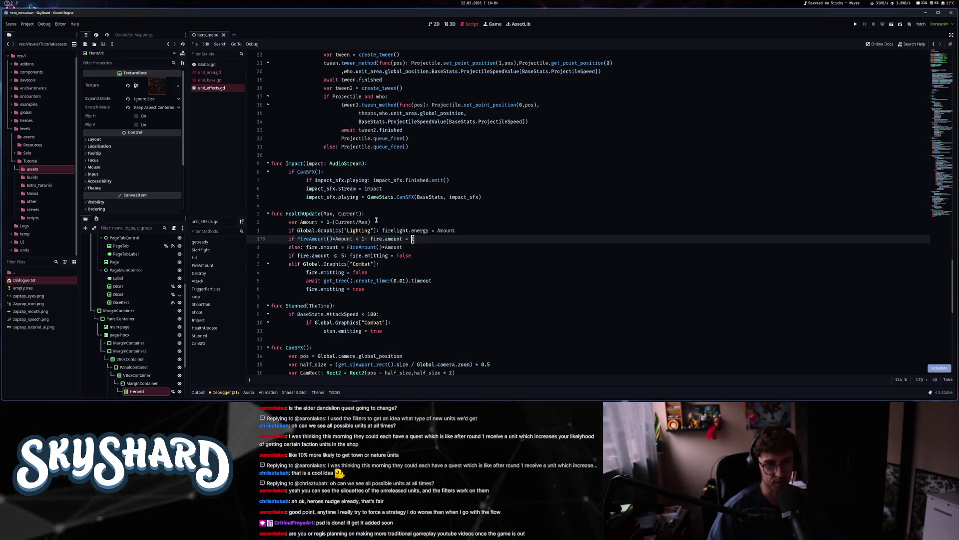
pyautogui.moveTo(317, 240)
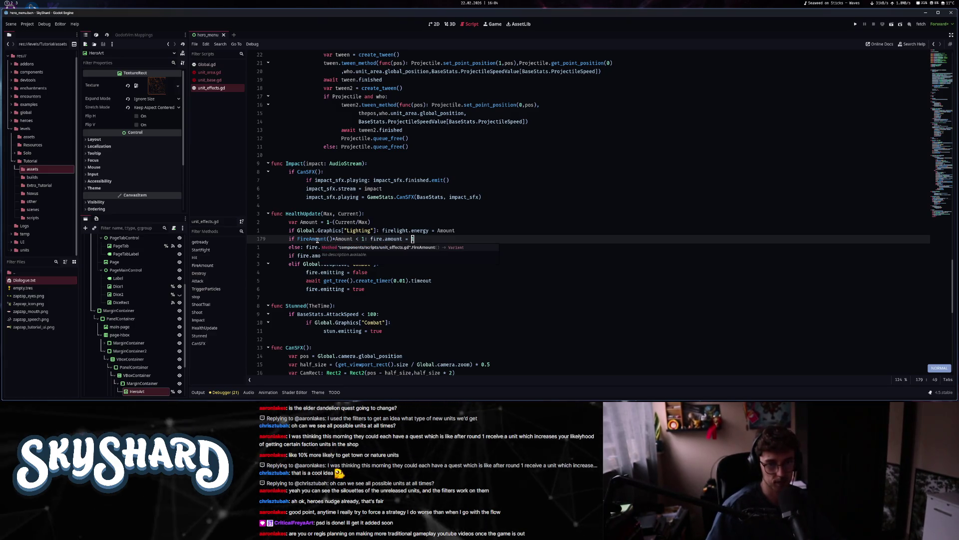
pyautogui.click(319, 239)
pyautogui.keyDown('ctrl'); pyautogui.click(316, 239); pyautogui.keyUp('ctrl')
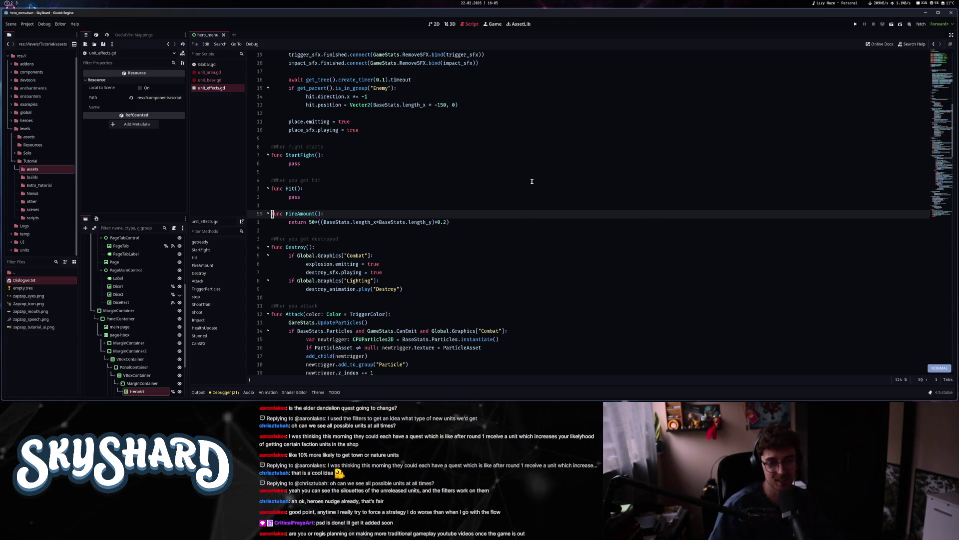
# - Return from FireAmount's return formula to the 'if fire.amount <= 5' line in HealthUpdate
pyautogui.click(436, 222)
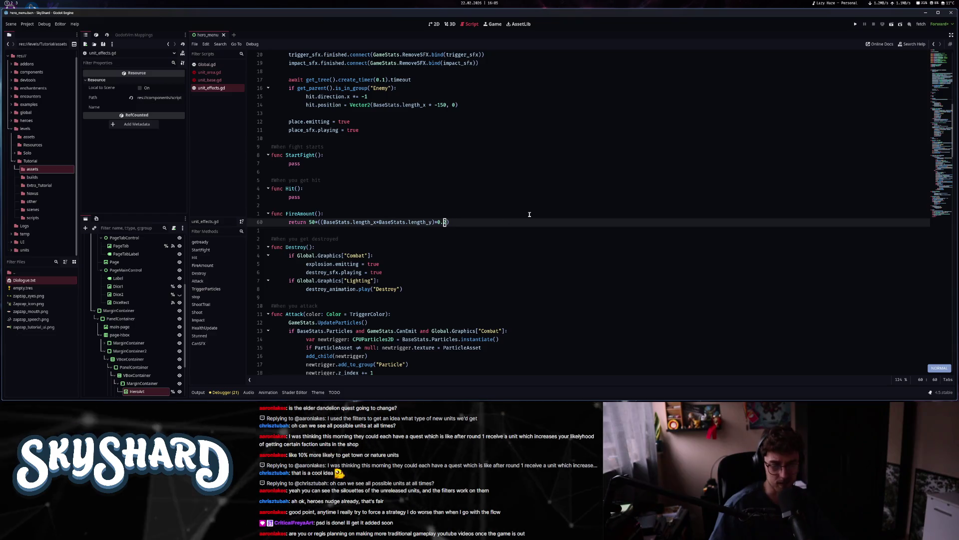
pyautogui.scroll(-10, 359, 280)
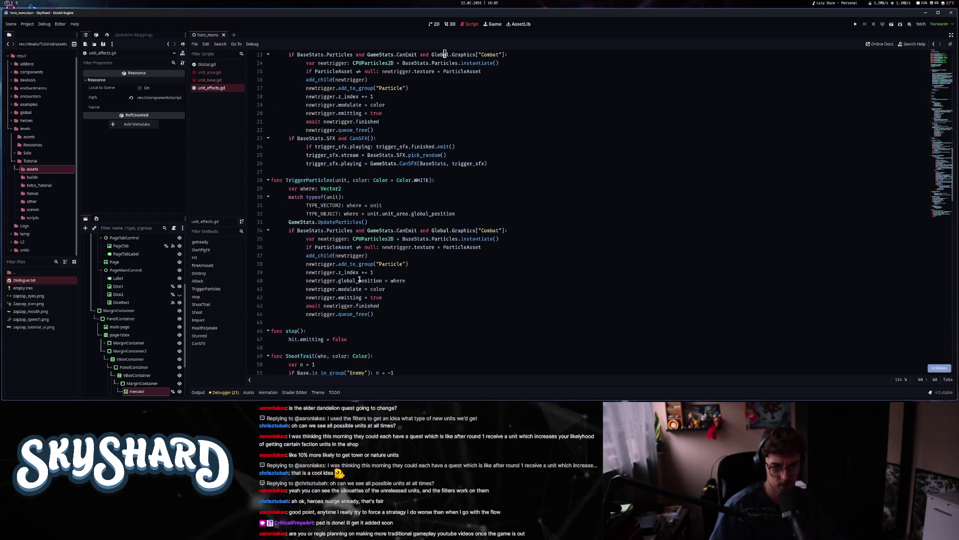
pyautogui.click(361, 280)
pyautogui.scroll(-4, 361, 279)
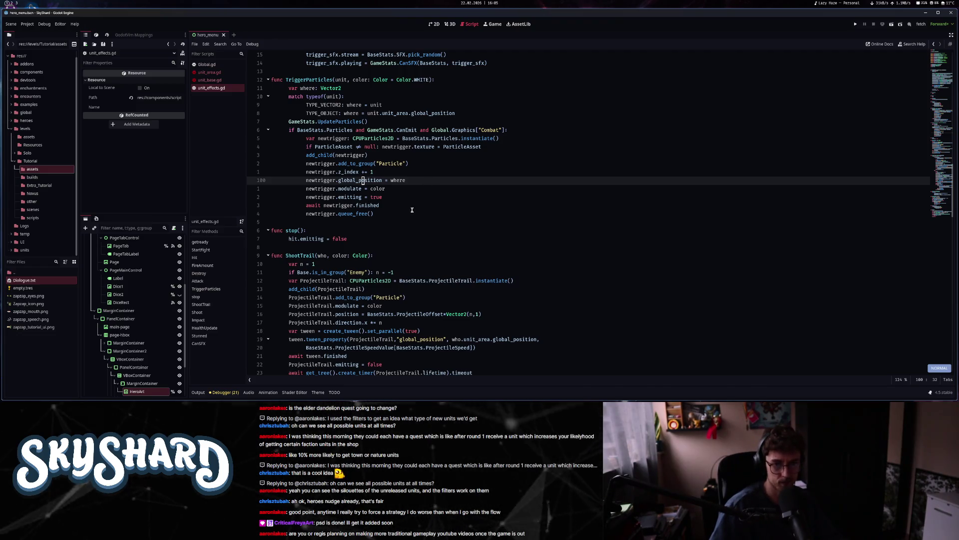
pyautogui.scroll(6, 411, 209)
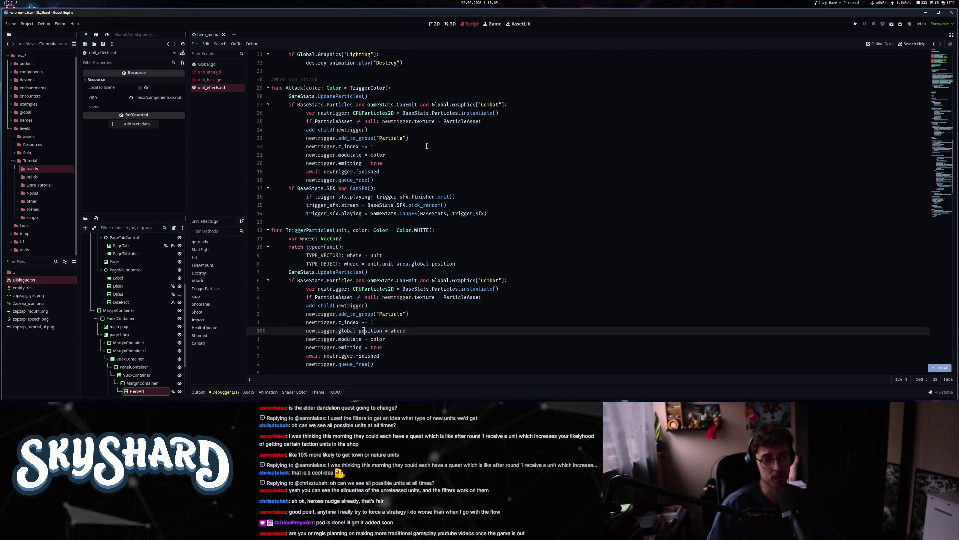
pyautogui.scroll(3, 425, 146)
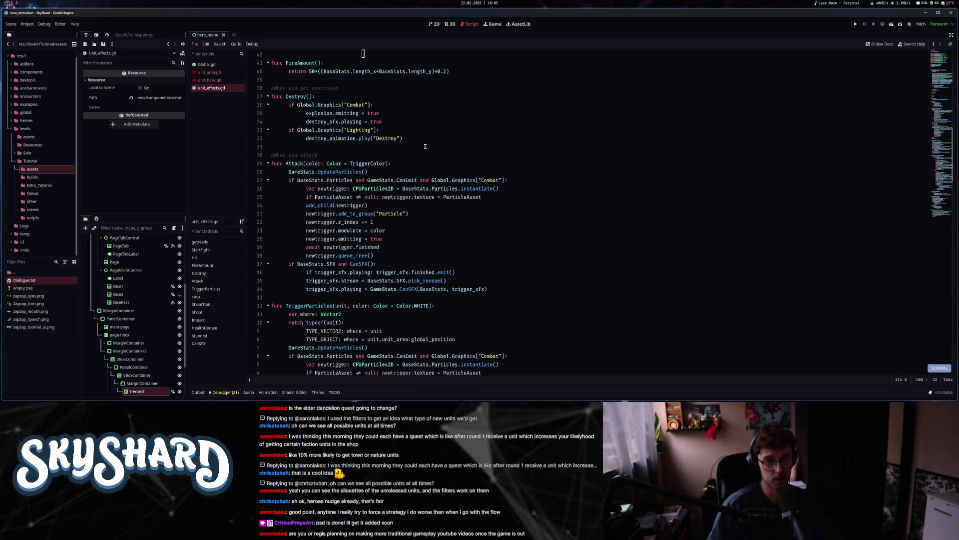
pyautogui.scroll(-15, 425, 147)
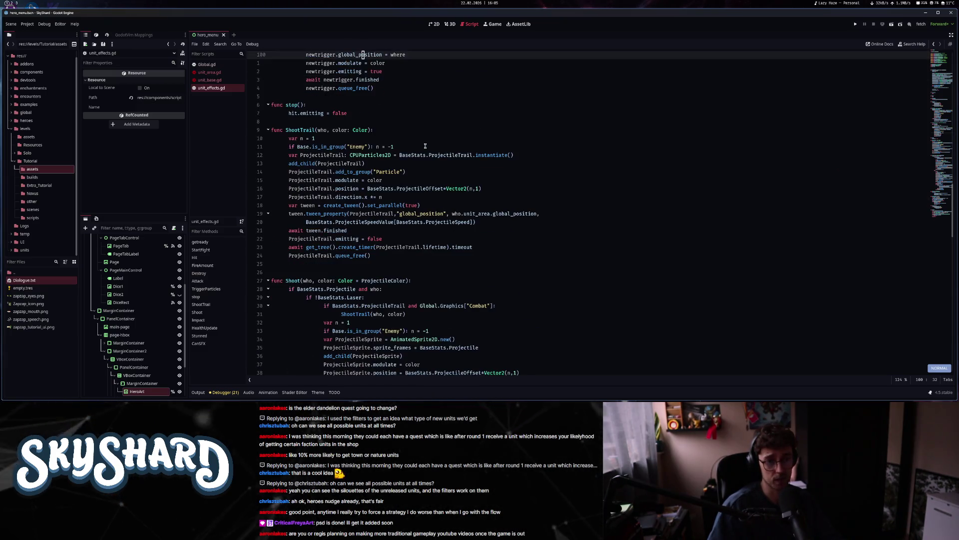
pyautogui.scroll(-15, 425, 146)
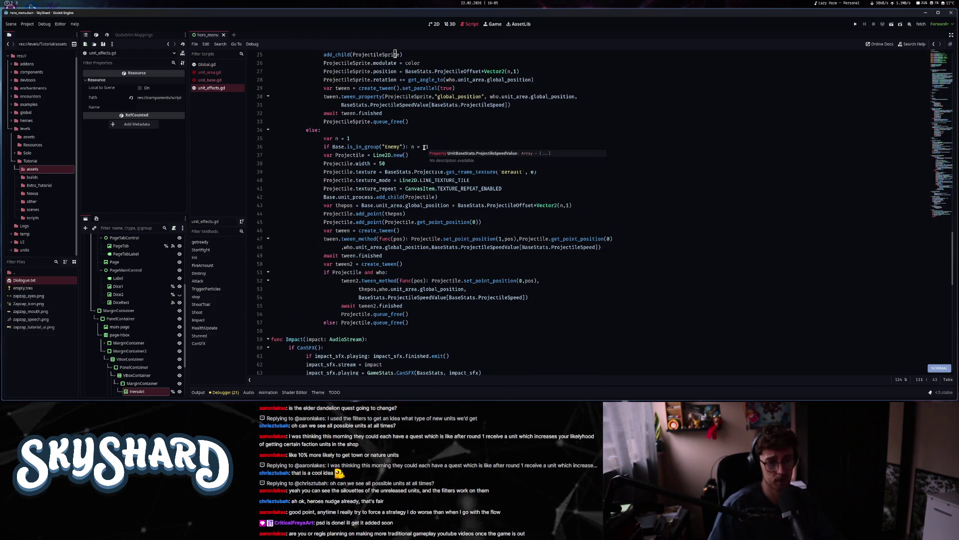
pyautogui.click(422, 153)
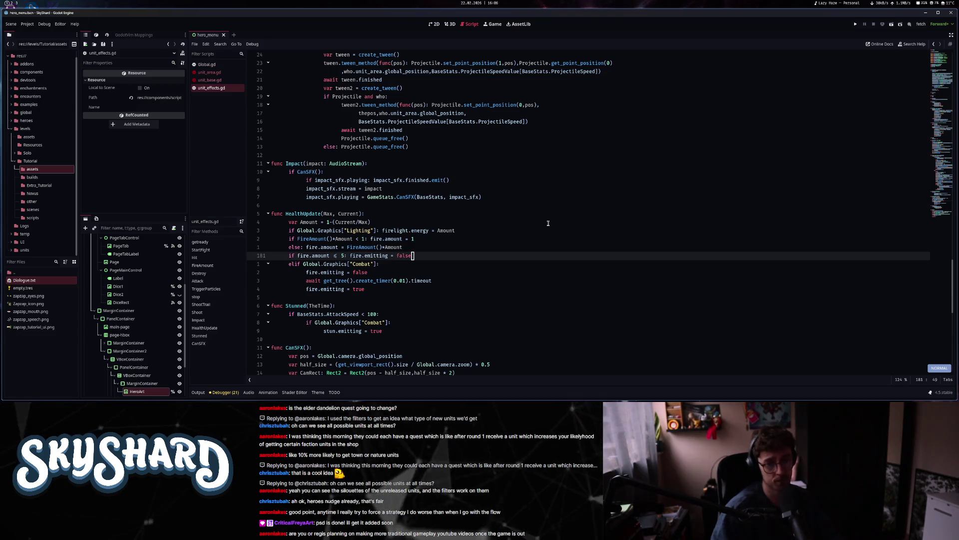
pyautogui.press('k')
pyautogui.press('k')
pyautogui.press('j')
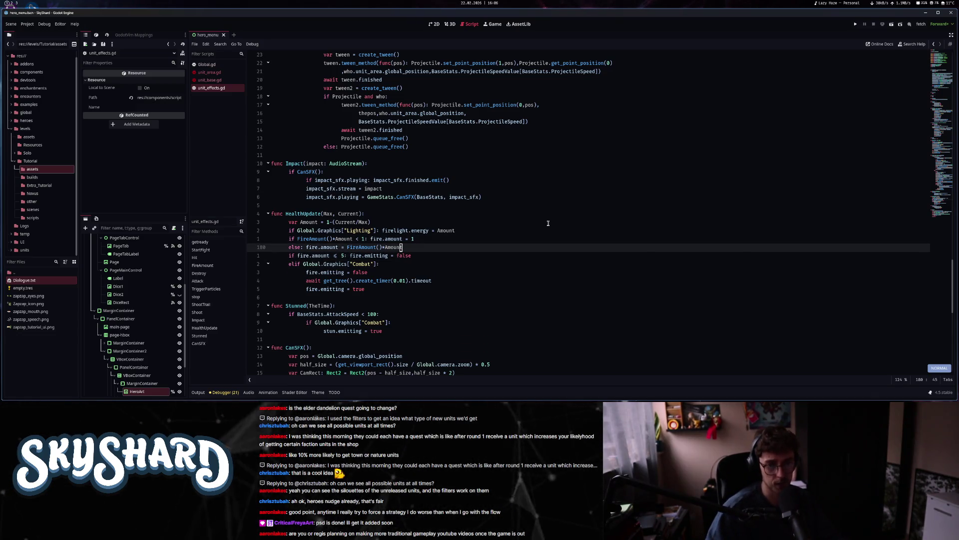
pyautogui.press('j')
pyautogui.press('k')
pyautogui.press('k')
pyautogui.press('k')
pyautogui.press('j')
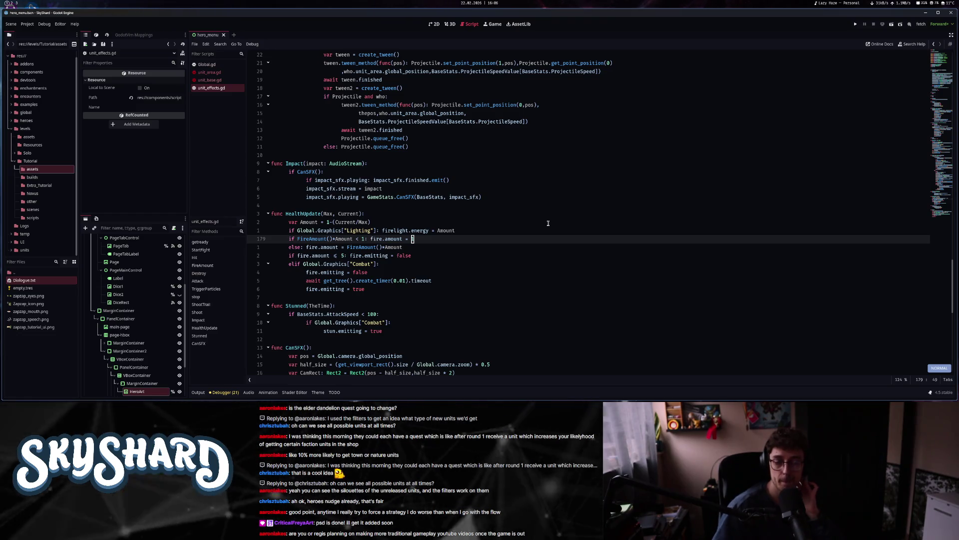
pyautogui.moveTo(391, 239)
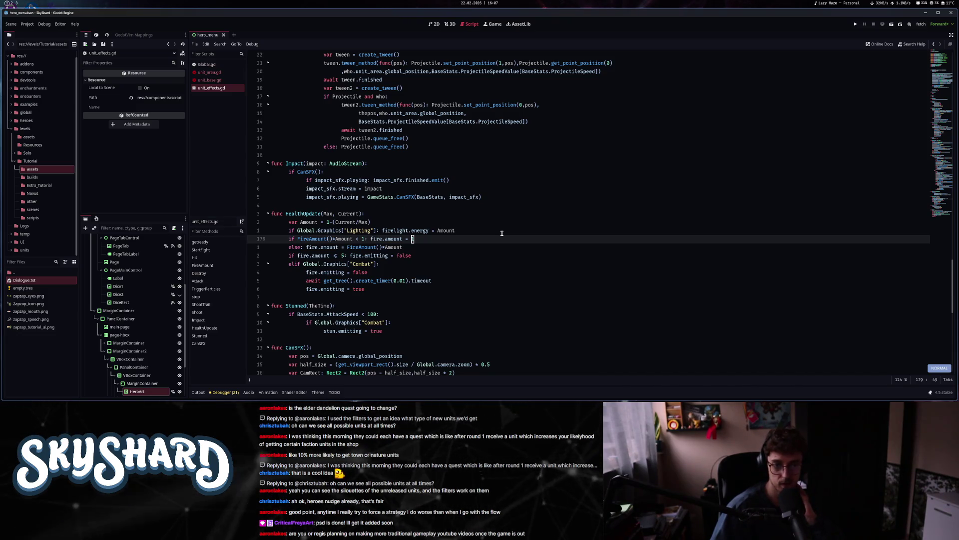
pyautogui.press('r')
pyautogui.press('1')
pyautogui.press('j')
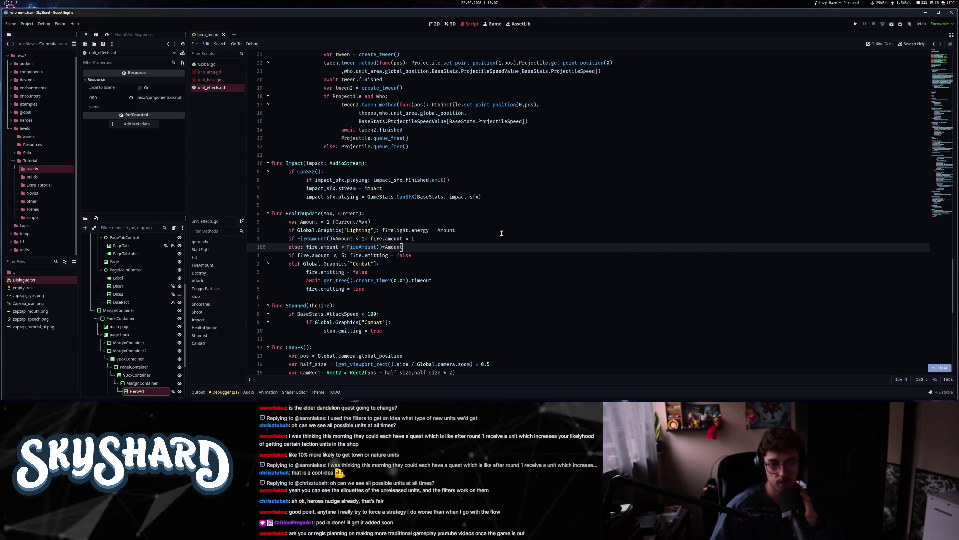
pyautogui.press('k')
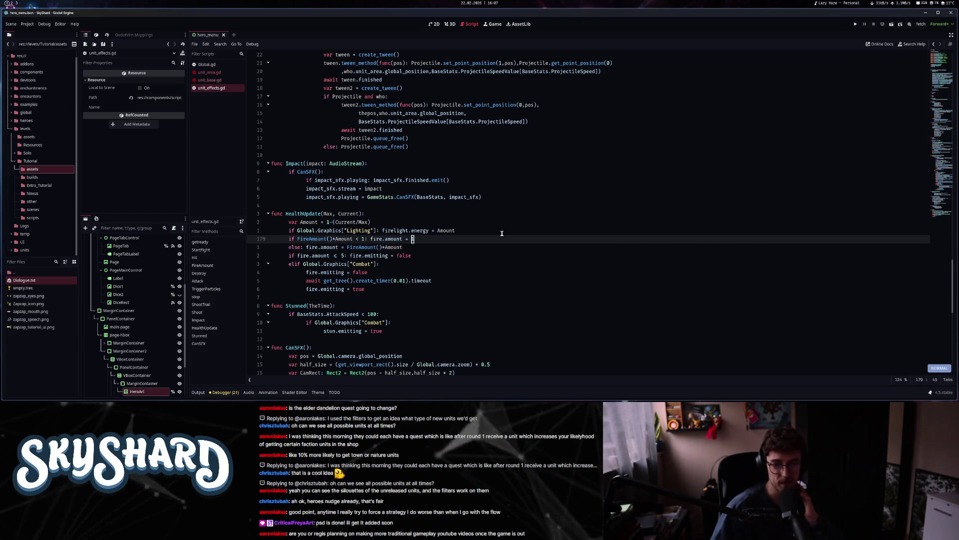
pyautogui.hotkey('shift', 'v')
pyautogui.press('j')
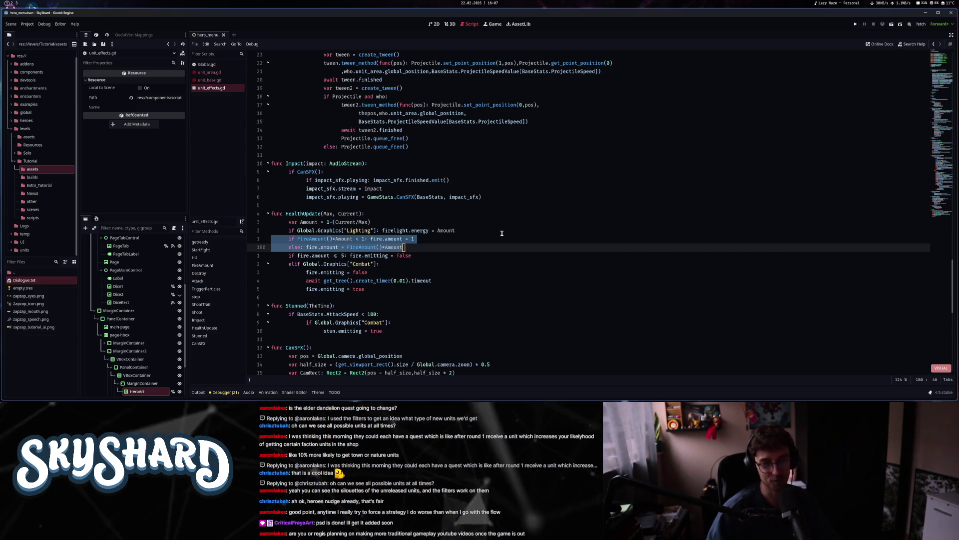
pyautogui.press('Escape')
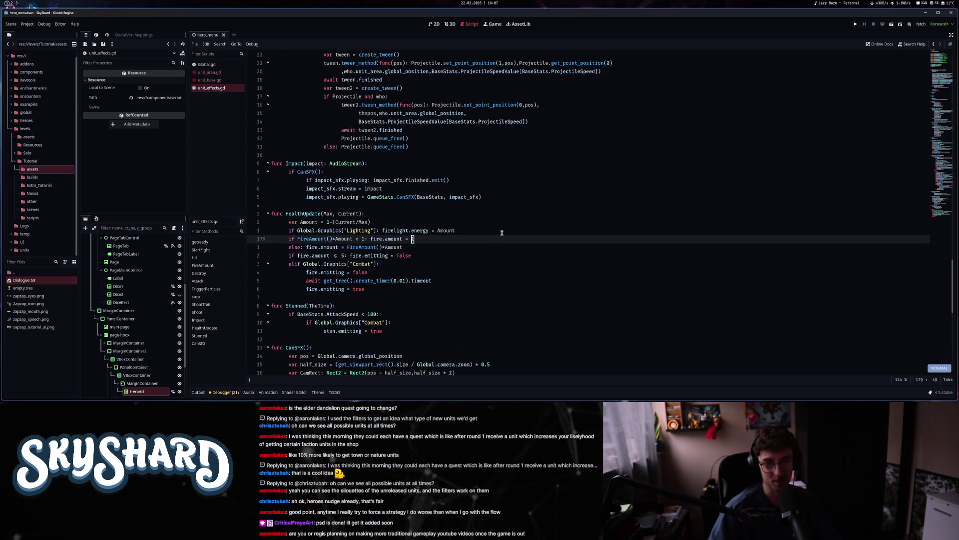
pyautogui.press('k')
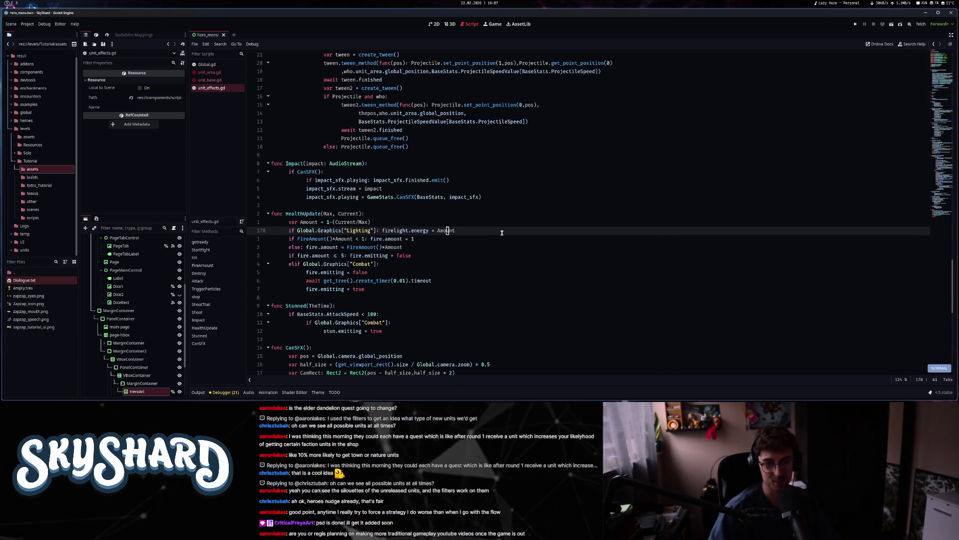
pyautogui.press('k')
pyautogui.press('j')
pyautogui.press('j')
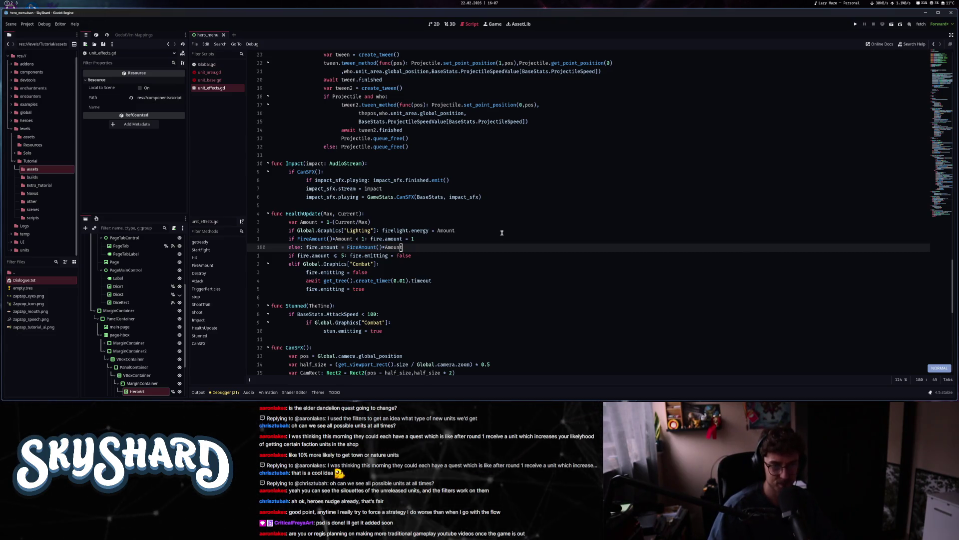
pyautogui.press('j')
pyautogui.press('k')
pyautogui.press('j')
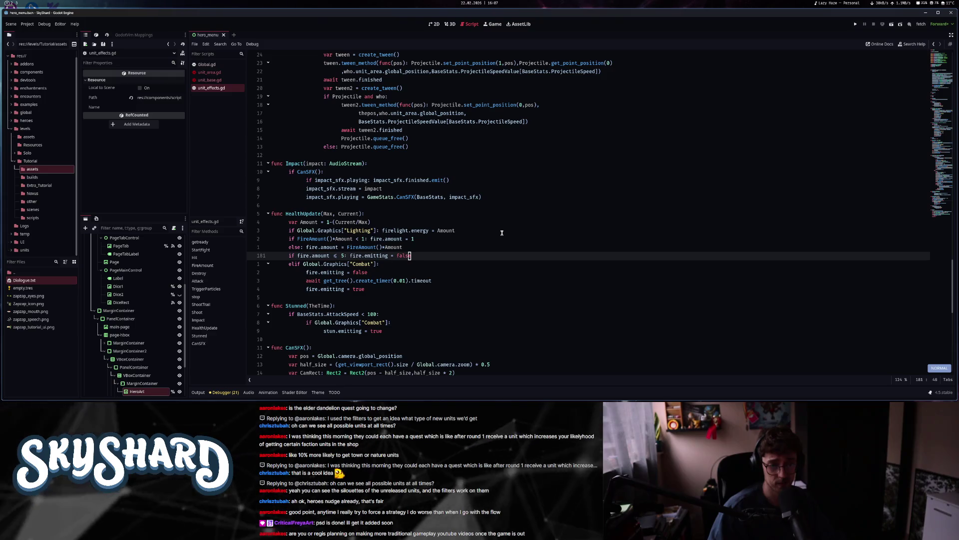
pyautogui.press('j')
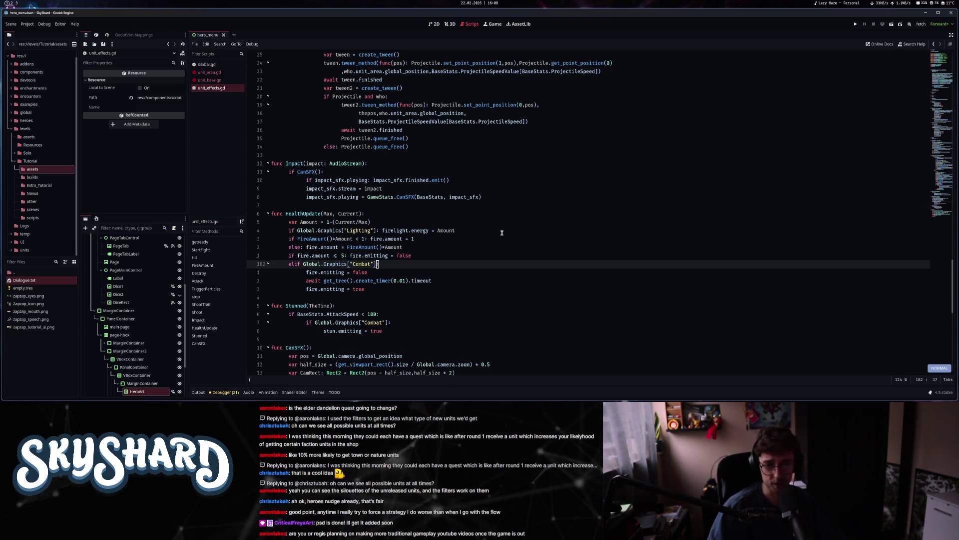
pyautogui.press('j')
pyautogui.press('j')
pyautogui.press('j')
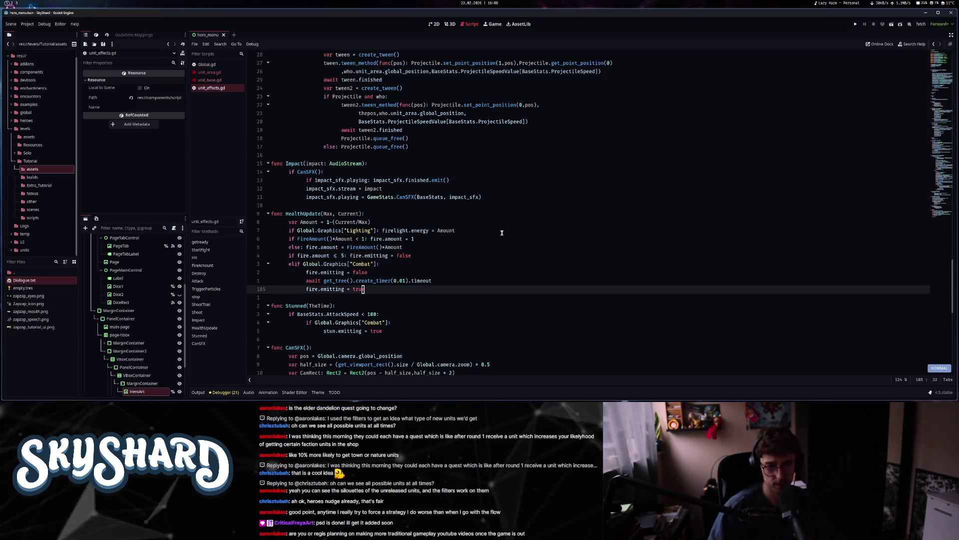
pyautogui.press('k')
pyautogui.press('k')
pyautogui.press('k')
pyautogui.press('k')
pyautogui.press('k')
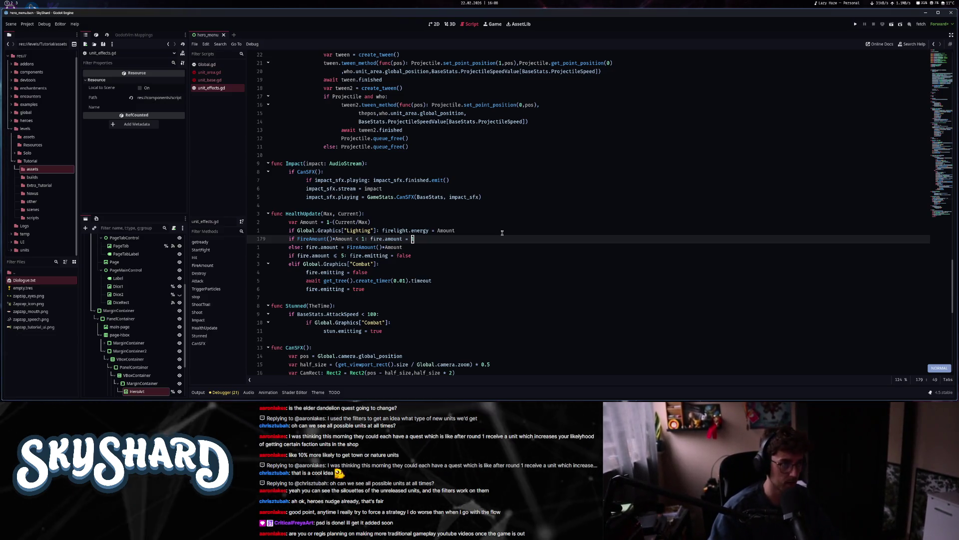
pyautogui.press('k')
pyautogui.press('k')
# - Insert 'if Amount <= 0.3:' with an indented 'return' above the Lighting check
pyautogui.press('j')
pyautogui.write('Ois')
pyautogui.press('BackSpace')
pyautogui.press('BackSpace')
pyautogui.write('f ')
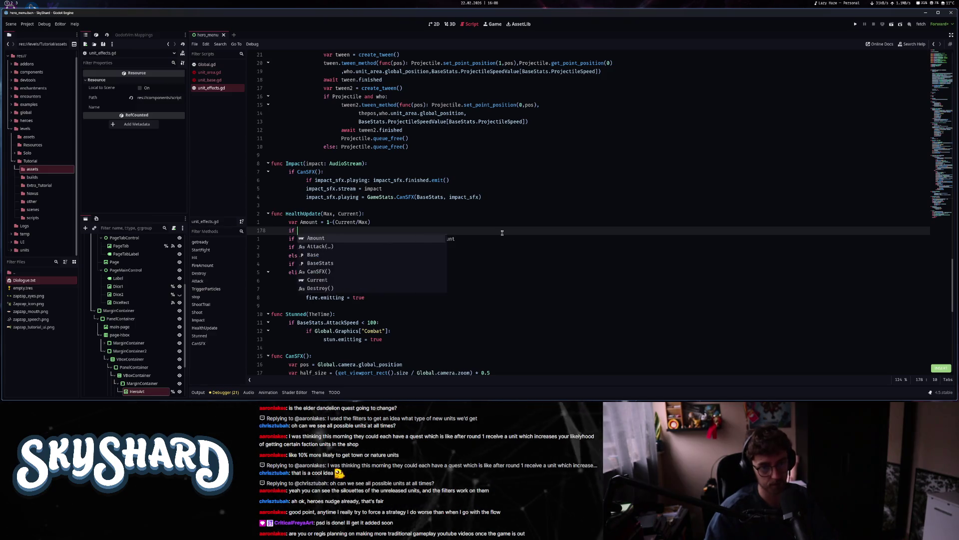
pyautogui.write('Amount ')
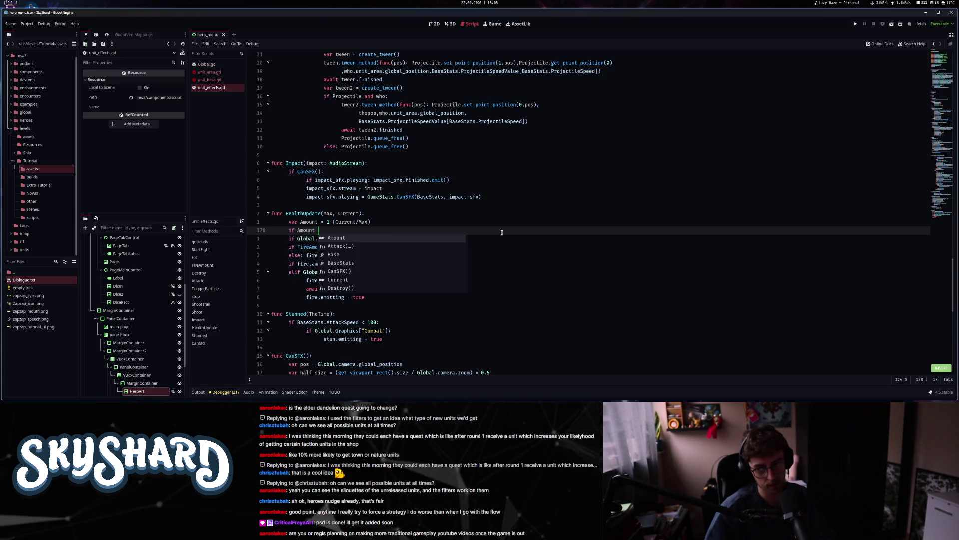
pyautogui.write('<= 0.3')
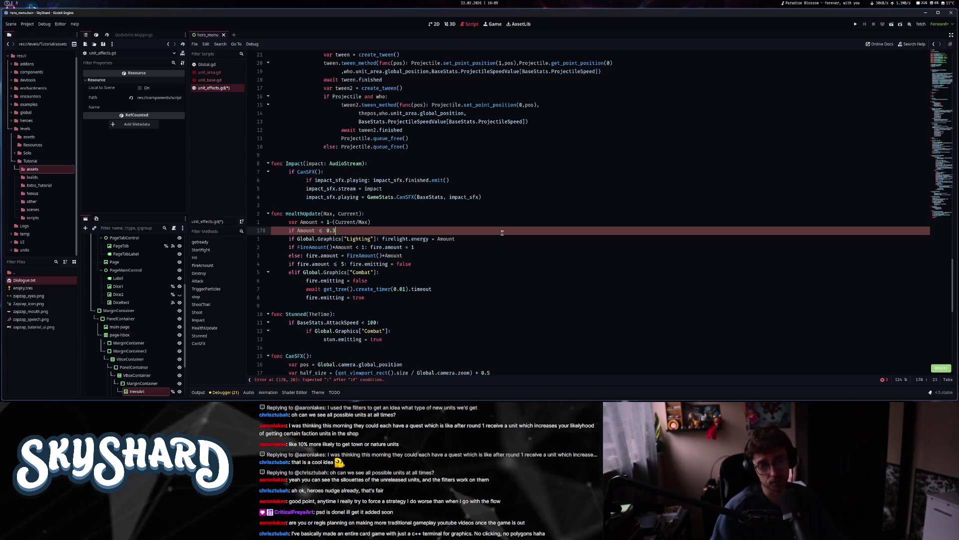
pyautogui.write(':')
pyautogui.press('Return')
pyautogui.write('return')
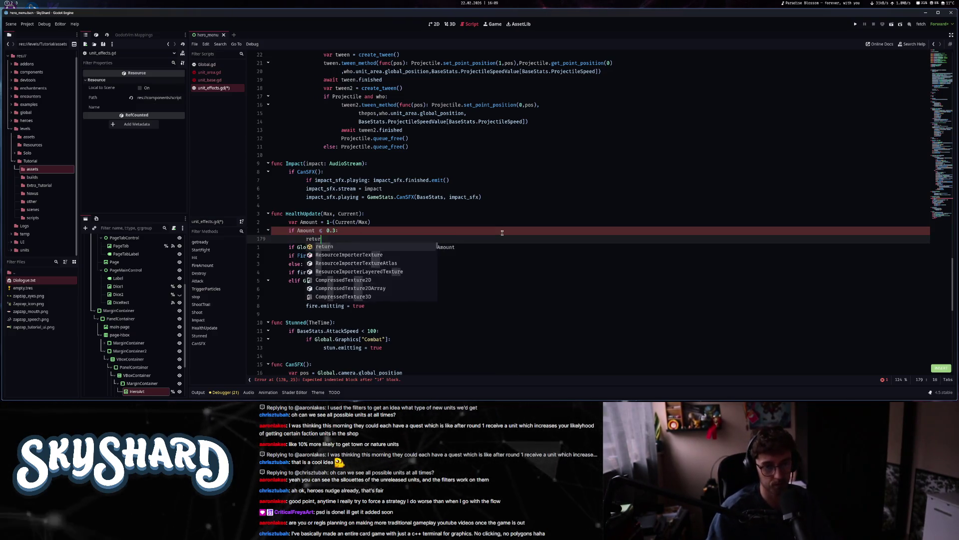
pyautogui.press('Escape')
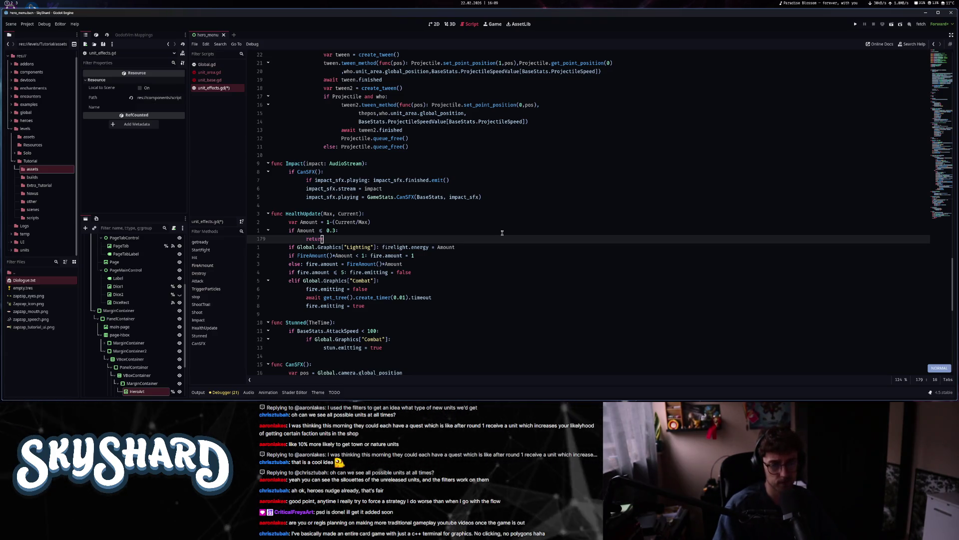
# - Delete the new Amount check lines and restore the fire.amount threshold to 5
pyautogui.press('u')
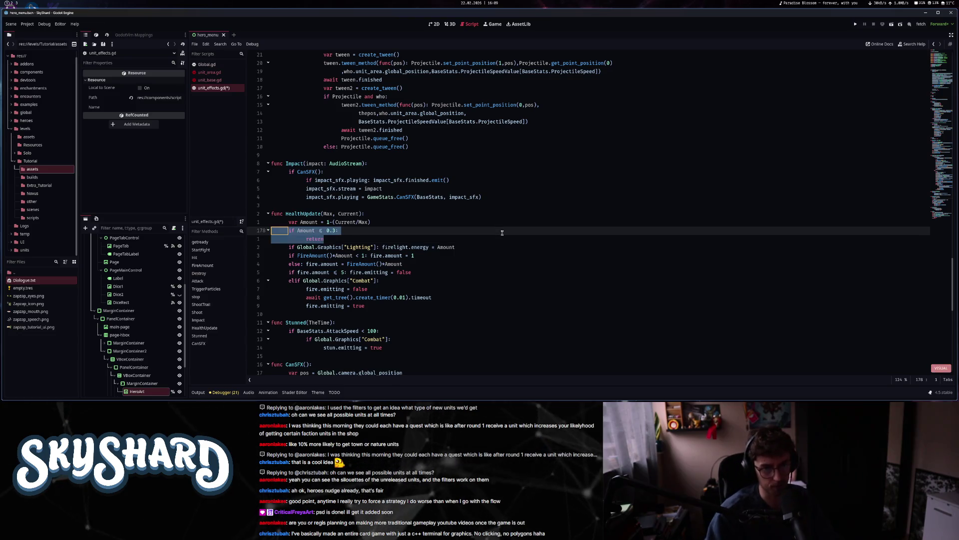
pyautogui.press('u')
pyautogui.press('j')
pyautogui.press('j')
pyautogui.hotkey('shift', 'f')
pyautogui.press('5')
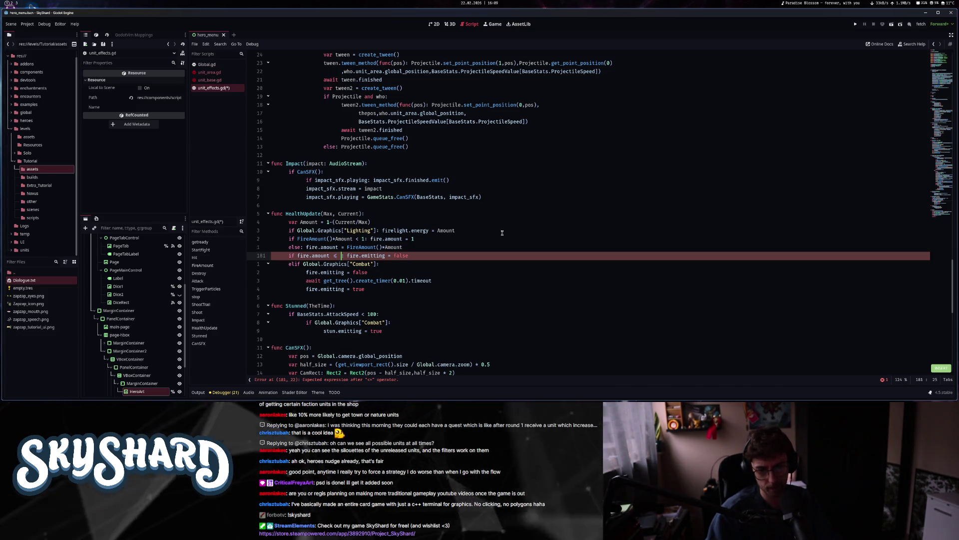
pyautogui.write('5')
# - Add 'if Amount <= 0.3:' with 'fire.emitting = false' and 'return', then save unit_effects.gd
pyautogui.press('k')
pyautogui.press('k')
pyautogui.press('k')
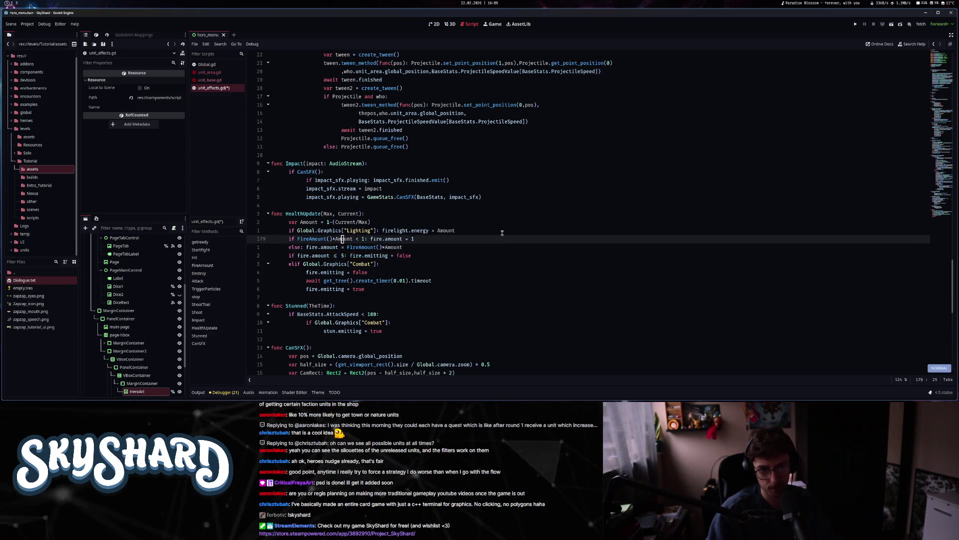
pyautogui.write('o')
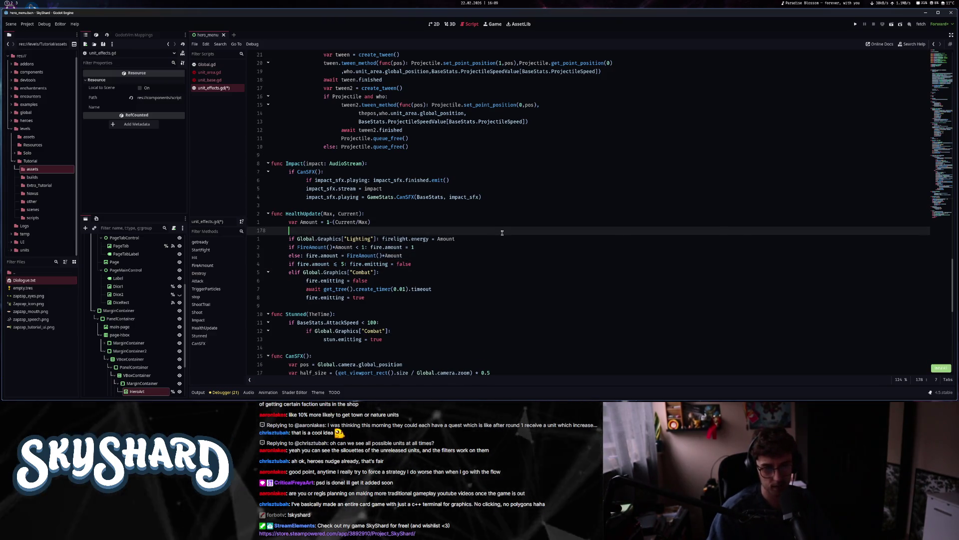
pyautogui.write('if Amount <:')
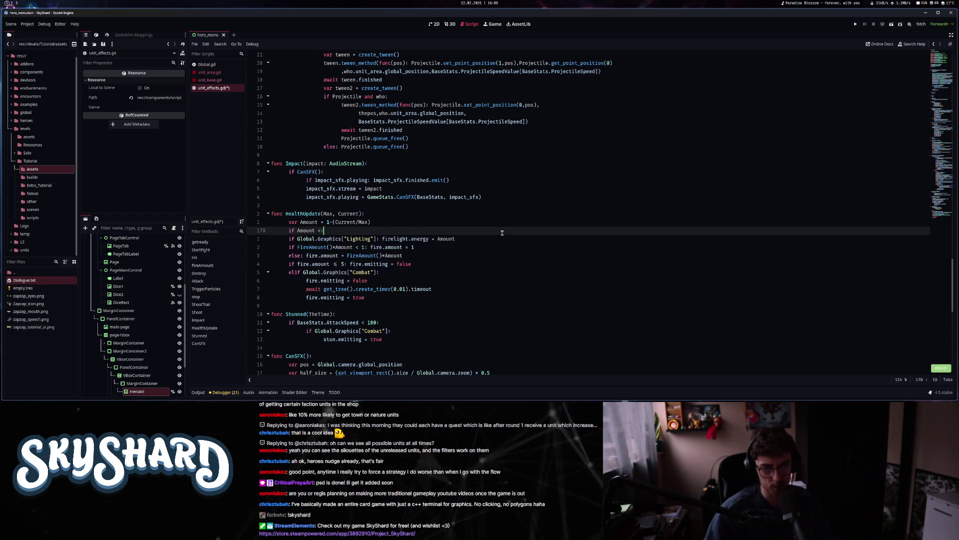
pyautogui.press('BackSpace')
pyautogui.write('= 0.3')
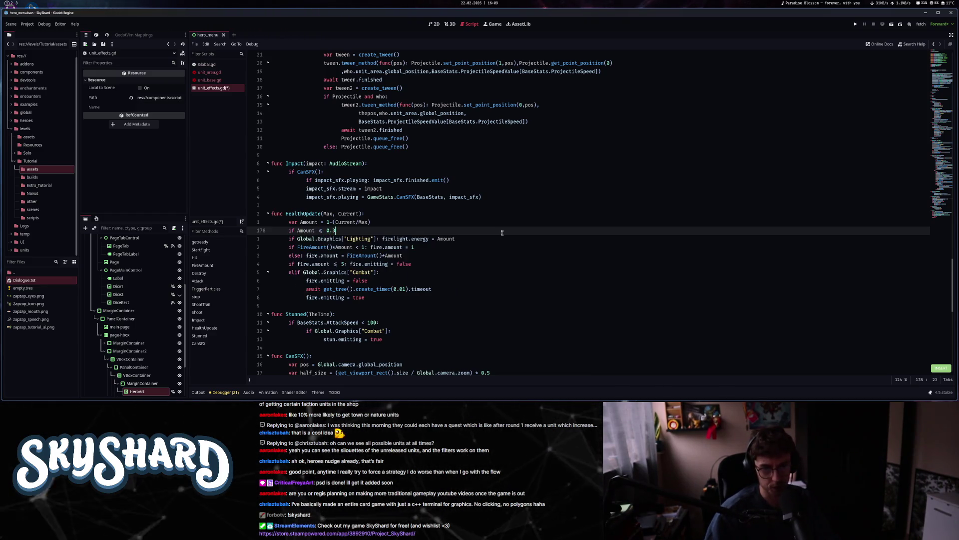
pyautogui.write(':')
pyautogui.press('Return')
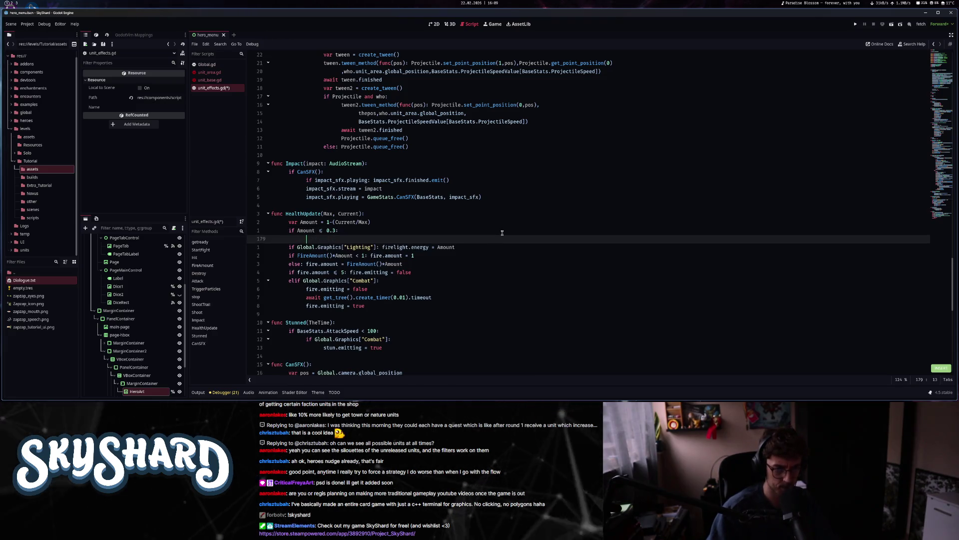
pyautogui.click(502, 233)
pyautogui.press('o')
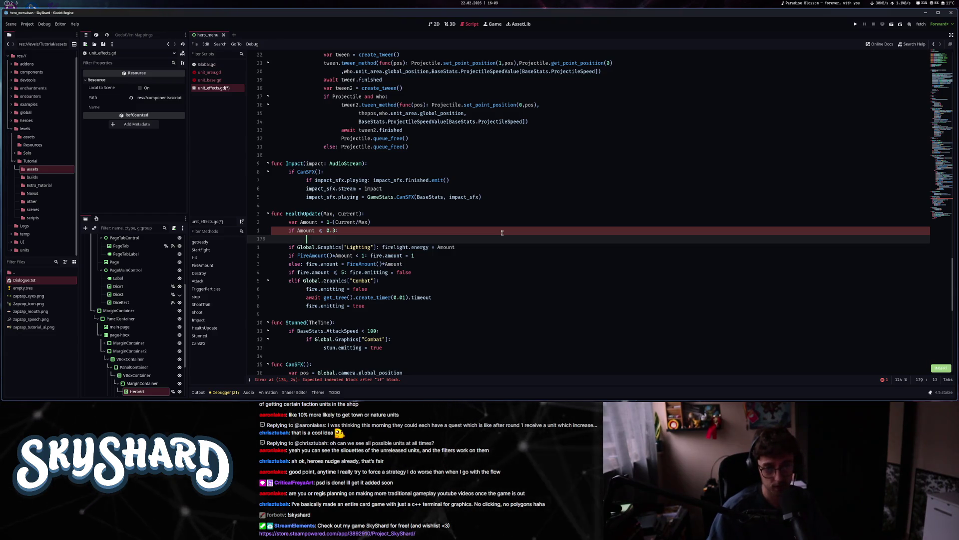
pyautogui.write('f')
pyautogui.press('BackSpace')
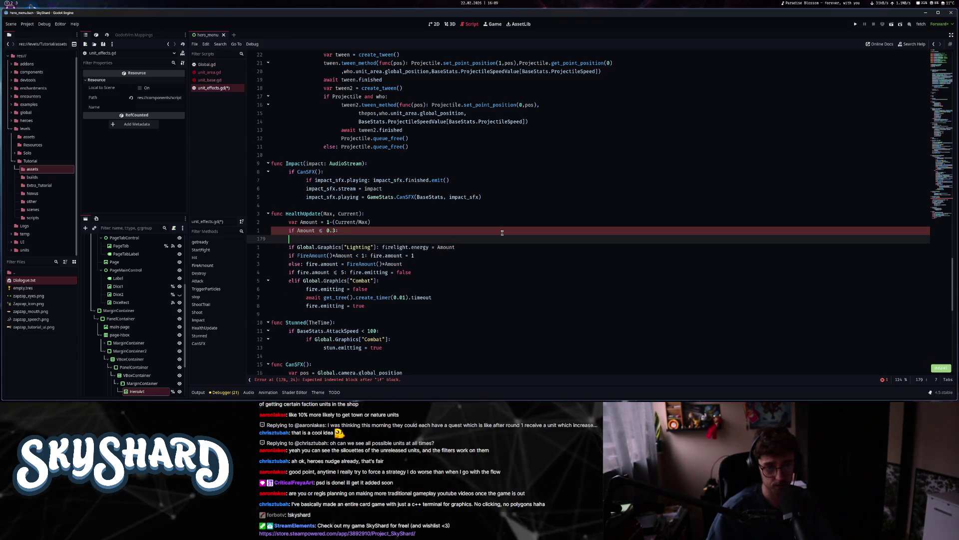
pyautogui.write('fire.em')
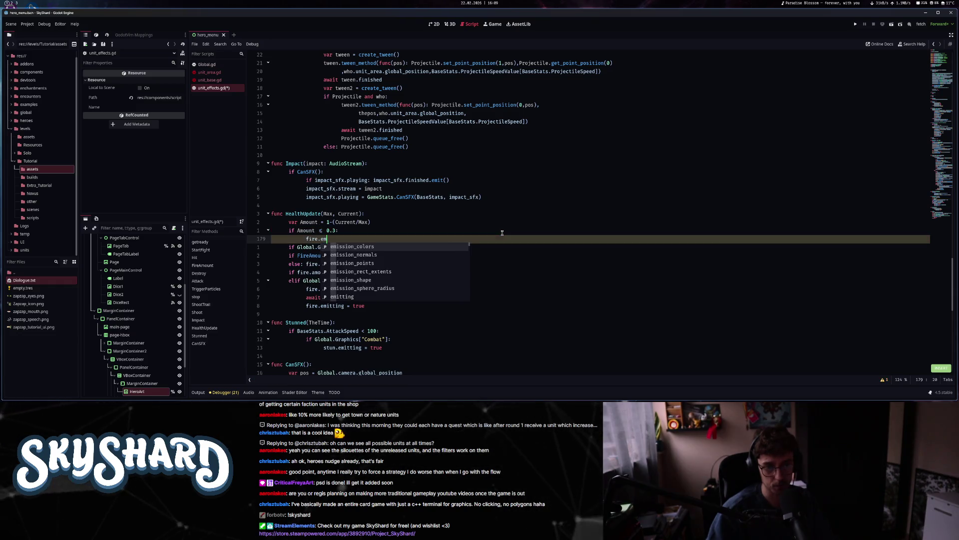
pyautogui.write('itting = false')
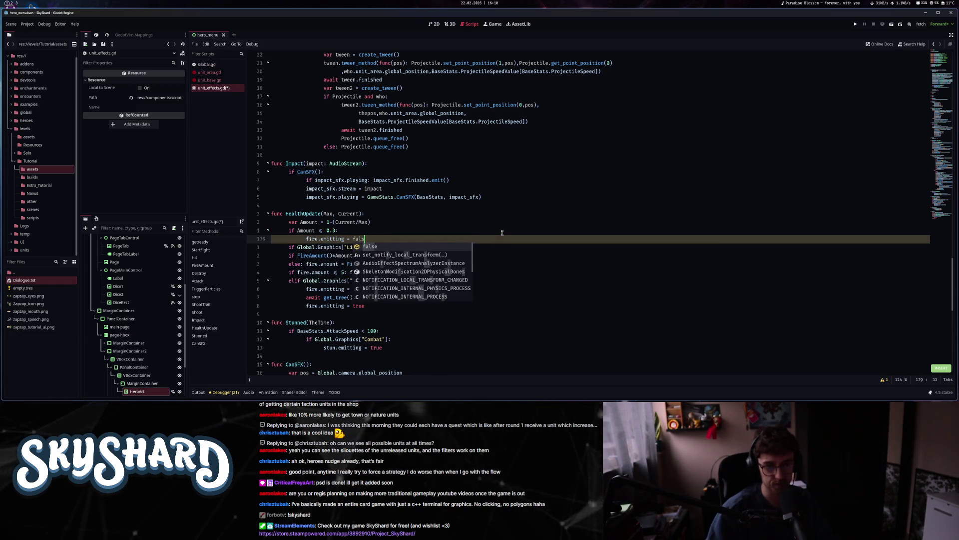
pyautogui.press('Return')
pyautogui.write('return')
pyautogui.press('Escape')
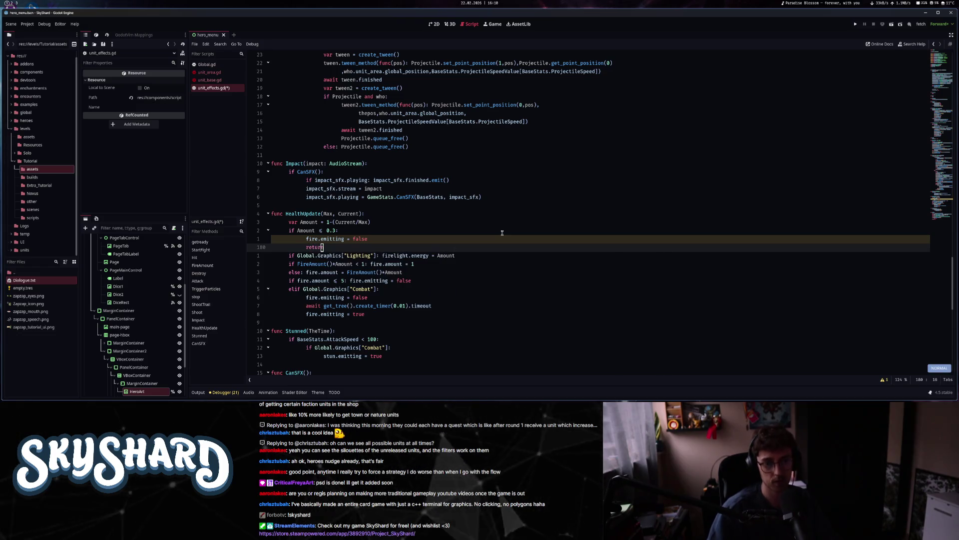
pyautogui.hotkey('ctrl', 's')
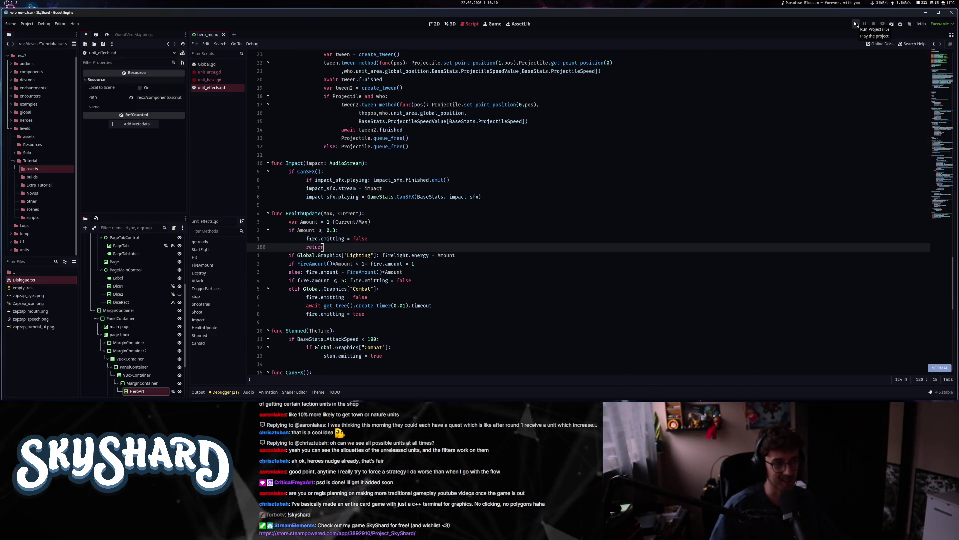
# - Run the SkyShard project, exit and relaunch it with F5, and open Dev Mode
pyautogui.click(856, 25)
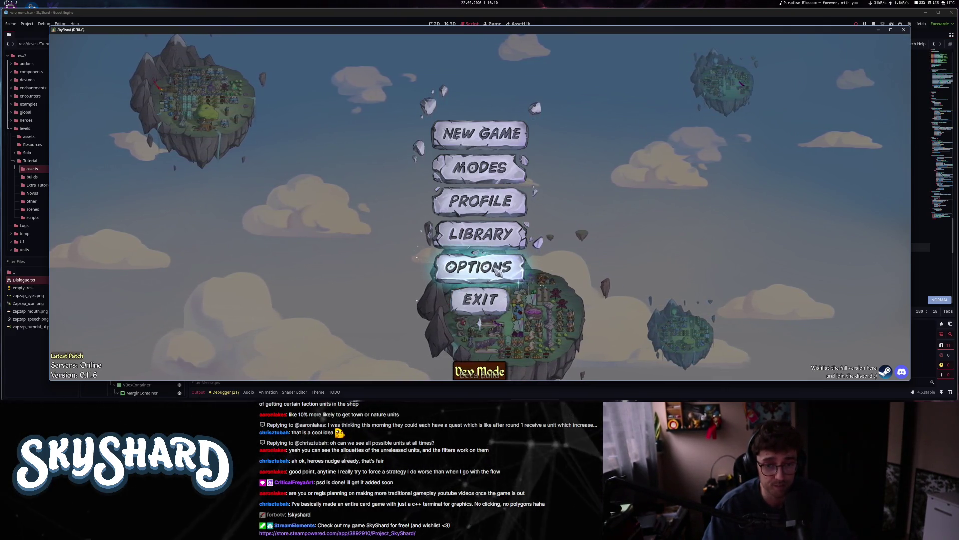
pyautogui.click(487, 301)
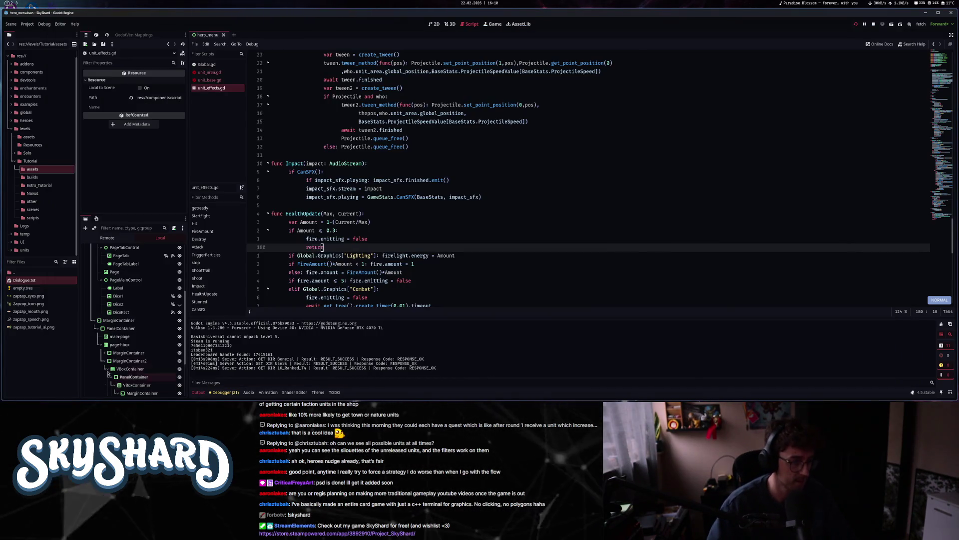
pyautogui.press('F5')
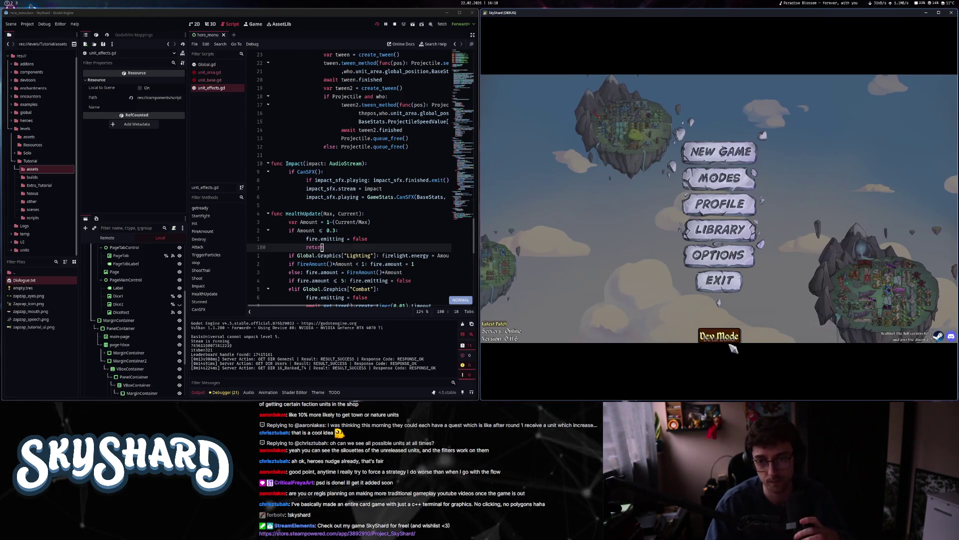
pyautogui.click(722, 336)
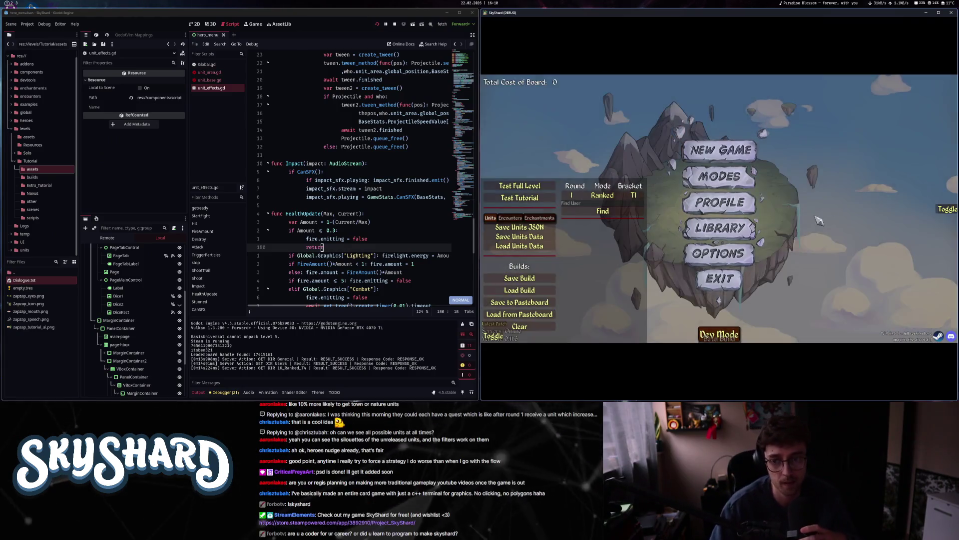
# - Place a Cannon Keep from the unit palette onto the island and dismiss its info card
pyautogui.click(944, 210)
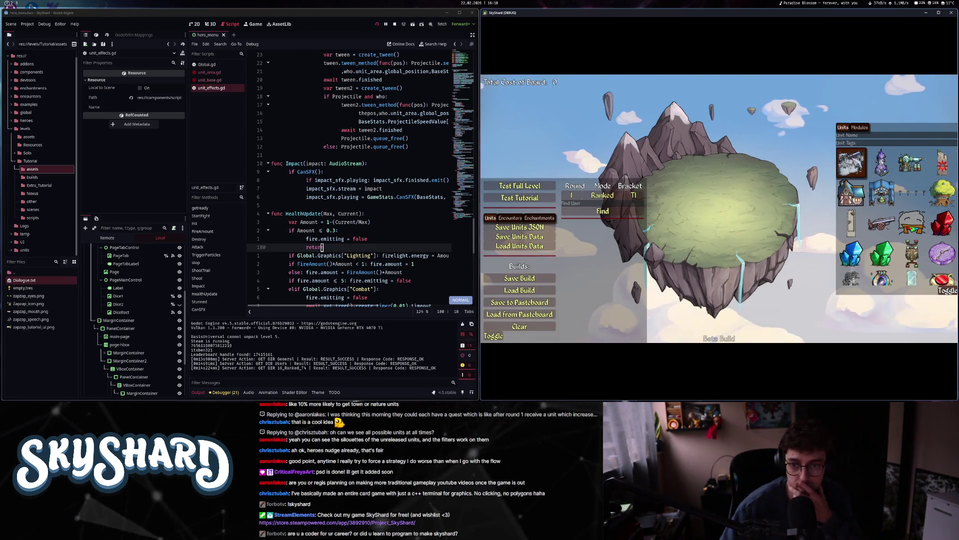
pyautogui.click(852, 163)
pyautogui.click(698, 226)
# - Save the current build, overwriting trees.build
pyautogui.click(521, 280)
pyautogui.doubleClick(482, 145)
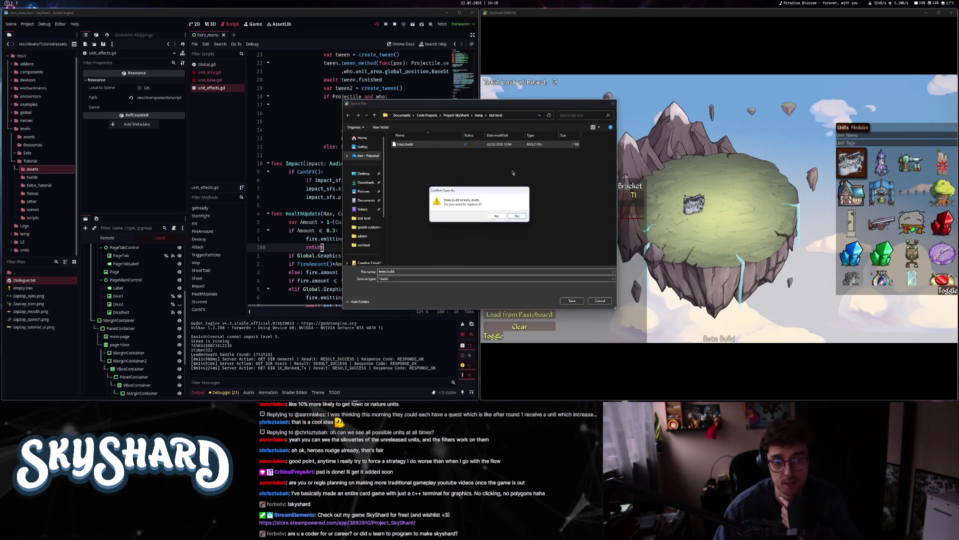
pyautogui.click(496, 216)
# - Place two ruler-like units on the island
pyautogui.click(851, 222)
pyautogui.click(731, 196)
pyautogui.click(753, 197)
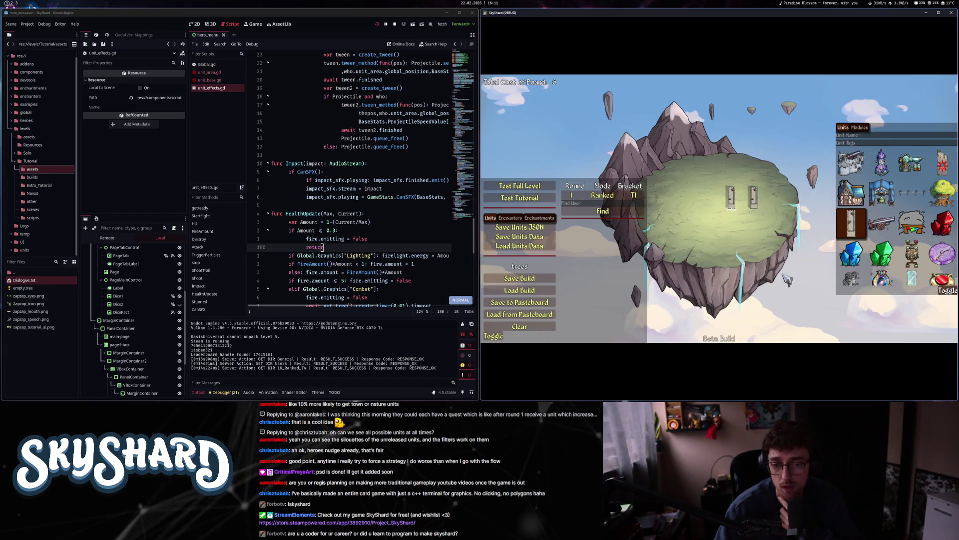
pyautogui.click(537, 302)
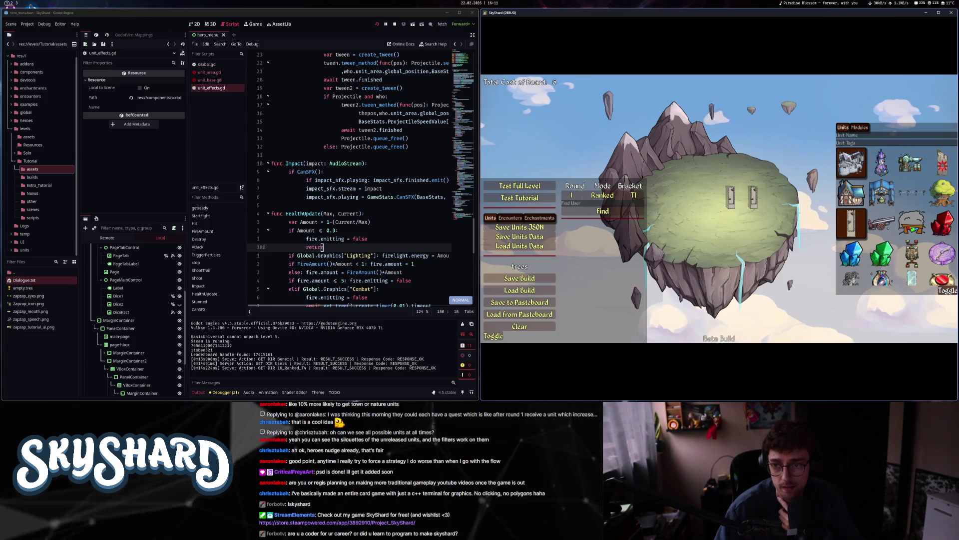
# - Drag the totem and Mana Machina units onto the island, then start a full-level test
pyautogui.scroll(-3, 943, 230)
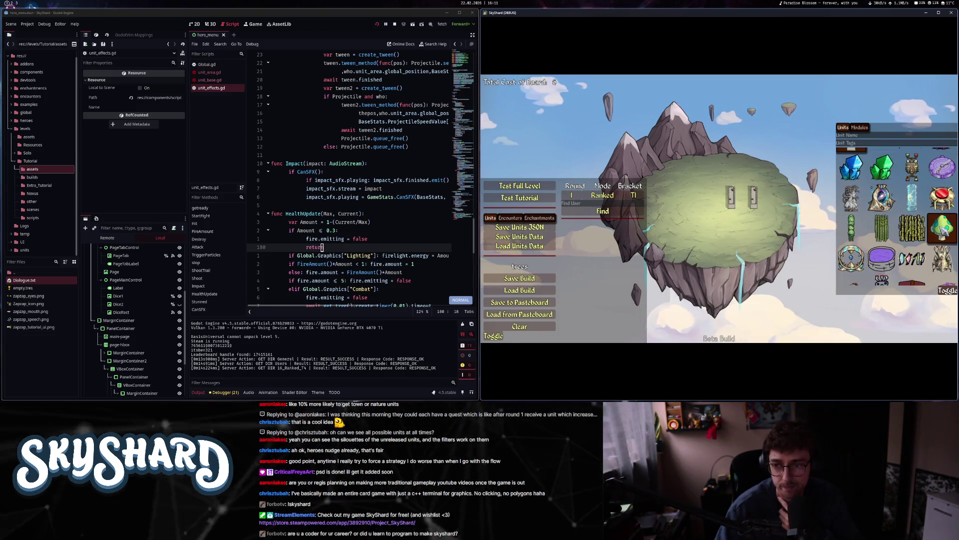
pyautogui.scroll(1, 943, 231)
pyautogui.moveTo(912, 185)
pyautogui.mouseDown()
pyautogui.moveTo(764, 231)
pyautogui.moveTo(739, 210)
pyautogui.mouseUp()
pyautogui.scroll(2, 882, 192)
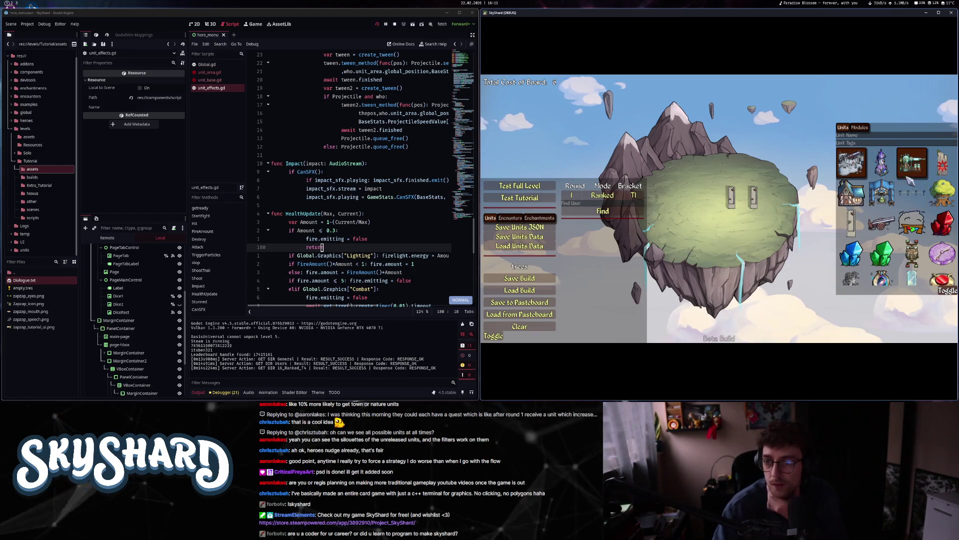
pyautogui.scroll(-3, 910, 183)
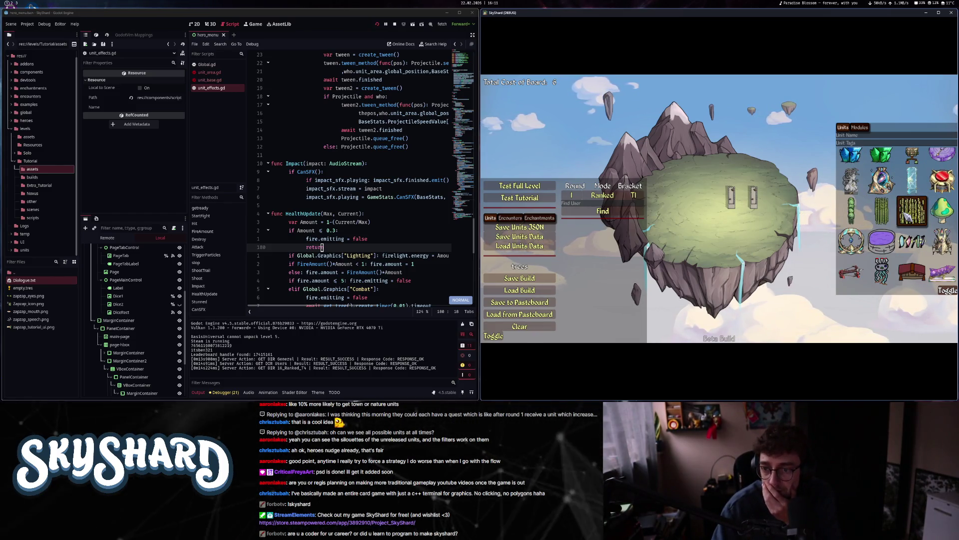
pyautogui.moveTo(850, 242)
pyautogui.mouseDown()
pyautogui.moveTo(729, 227)
pyautogui.moveTo(483, 149)
pyautogui.mouseUp()
pyautogui.scroll(-1, 900, 225)
pyautogui.moveTo(912, 218)
pyautogui.mouseDown()
pyautogui.moveTo(716, 231)
pyautogui.moveTo(771, 224)
pyautogui.mouseUp()
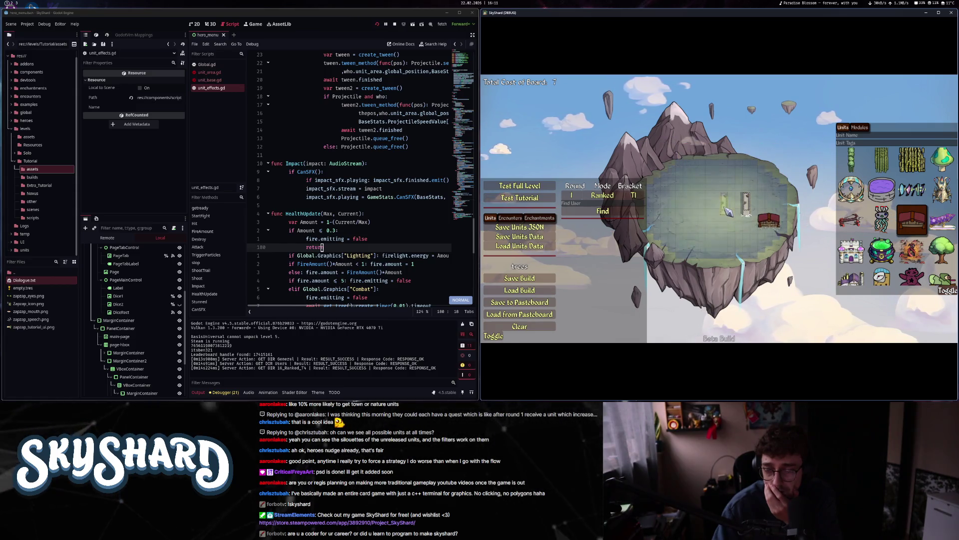
pyautogui.moveTo(727, 213)
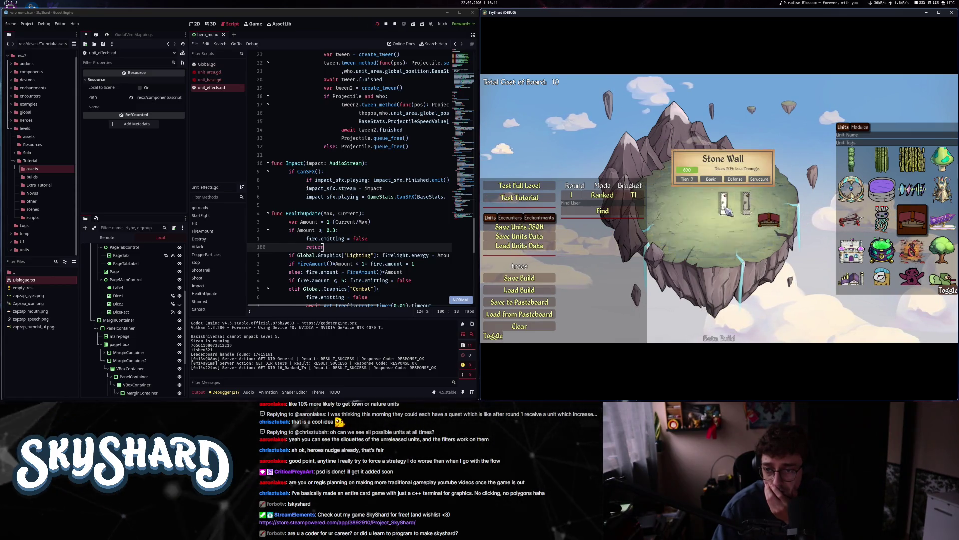
pyautogui.click(534, 184)
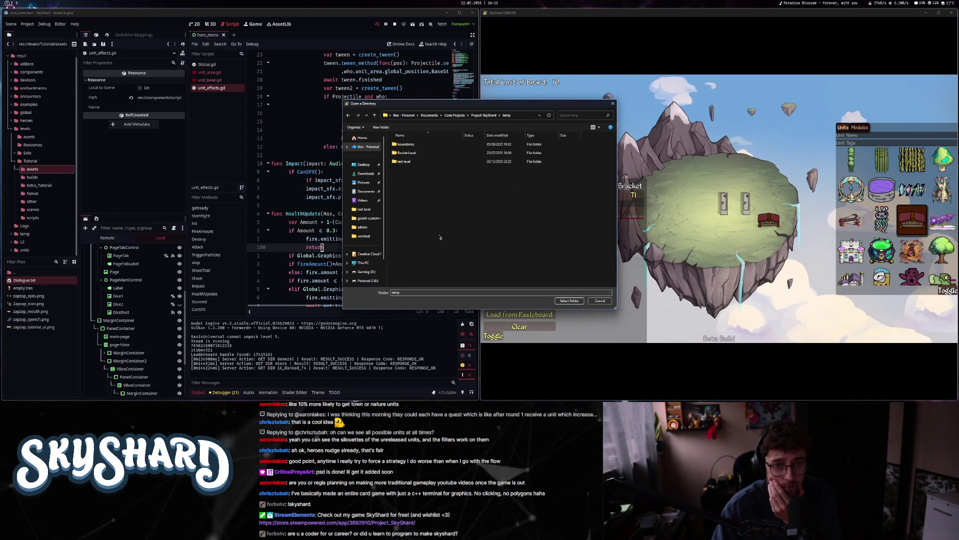
# - Start the test level as Ambrose and load the saved build through the debug console
pyautogui.click(569, 300)
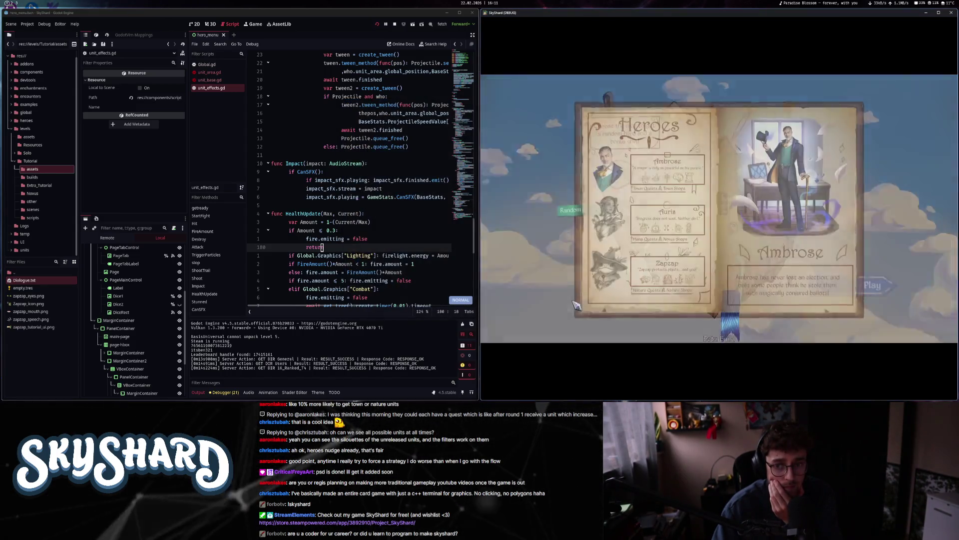
pyautogui.click(873, 284)
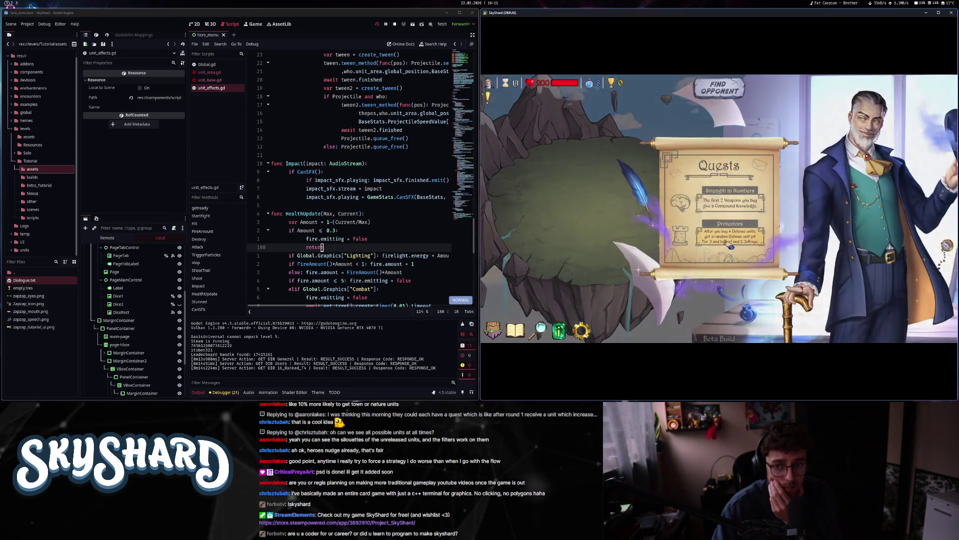
pyautogui.press('`')
pyautogui.write('/loadbuild')
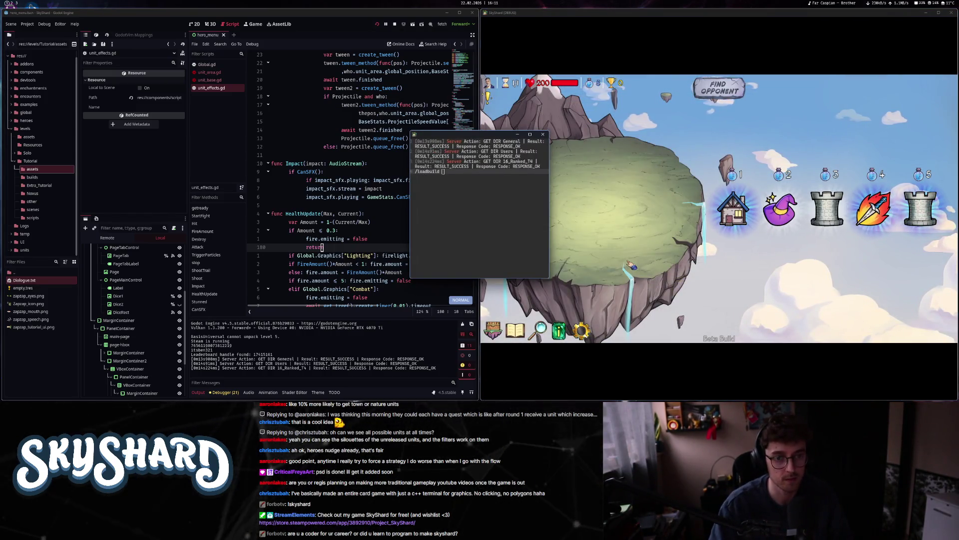
pyautogui.hotkey('ctrl', 'v')
pyautogui.press('Return')
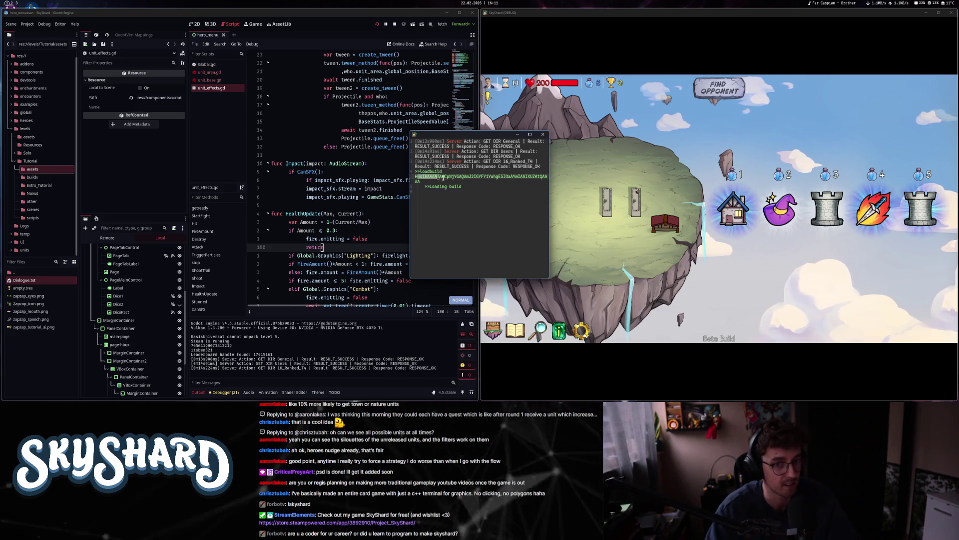
pyautogui.press('`')
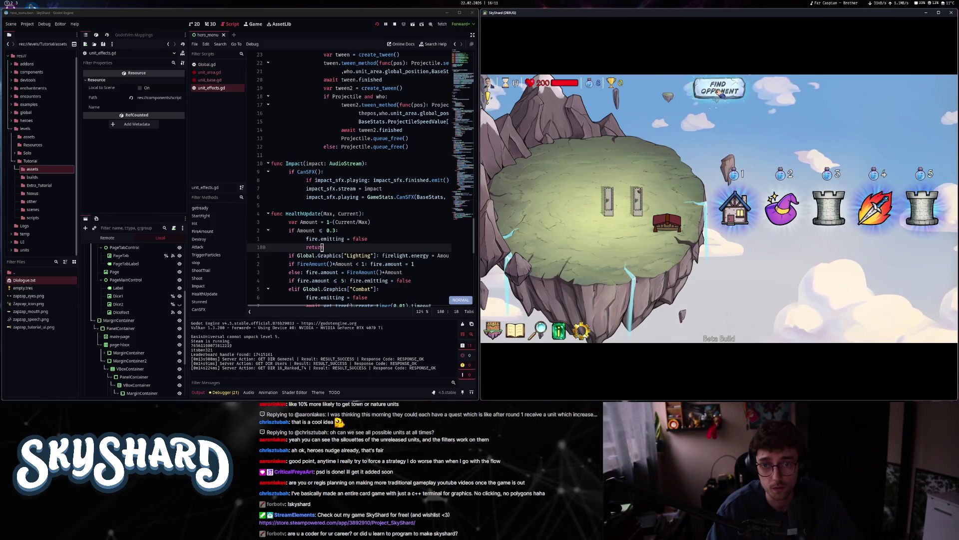
# - Find an opponent, pause, then concede the match and continue to the main menu
pyautogui.click(720, 90)
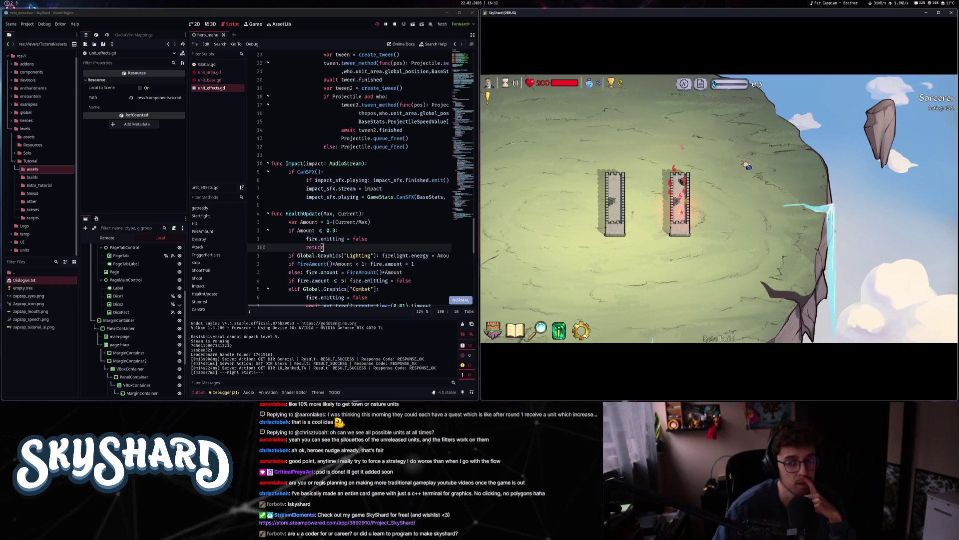
pyautogui.moveTo(732, 86); pyautogui.dragTo(719, 84)
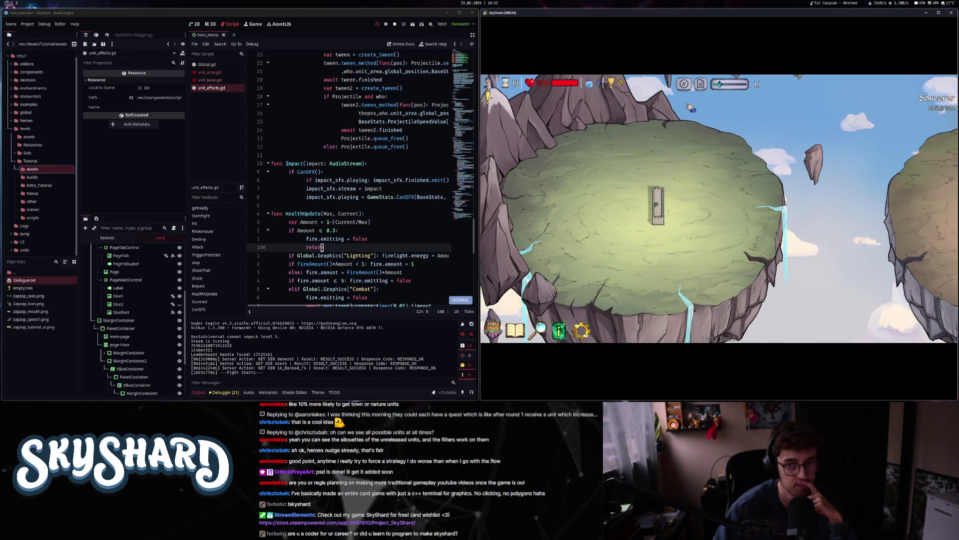
pyautogui.press('Escape')
pyautogui.click(741, 228)
pyautogui.click(741, 229)
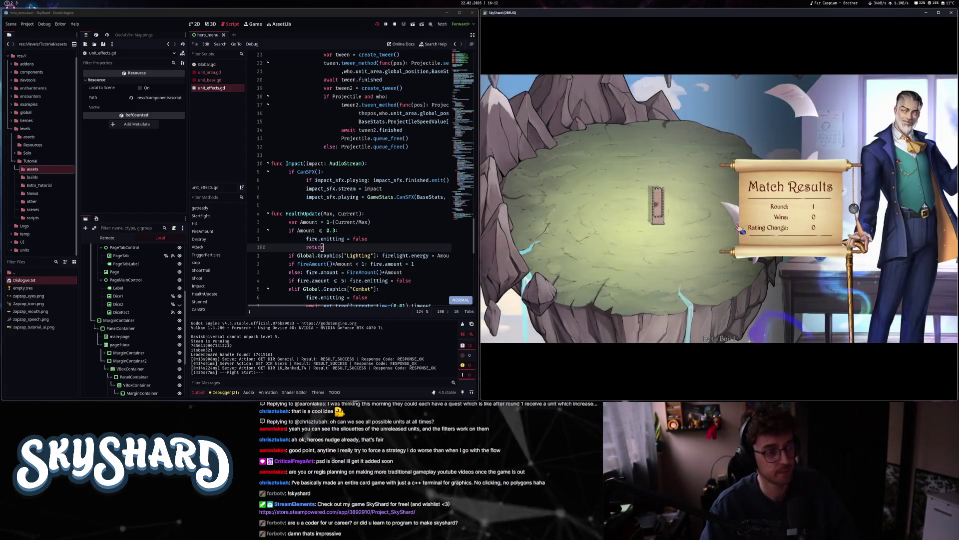
pyautogui.click(760, 271)
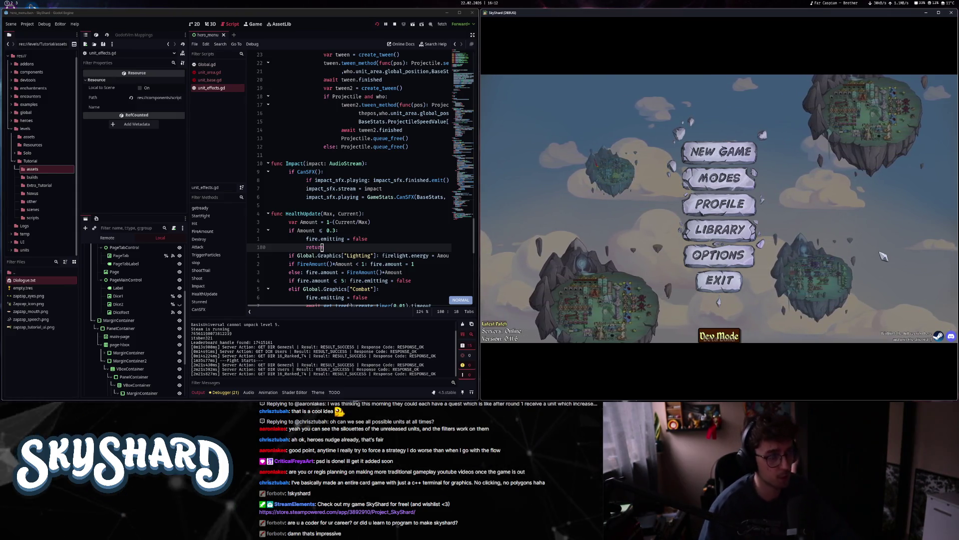
pyautogui.press('super+3')
pyautogui.click(122, 26)
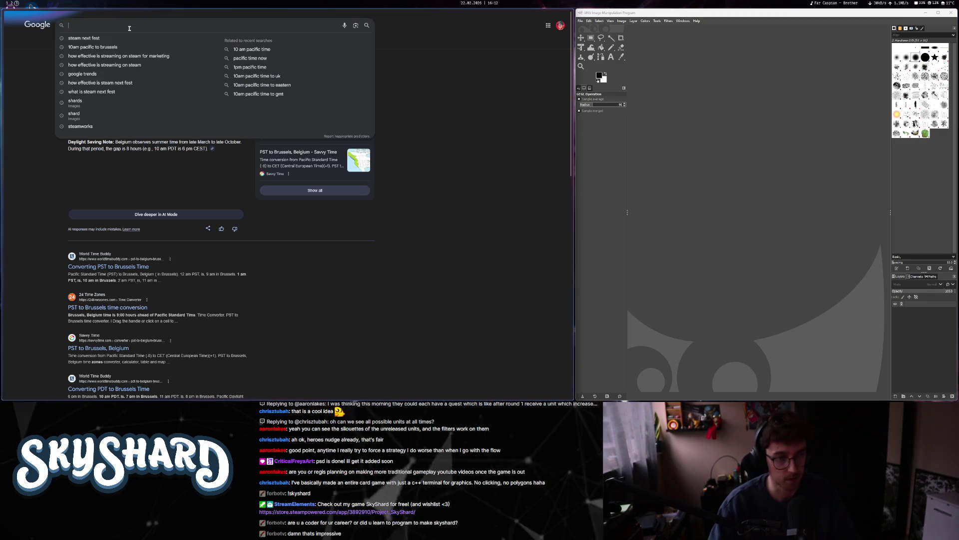
# - Search Google for 'pascal code' and browse the enlarged results
pyautogui.write('pascal code')
pyautogui.press('Return')
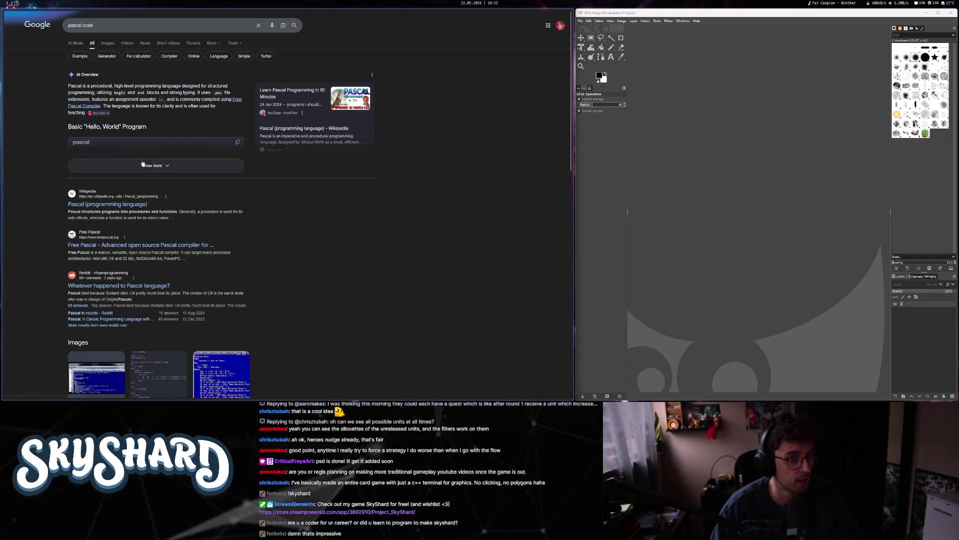
pyautogui.scroll(-2, 179, 239)
pyautogui.hotkey('ctrl', '+')
pyautogui.scroll(-5, 165, 167)
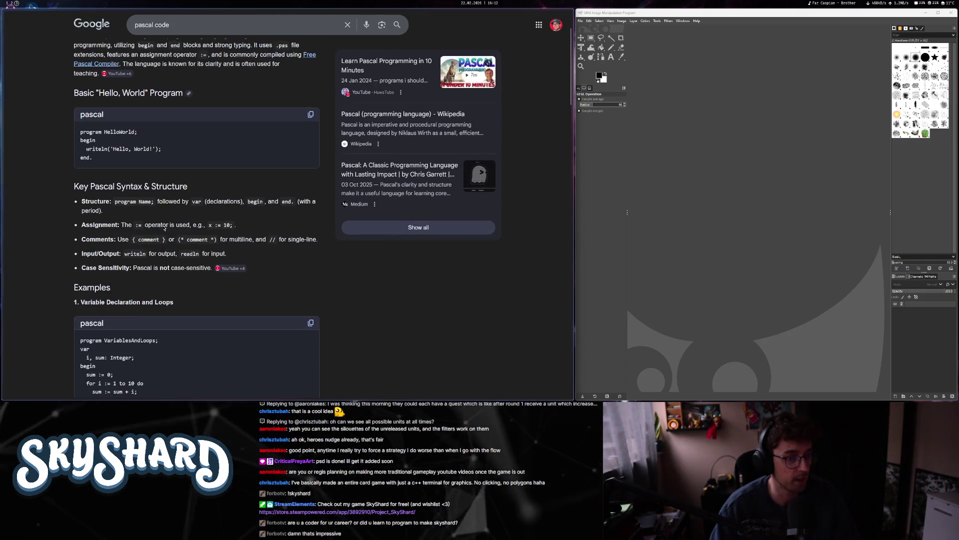
pyautogui.scroll(1, 165, 168)
pyautogui.moveTo(81, 148); pyautogui.dragTo(135, 191)
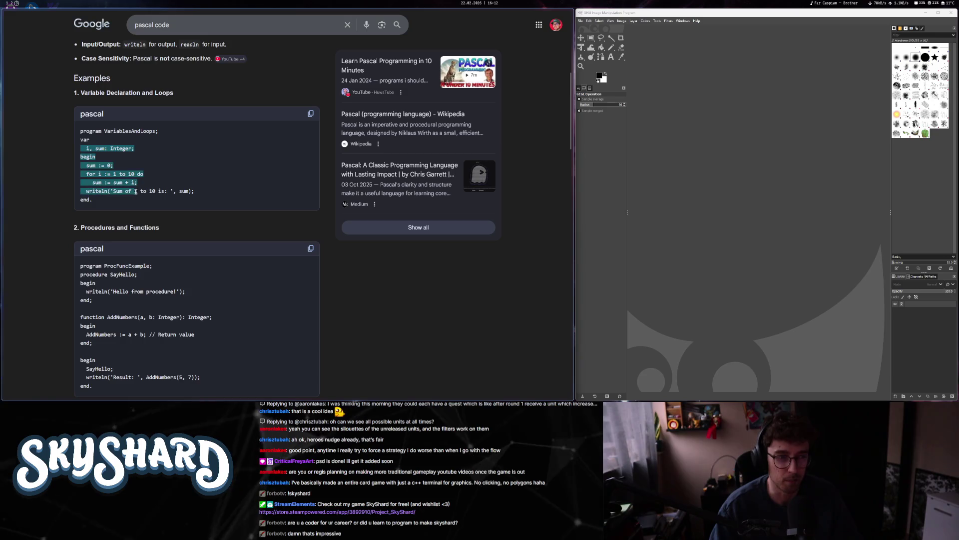
pyautogui.scroll(-5, 185, 204)
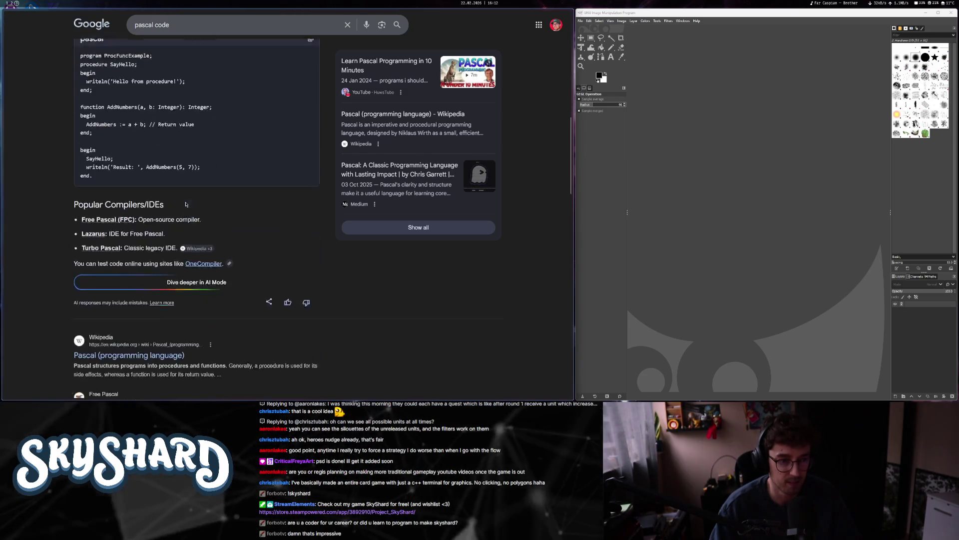
pyautogui.scroll(11, 185, 203)
pyautogui.hotkey('ctrl', '-')
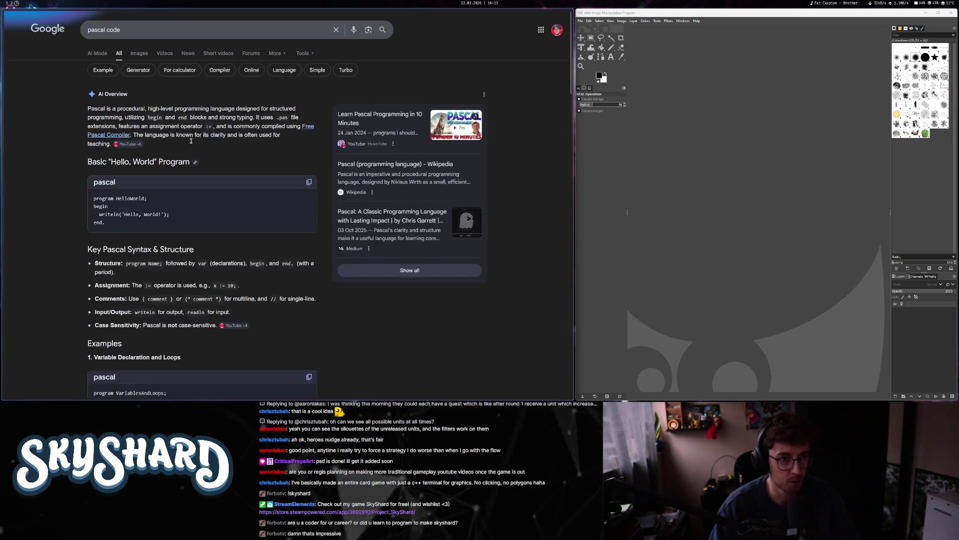
# - Search for 'borland delphi', fixing the 'dephi' misspelling
pyautogui.tripleClick(100, 27)
pyautogui.write('bar')
pyautogui.press('BackSpace')
pyautogui.press('BackSpace')
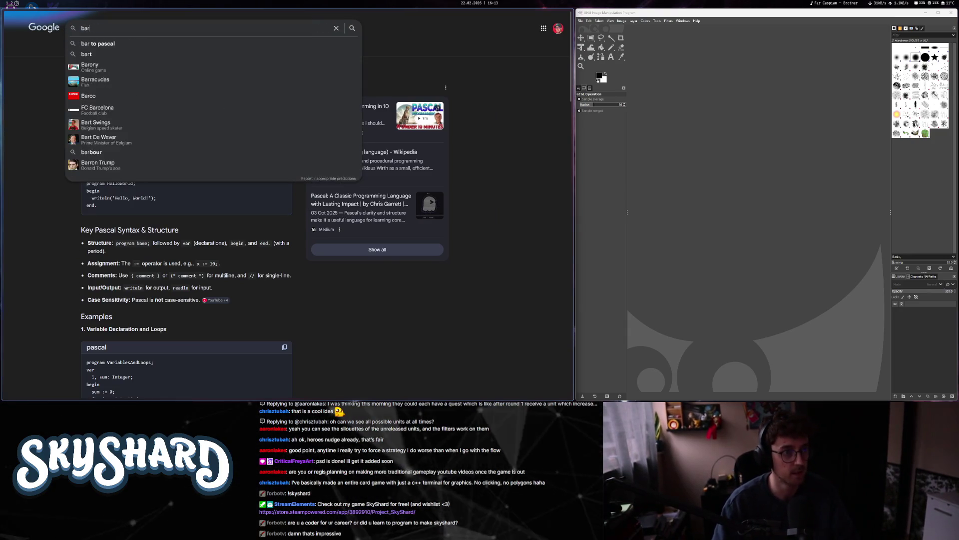
pyautogui.write('orland dephi')
pyautogui.press('Return')
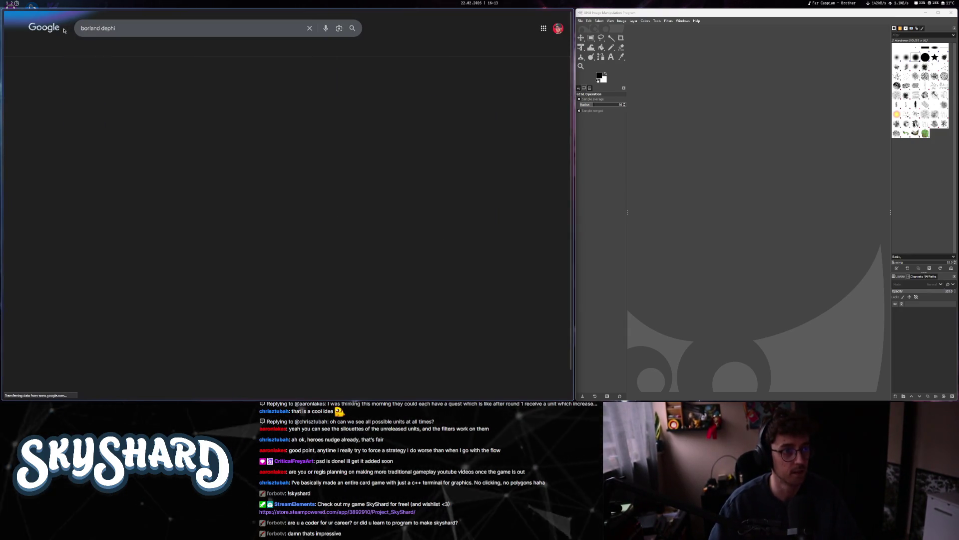
pyautogui.click(107, 28)
pyautogui.write('l')
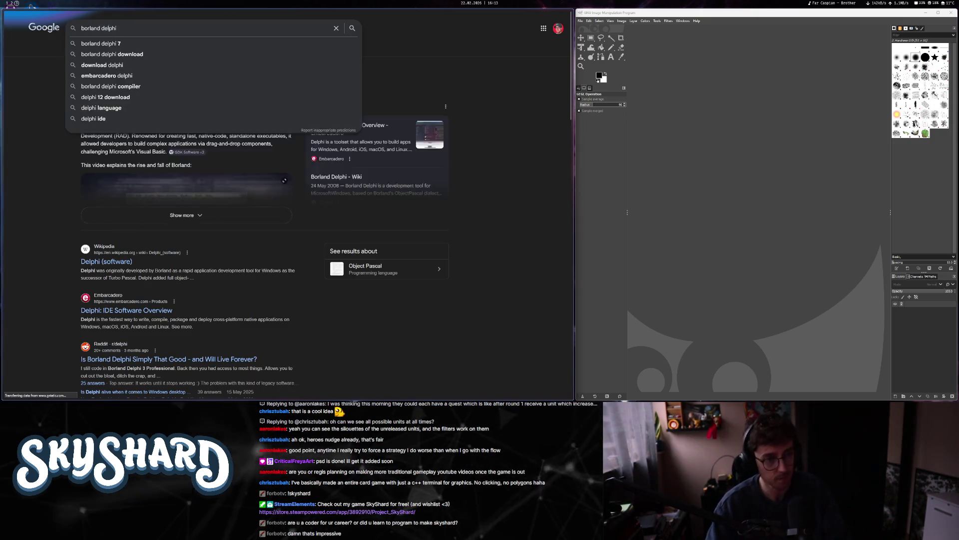
pyautogui.press('Return')
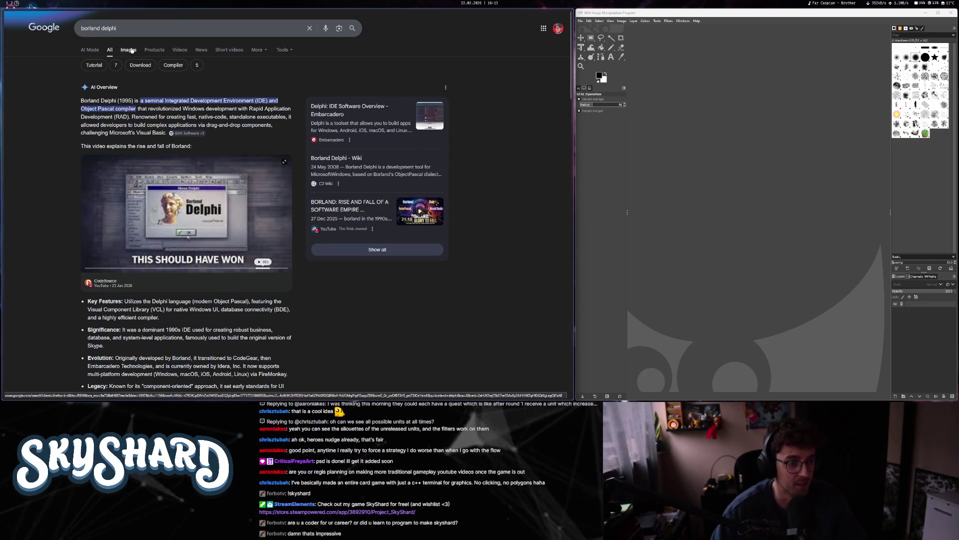
# - View the Delphi 30th anniversary screenshot from Google Images full size in a new tab
pyautogui.click(129, 50)
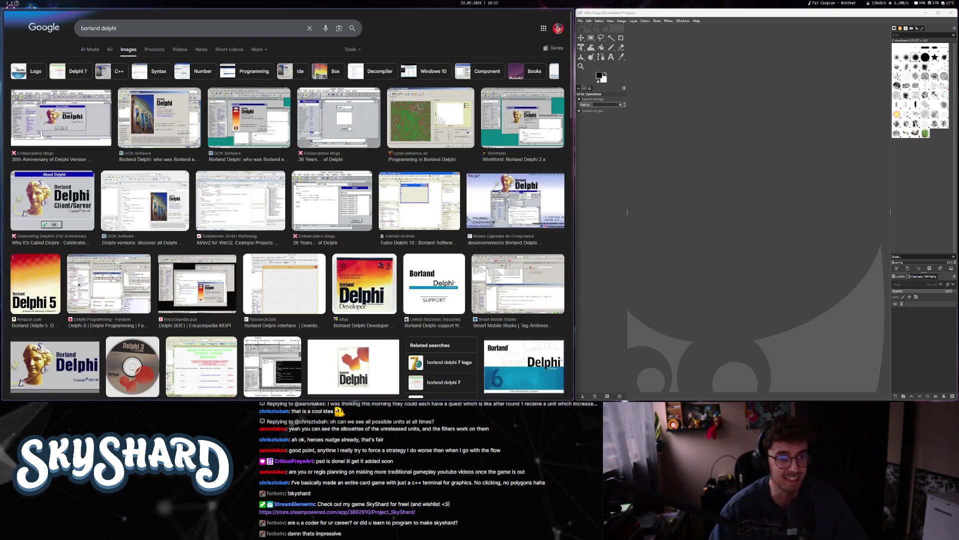
pyautogui.click(61, 117)
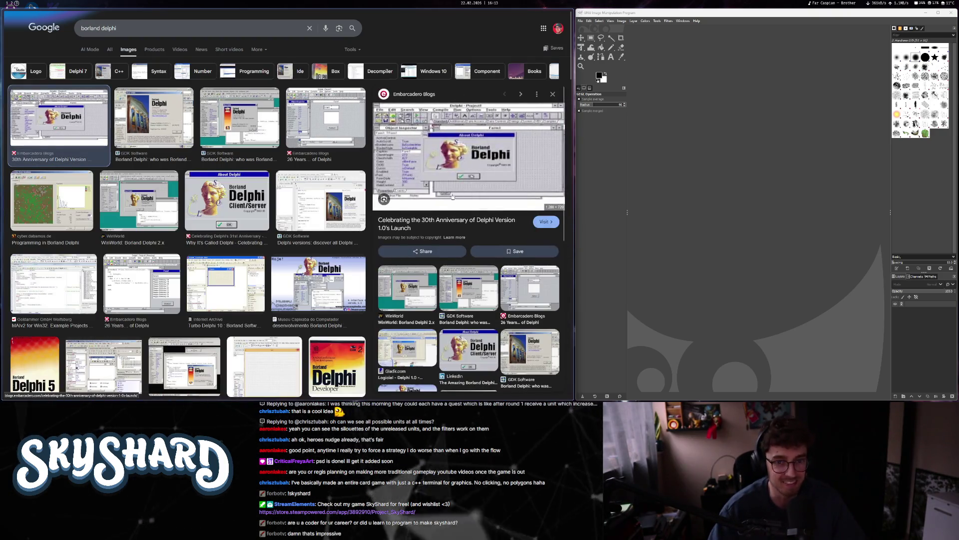
pyautogui.rightClick(448, 152)
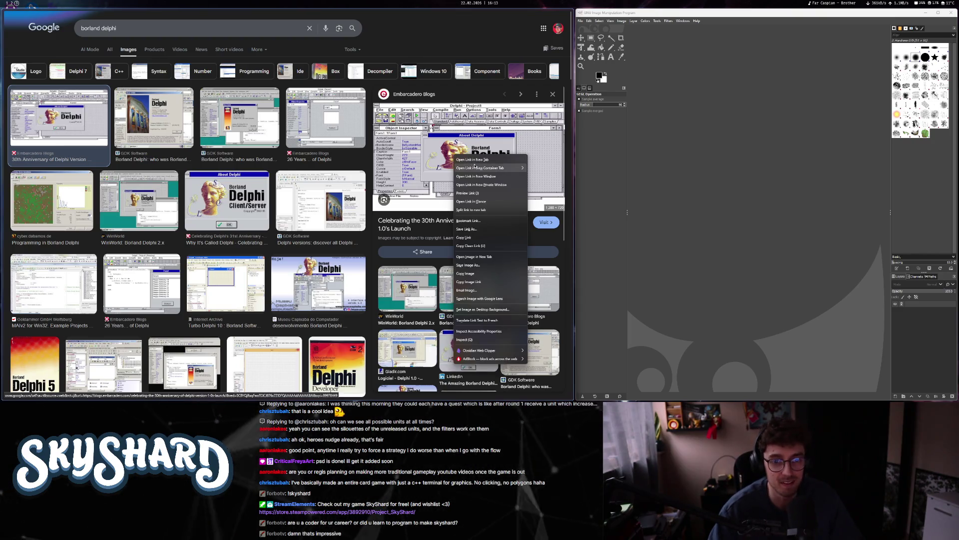
pyautogui.press('Escape')
pyautogui.click(429, 148)
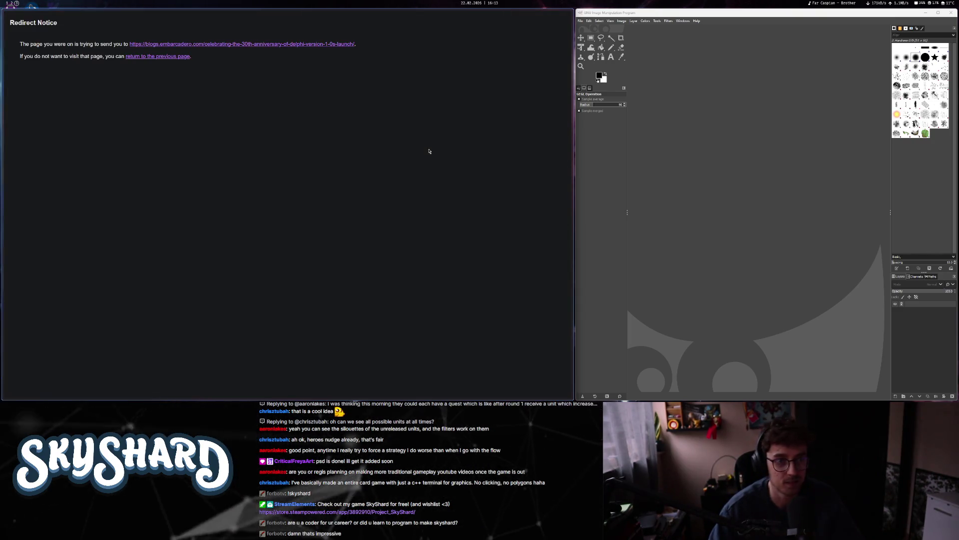
pyautogui.hotkey('alt', 'Left')
pyautogui.rightClick(456, 138)
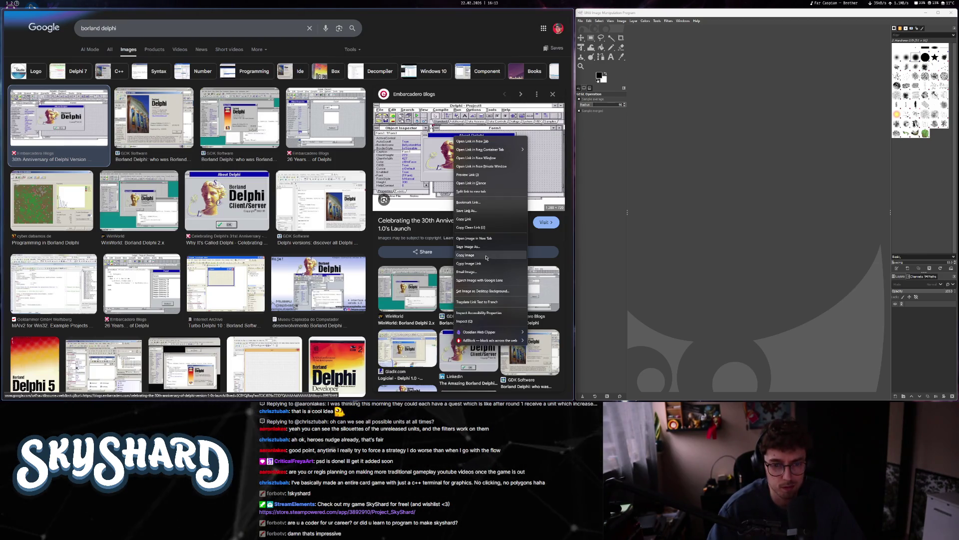
pyautogui.click(474, 238)
pyautogui.click(30, 103)
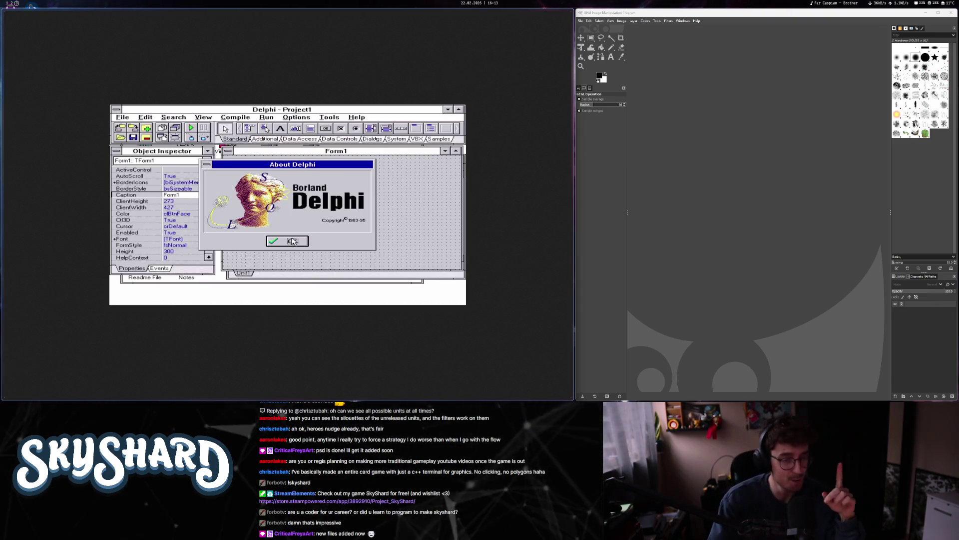
pyautogui.hotkey('ctrl', 'w')
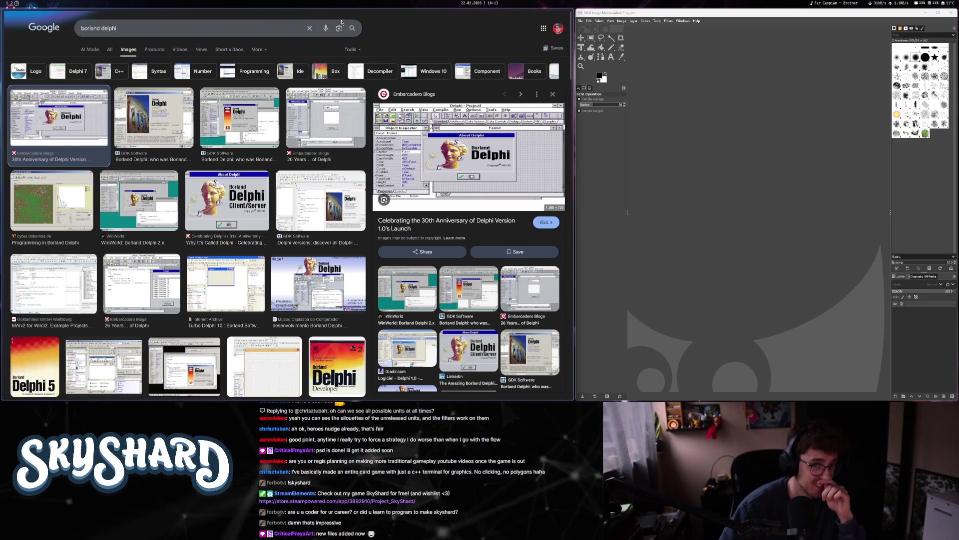
# - Clear the search box and zoom the results page out
pyautogui.click(310, 29)
pyautogui.hotkey('ctrl', '-')
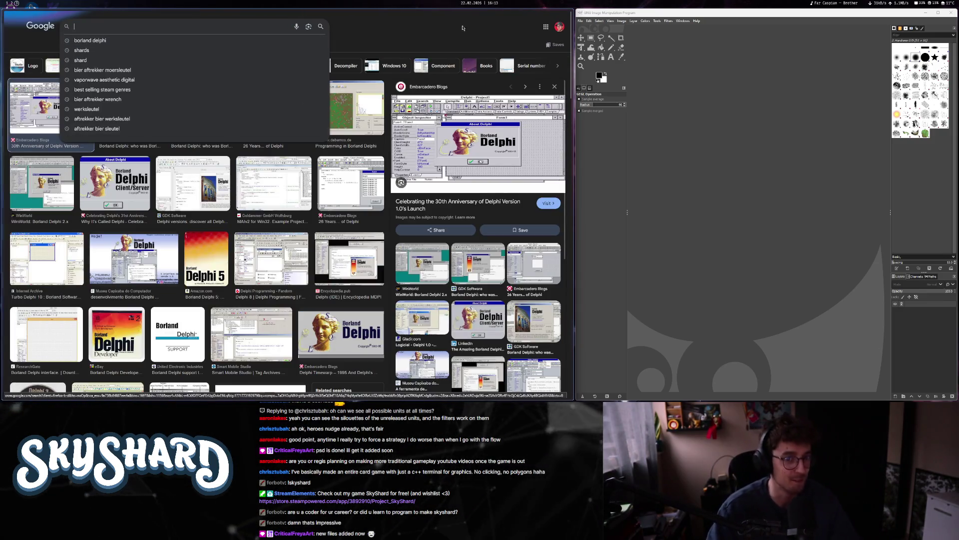
pyautogui.press('Escape')
pyautogui.hotkey('ctrl', '-')
# - Close the borland delphi tab and open youtube.com in a new tab
pyautogui.moveTo(3, 90)
pyautogui.click(56, 91)
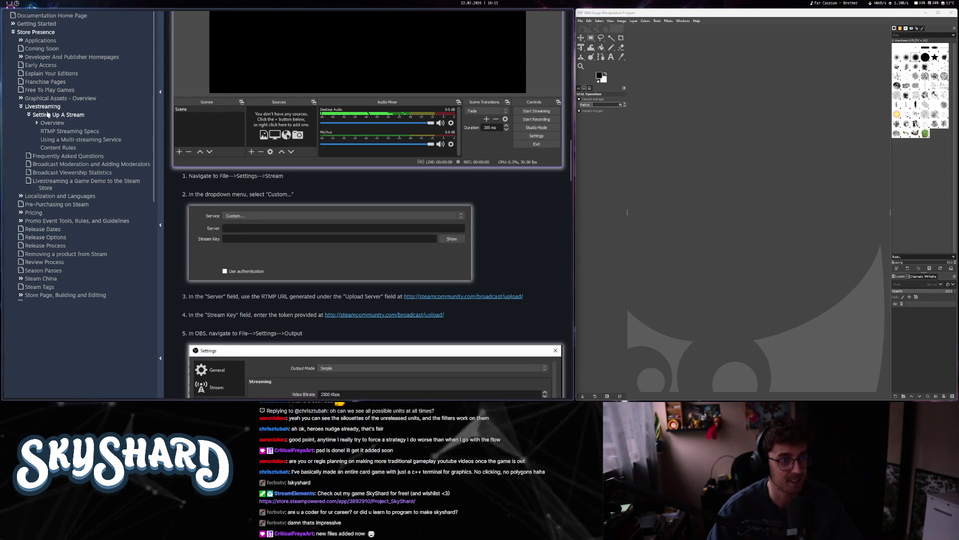
pyautogui.click(32, 94)
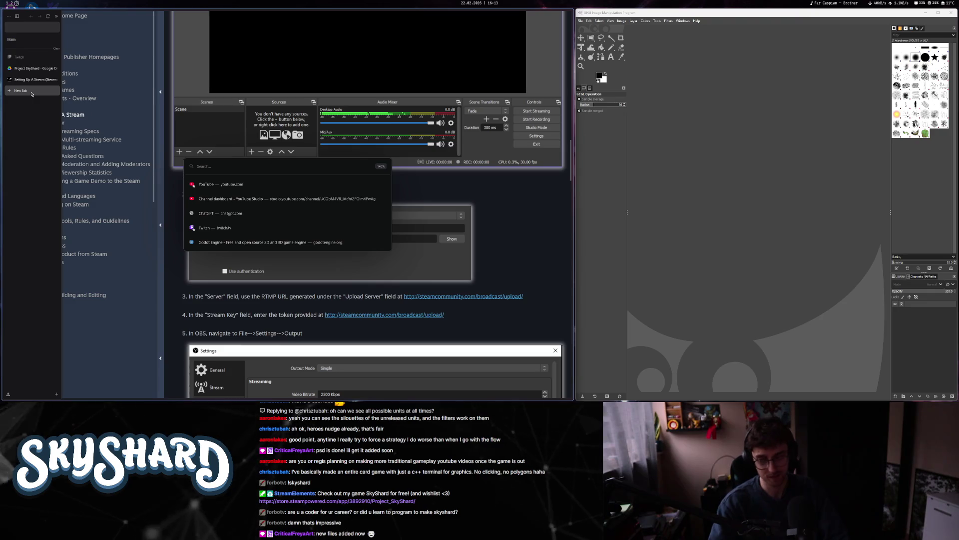
pyautogui.write('you')
pyautogui.press('Return')
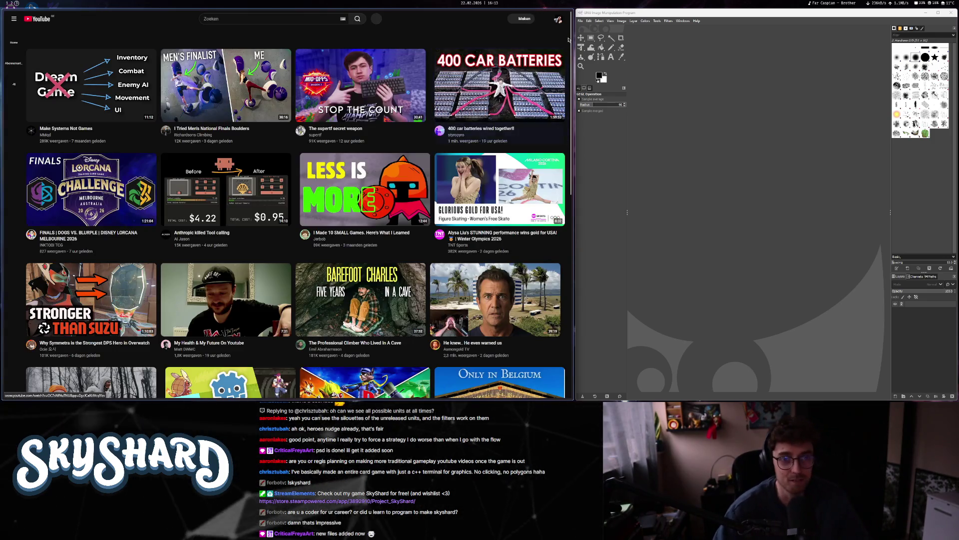
# - Open YouTube Studio for the channel from the account menu
pyautogui.click(558, 19)
pyautogui.click(533, 75)
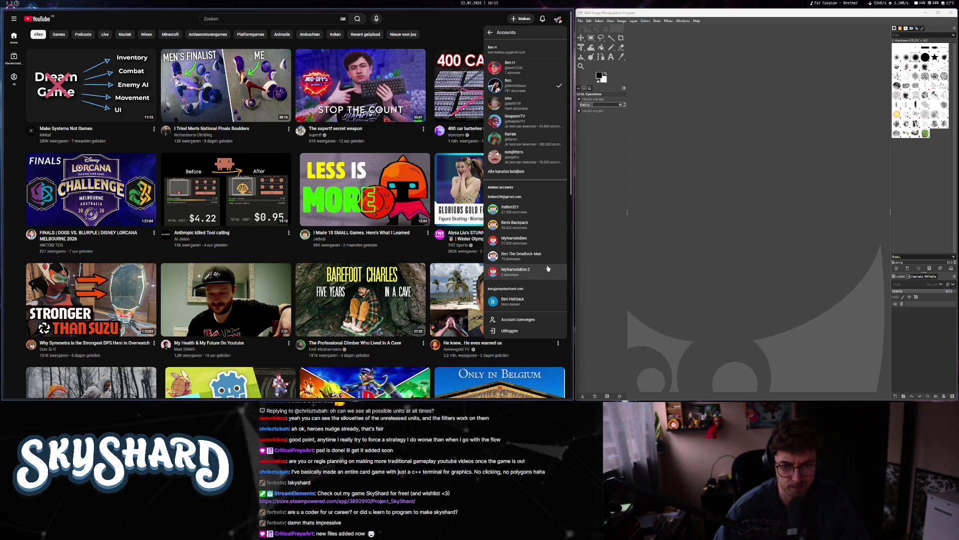
pyautogui.click(522, 254)
pyautogui.click(558, 19)
pyautogui.click(539, 104)
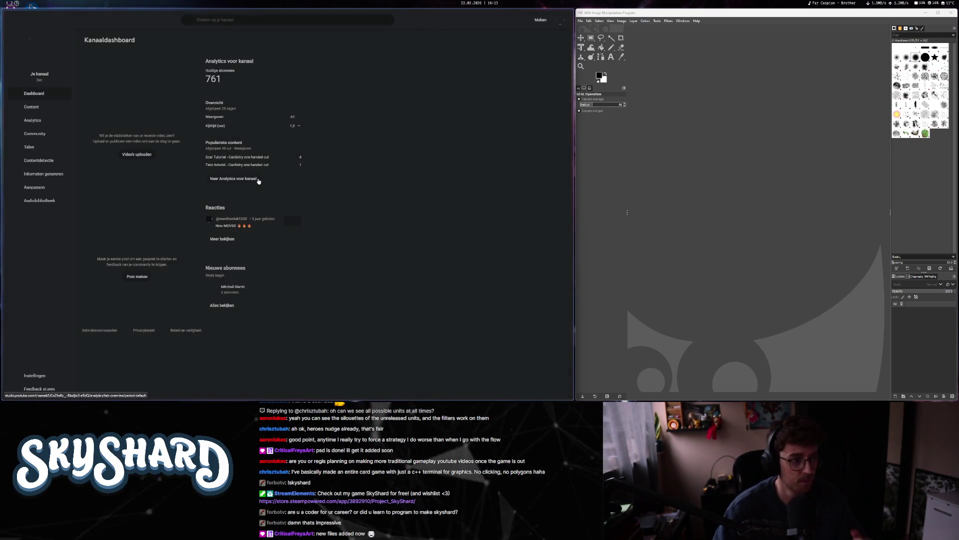
# - Find the Swimmy Fish [Official Release] video among the channel's uploads and open it to watch
pyautogui.click(37, 108)
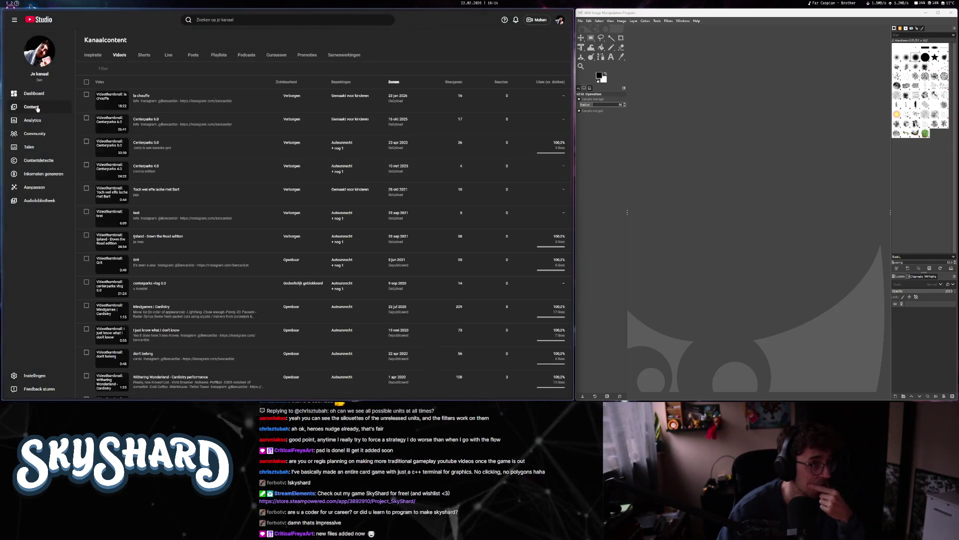
pyautogui.scroll(-10, 254, 267)
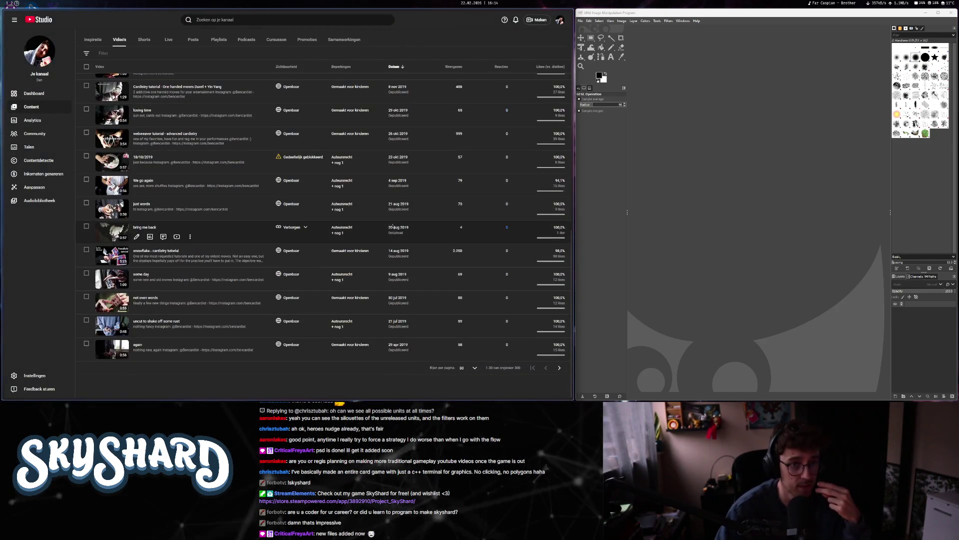
pyautogui.click(559, 368)
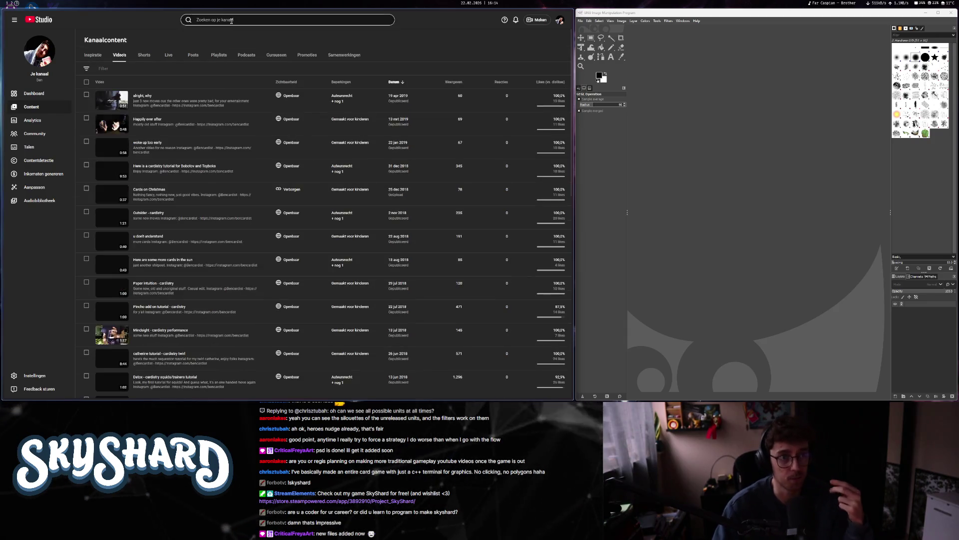
pyautogui.click(232, 21)
pyautogui.write('h')
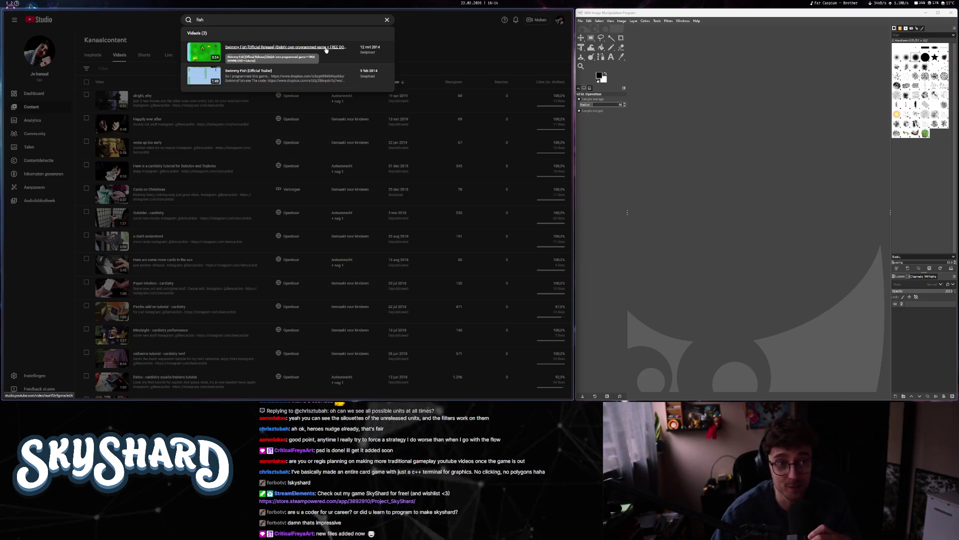
pyautogui.click(326, 50)
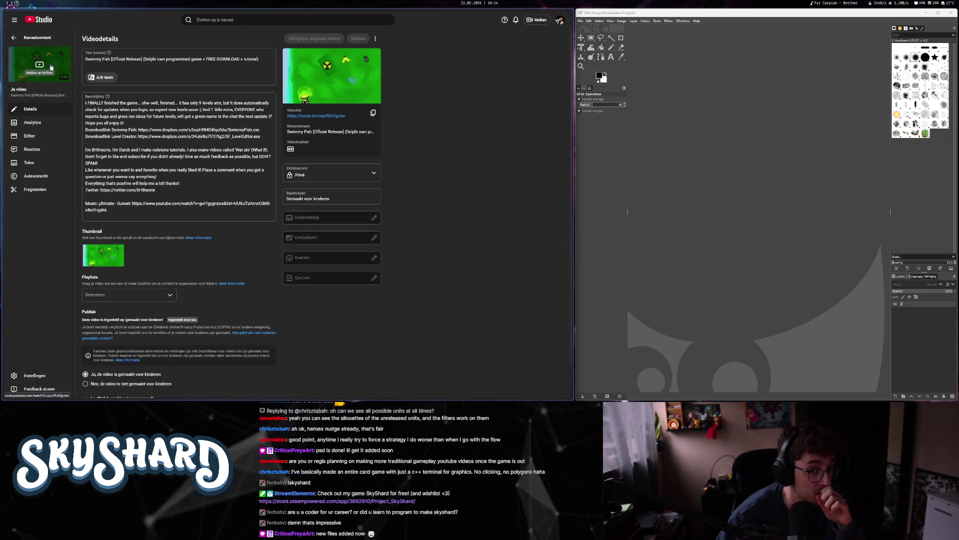
pyautogui.click(50, 67)
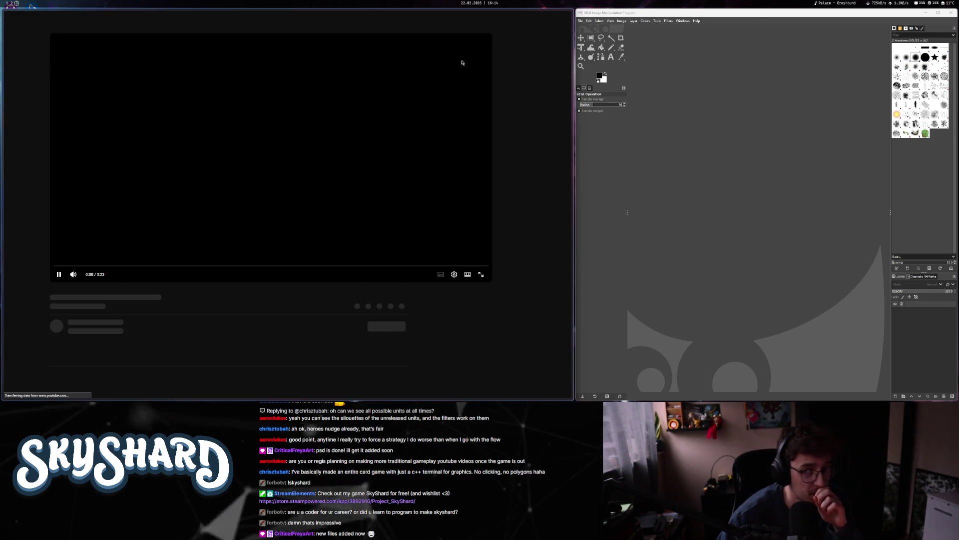
# - Watch the Swimmy Fish video in a full-screen browser, then launch Steam
pyautogui.press('super+f')
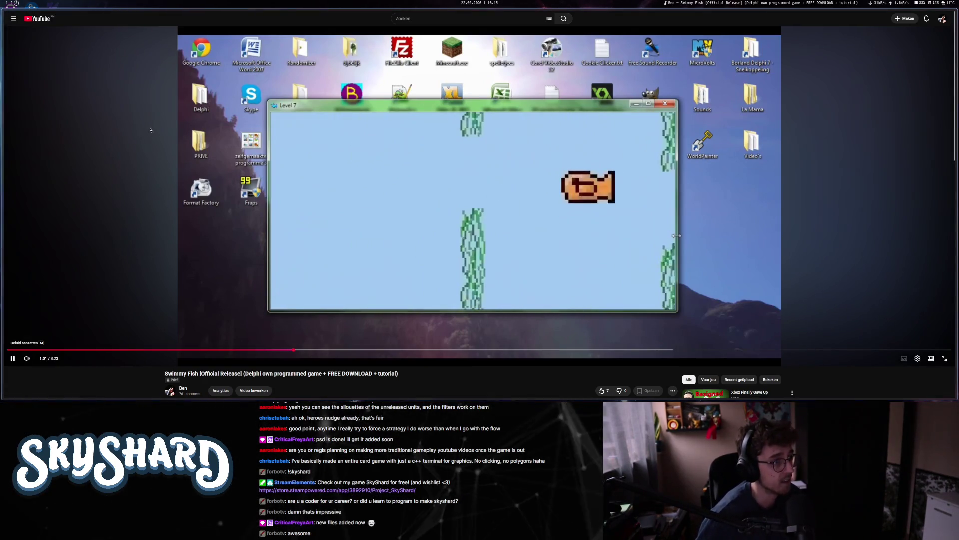
pyautogui.press('super+space')
pyautogui.write('steam')
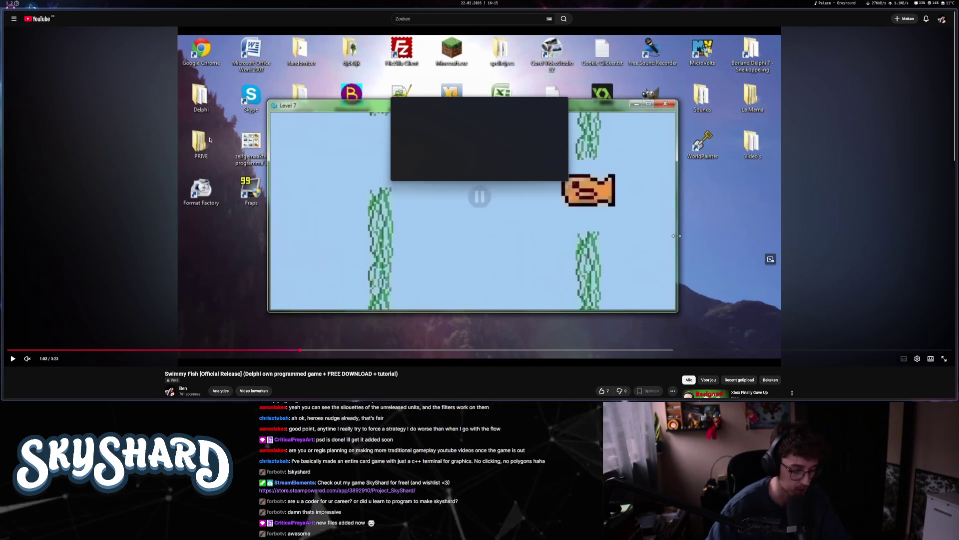
pyautogui.press('Return')
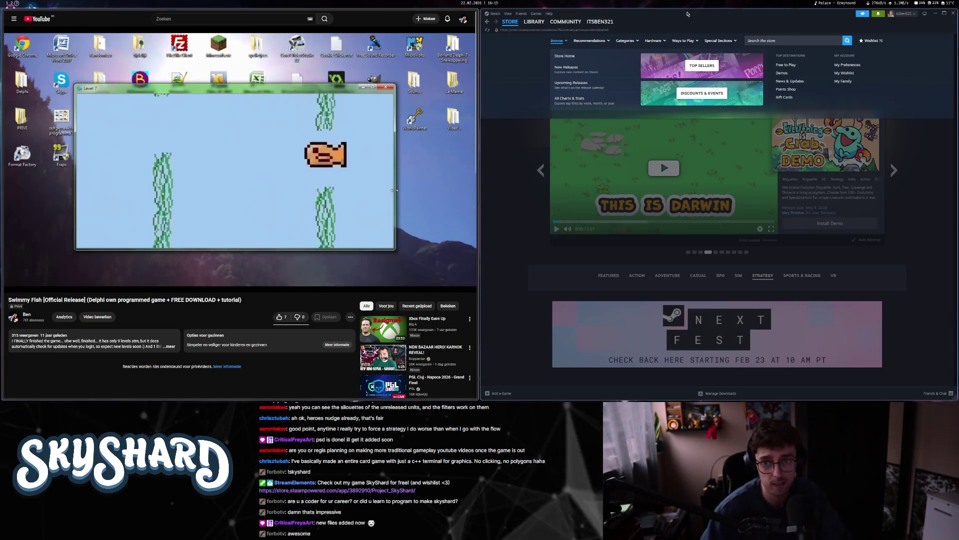
# - Search the Steam store for SpellBinder and open its store page
pyautogui.click(764, 40)
pyautogui.write('w')
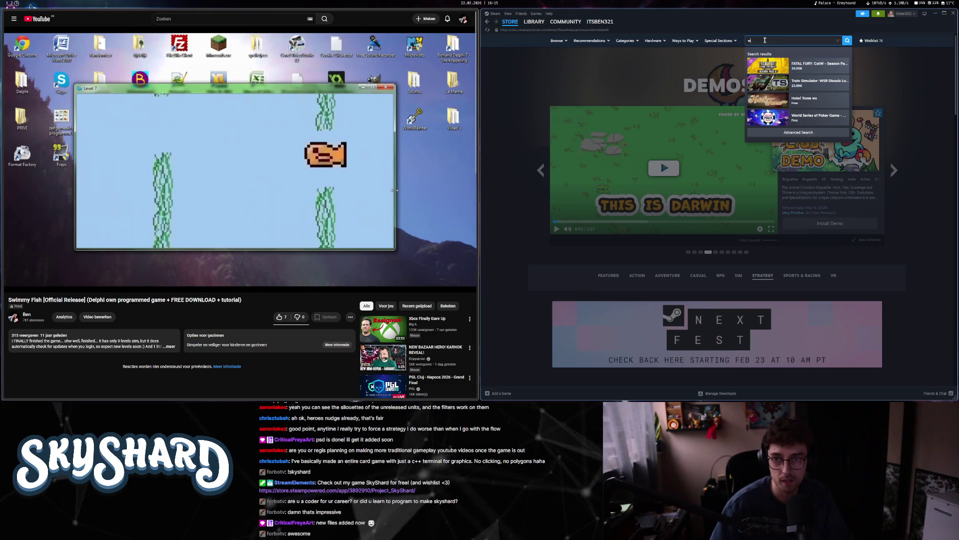
pyautogui.write('der')
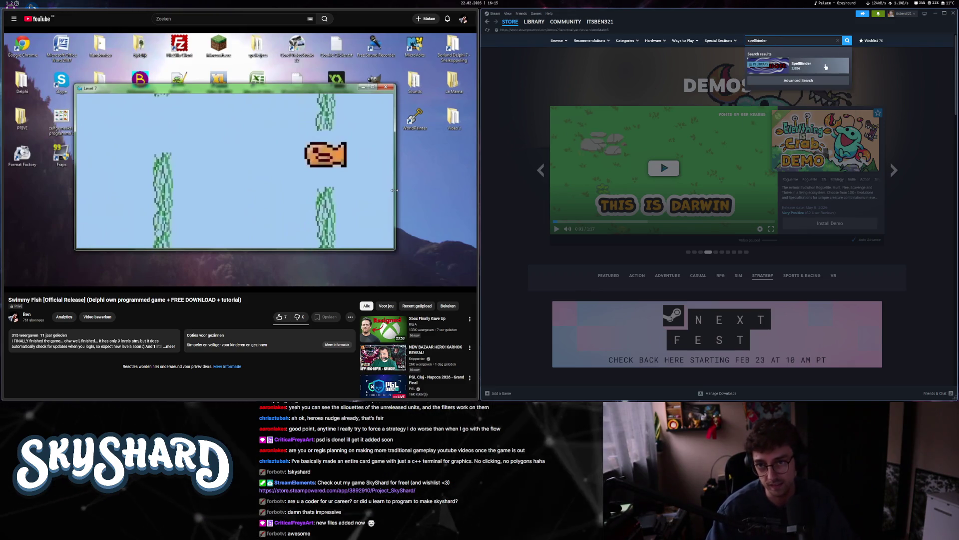
pyautogui.click(826, 67)
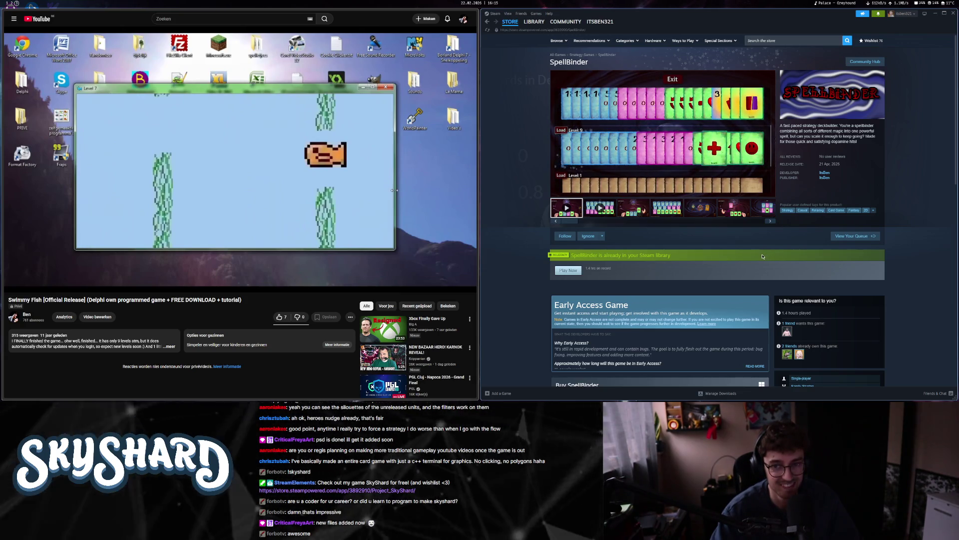
# - Pause and skip ahead in the SpellBinder trailer, then resume the Swimmy Fish video
pyautogui.click(668, 129)
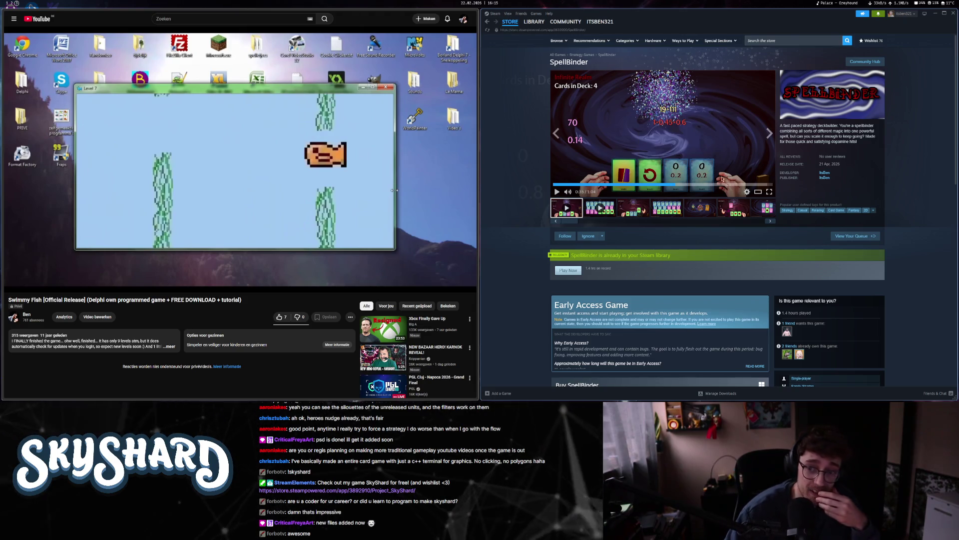
pyautogui.click(697, 185)
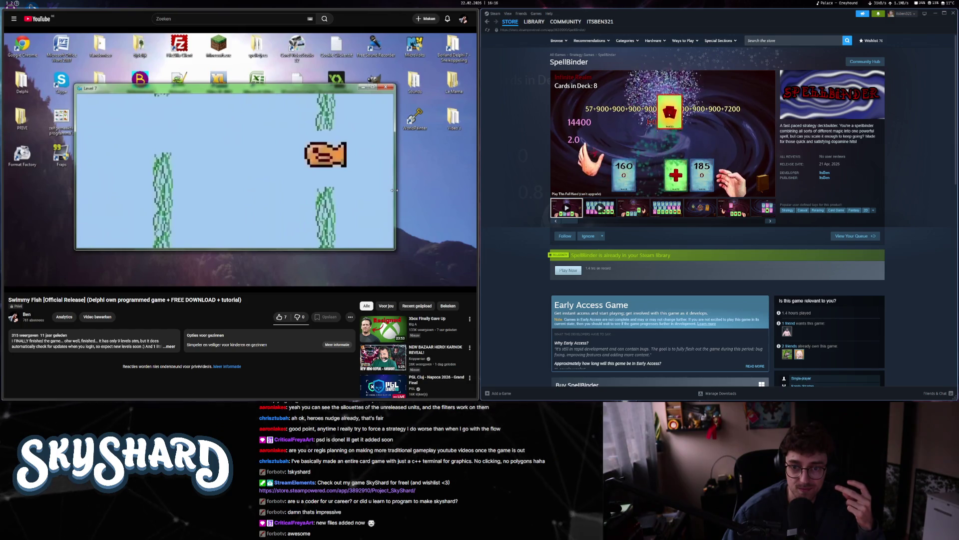
pyautogui.click(664, 124)
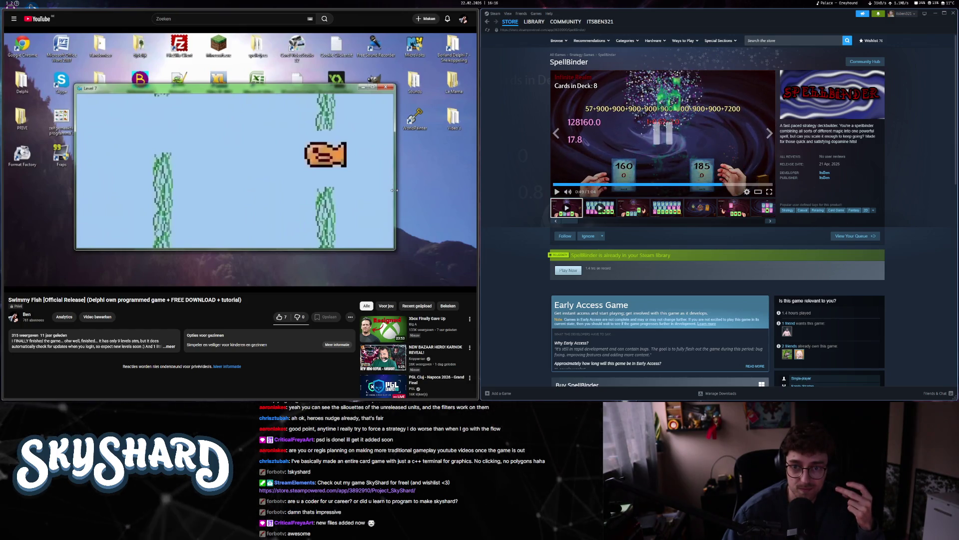
pyautogui.click(289, 169)
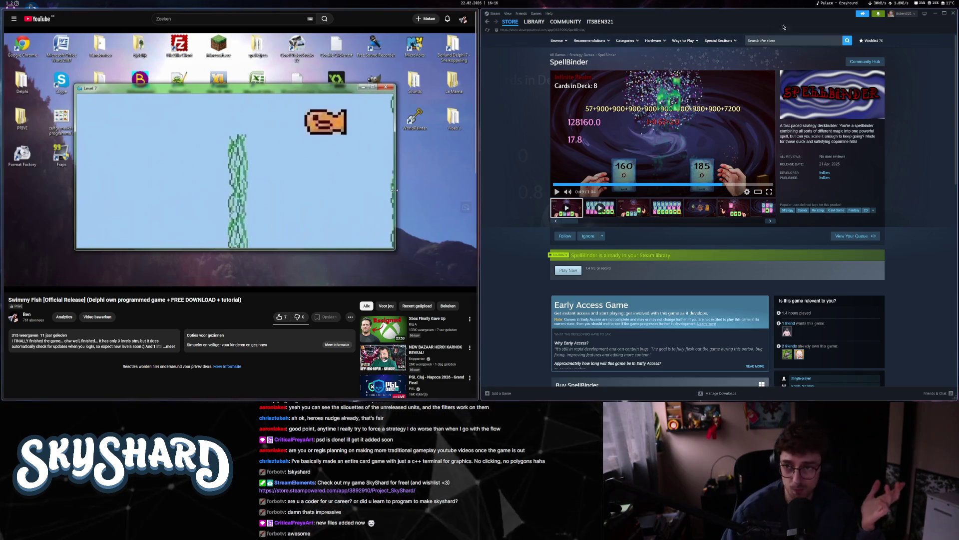
# - Watch the Swimmy Fish video full-width to the install tutorial at 1:40, then switch to the SkyShard notes
pyautogui.press('super+f')
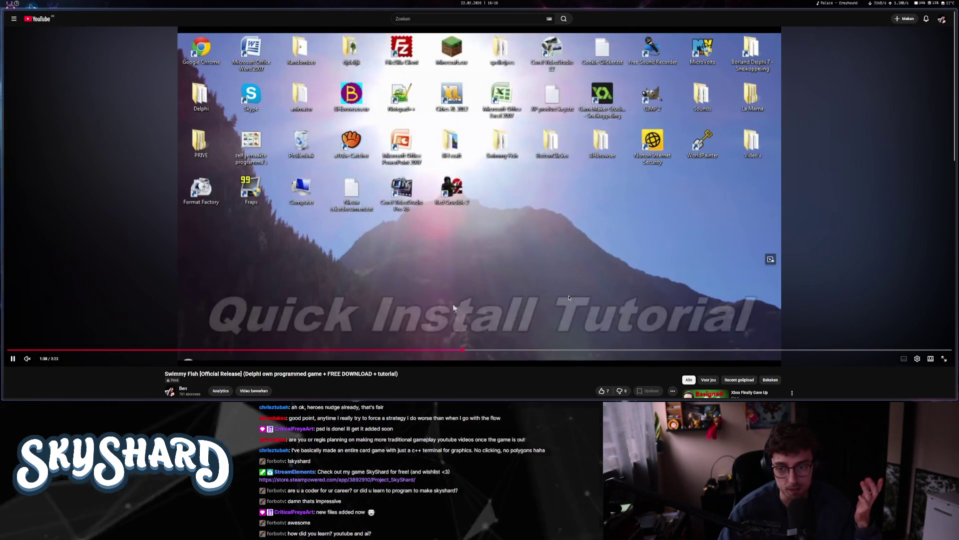
pyautogui.press('space')
pyautogui.press('space')
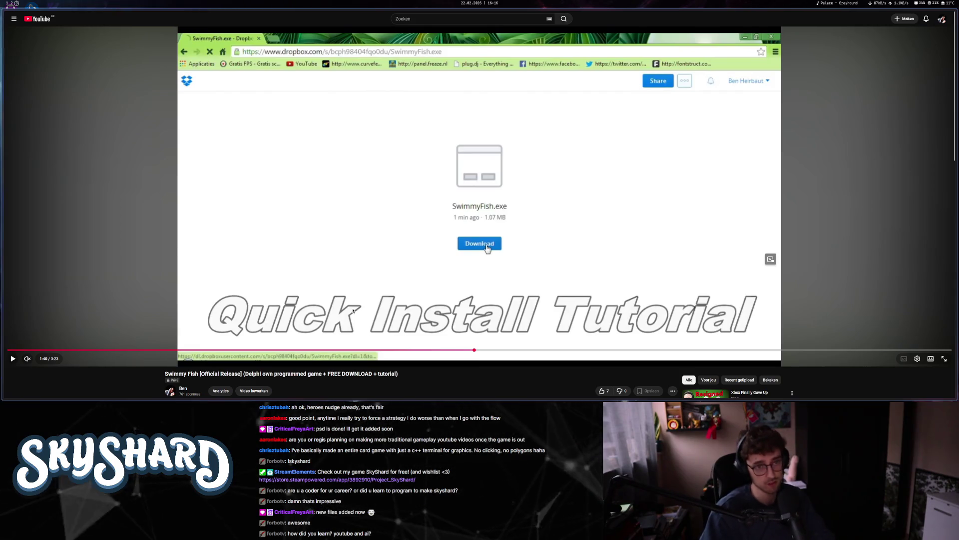
pyautogui.hotkey('alt', 'Tab')
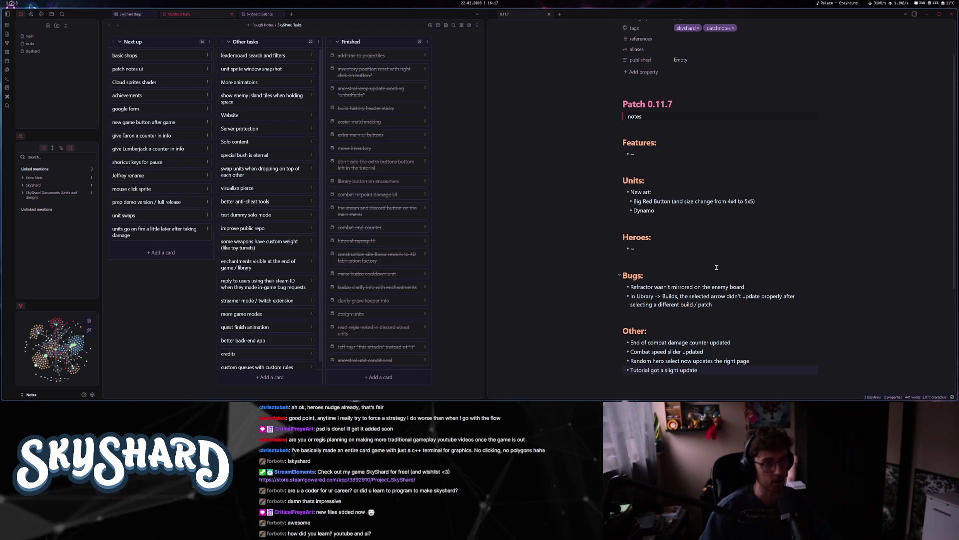
# - Return to the browser and load chatgpt.com in a new tab
pyautogui.press('super+3')
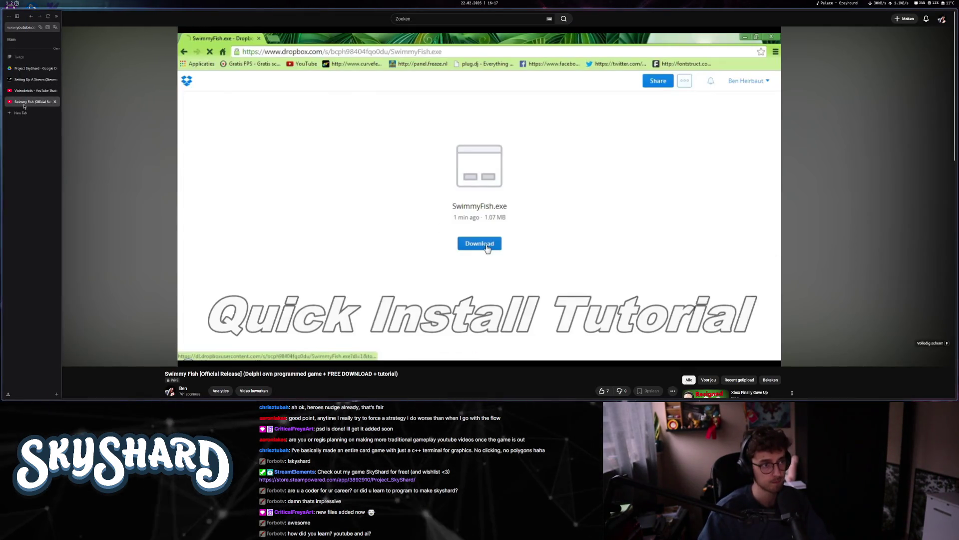
pyautogui.click(22, 113)
pyautogui.write('ch')
pyautogui.press('Return')
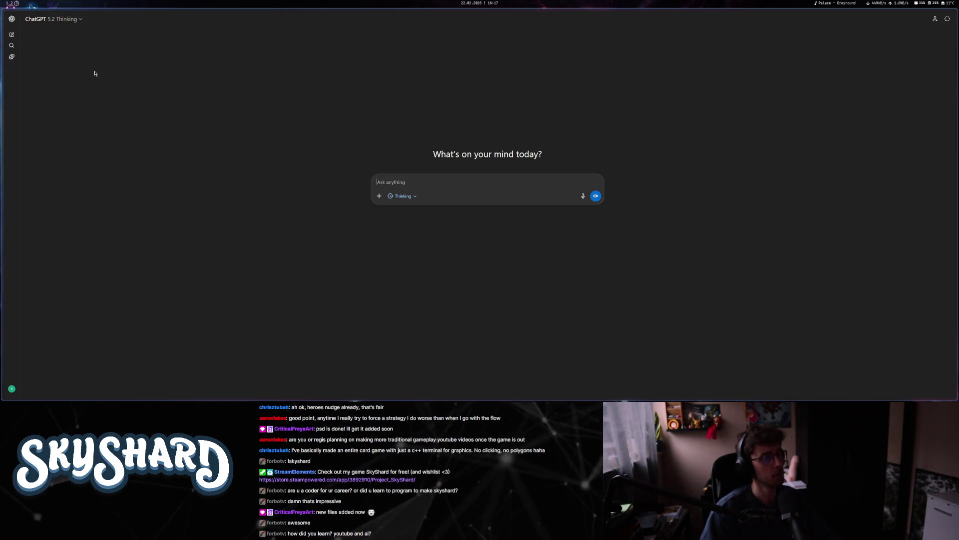
# - Open the 'Linking Signal to Visibility' chat from the history list and scroll up to its question
pyautogui.moveTo(1, 78)
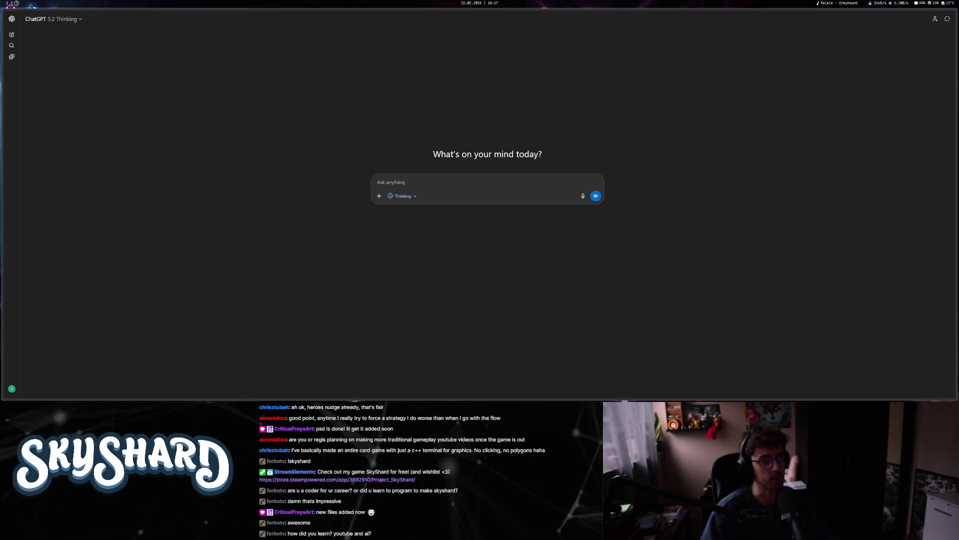
pyautogui.moveTo(3, 98)
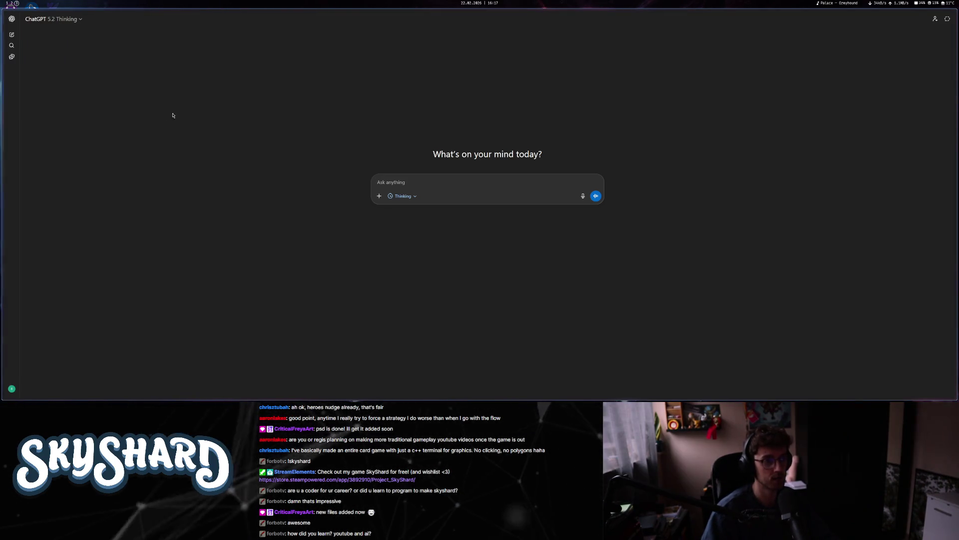
pyautogui.click(12, 18)
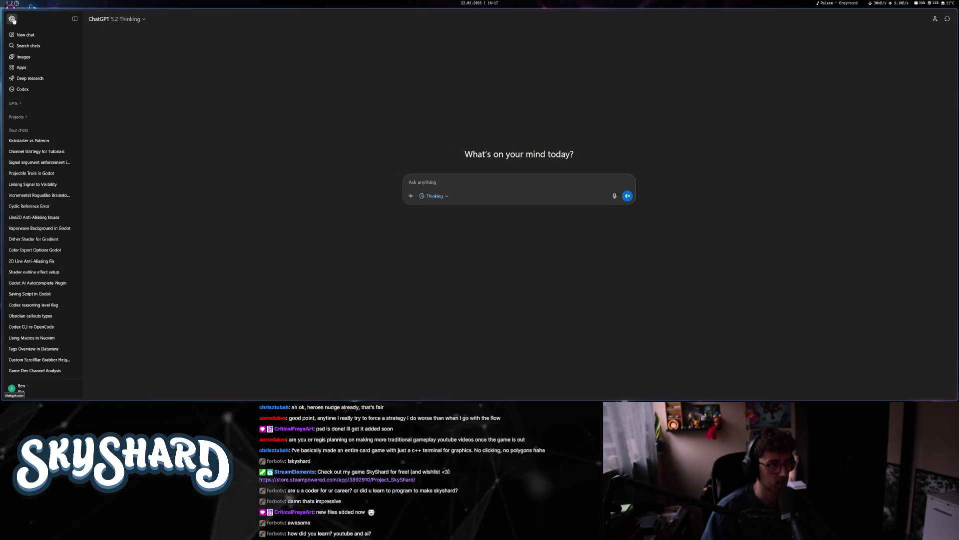
pyautogui.click(58, 165)
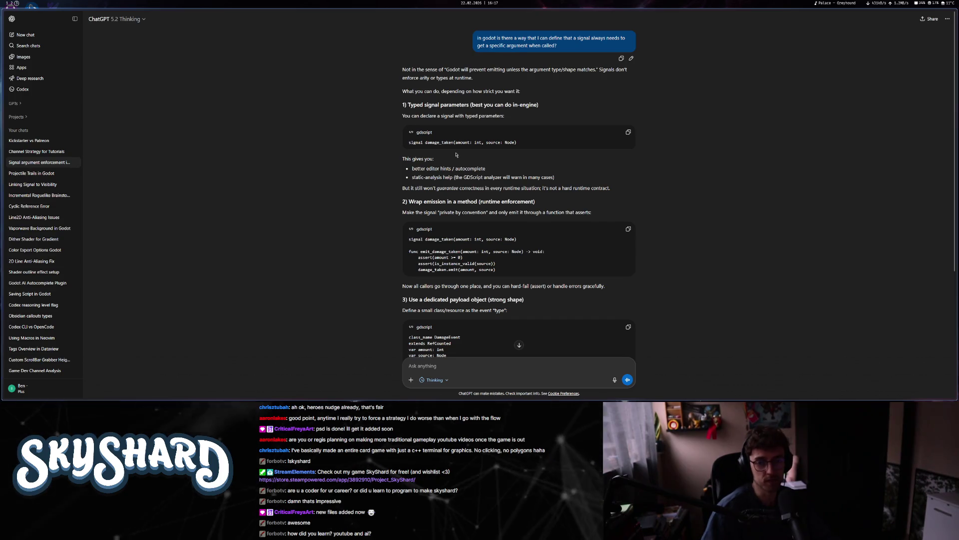
pyautogui.scroll(-3, 460, 154)
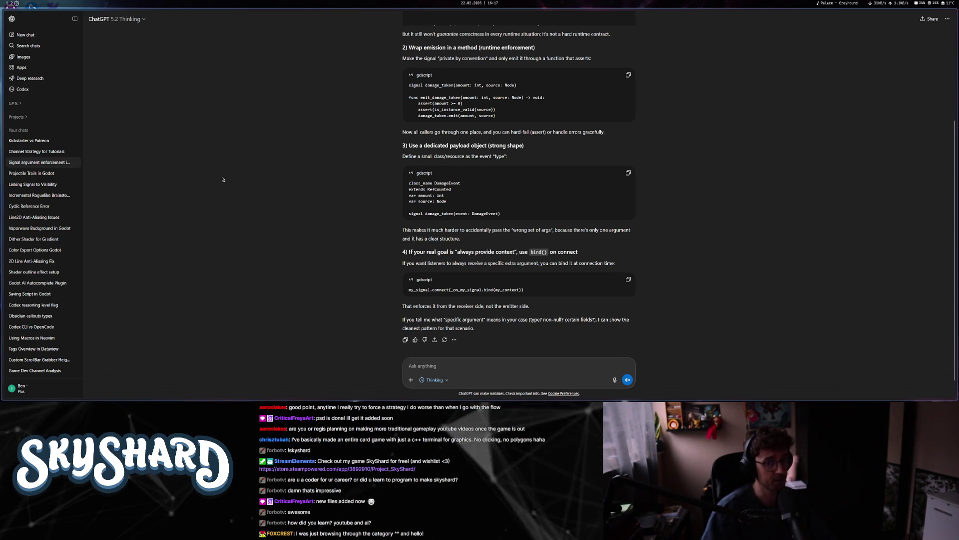
pyautogui.scroll(3, 433, 141)
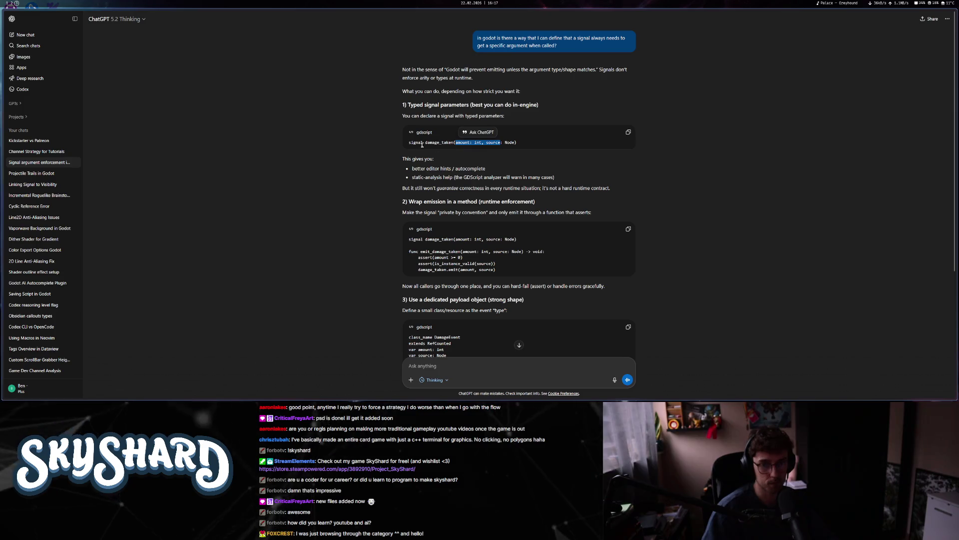
pyautogui.scroll(-2, 422, 145)
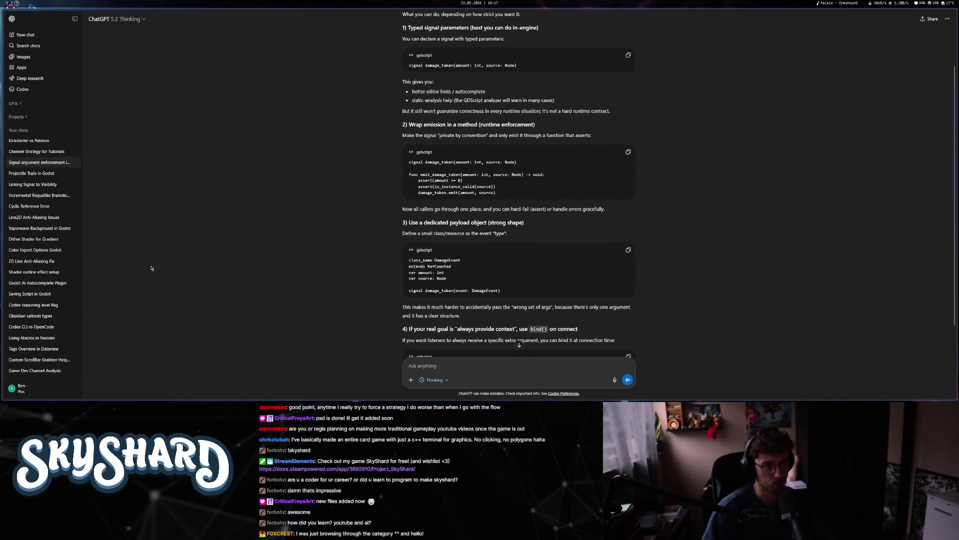
pyautogui.click(50, 185)
pyautogui.scroll(5, 407, 202)
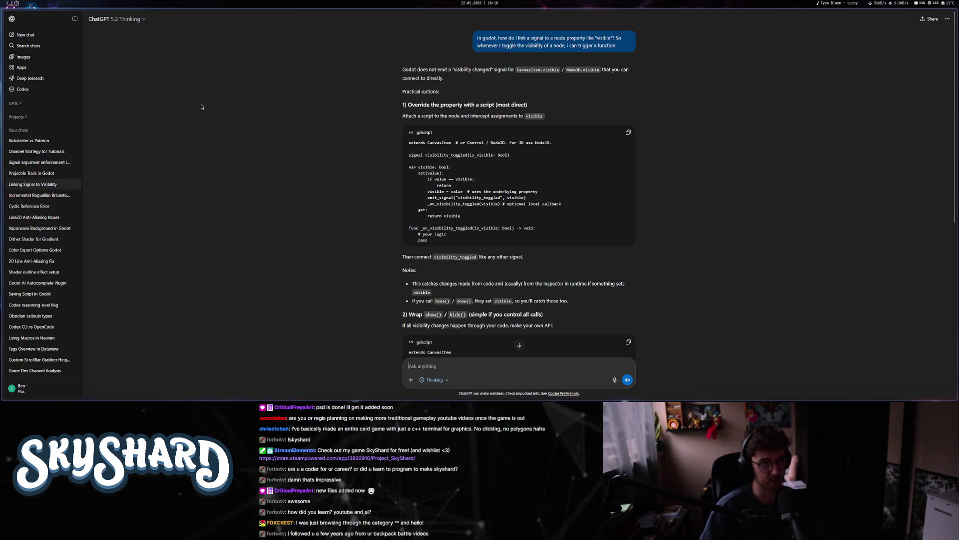
pyautogui.click(75, 18)
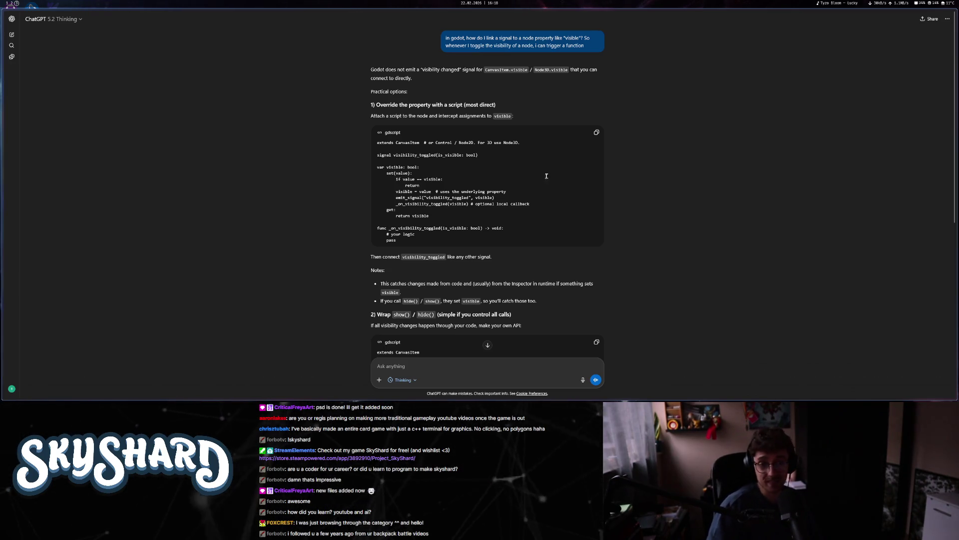
# - Read through the visibility-signal answer, then open a new browser tab
pyautogui.scroll(-3, 496, 239)
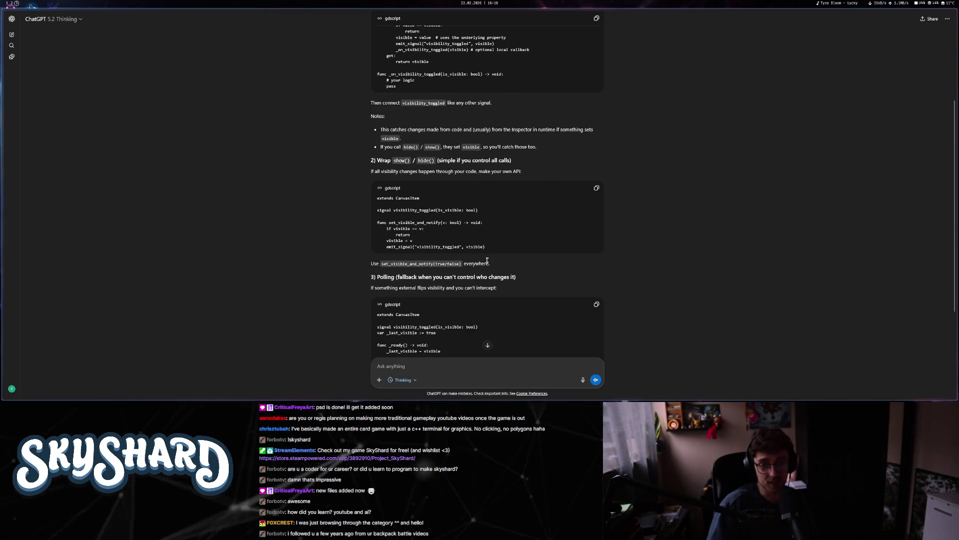
pyautogui.scroll(-2, 485, 261)
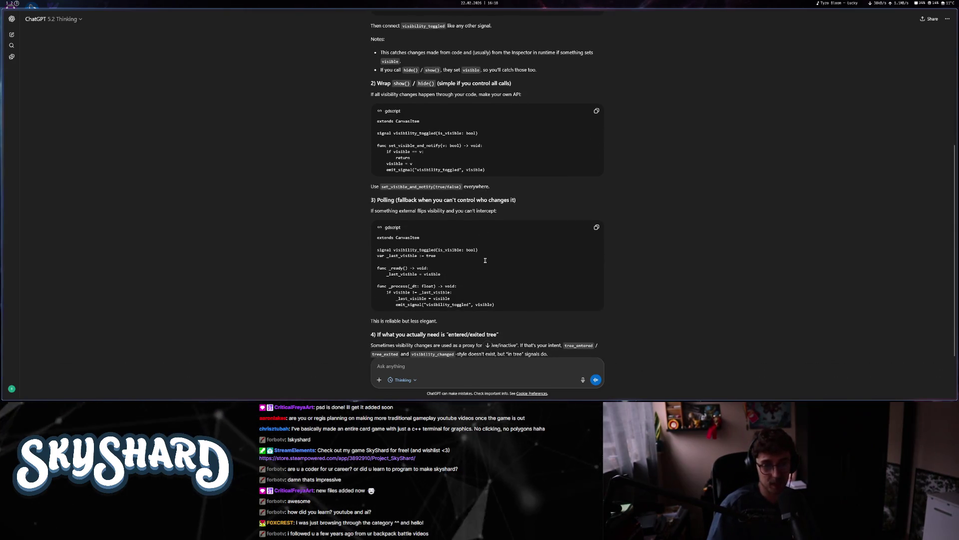
pyautogui.scroll(5, 485, 261)
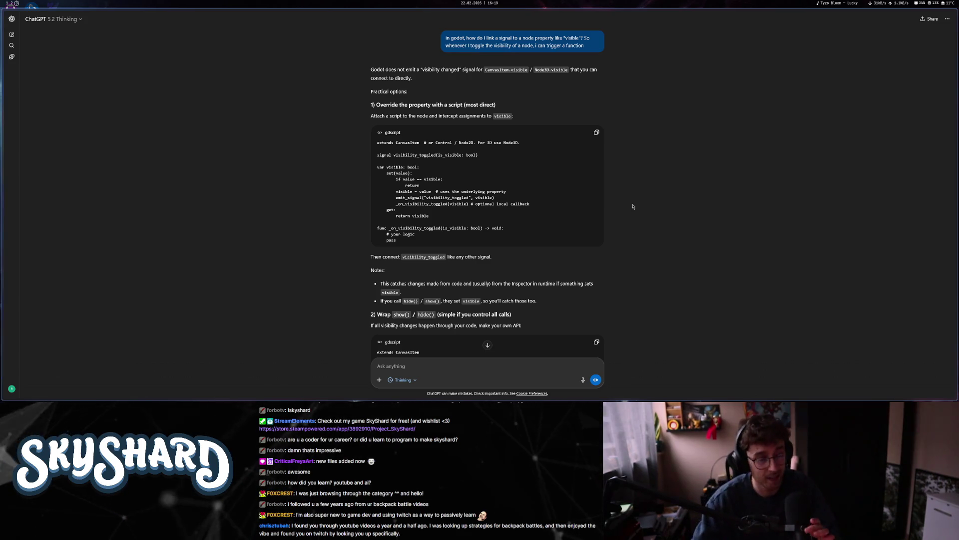
pyautogui.moveTo(5, 107)
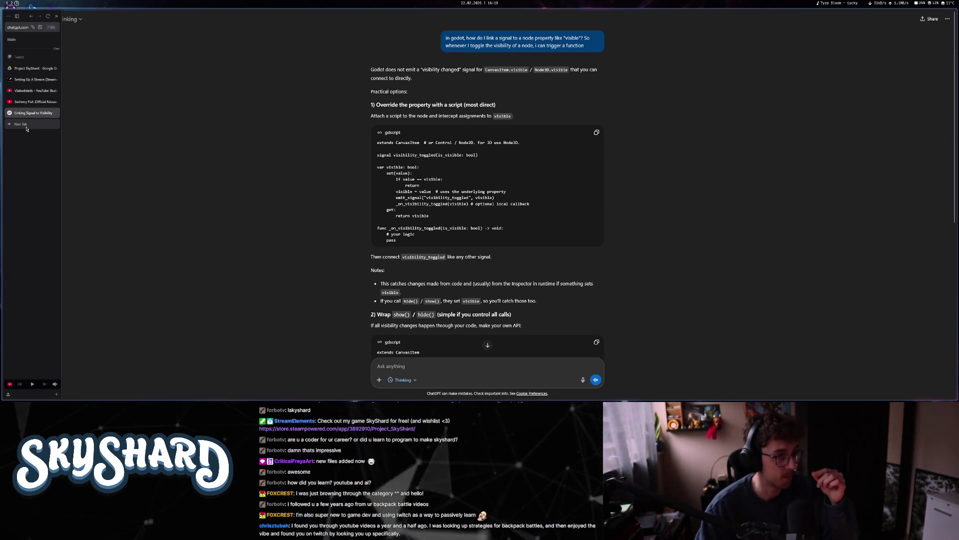
pyautogui.click(27, 128)
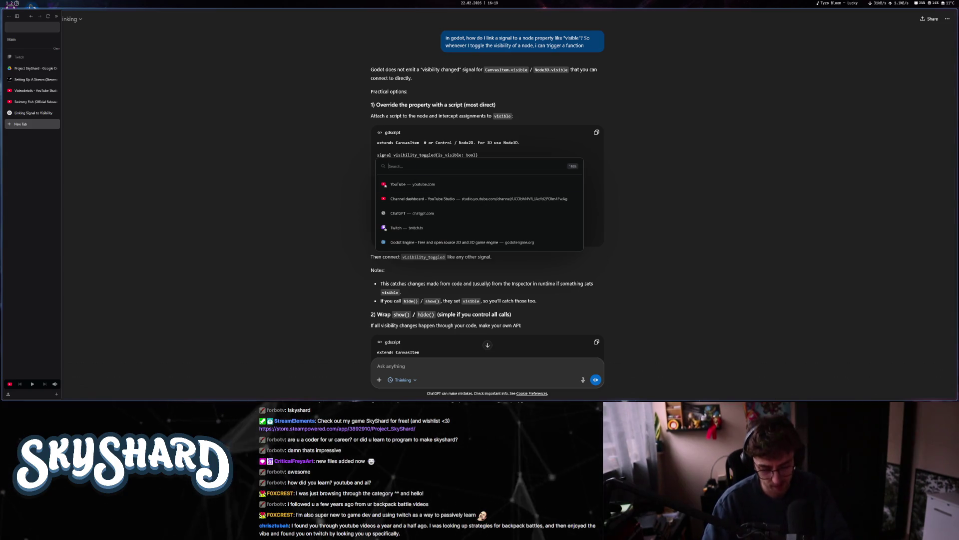
# - Search Google for 'google trends' and open the Google Trends home page
pyautogui.write('google trends')
pyautogui.press('Return')
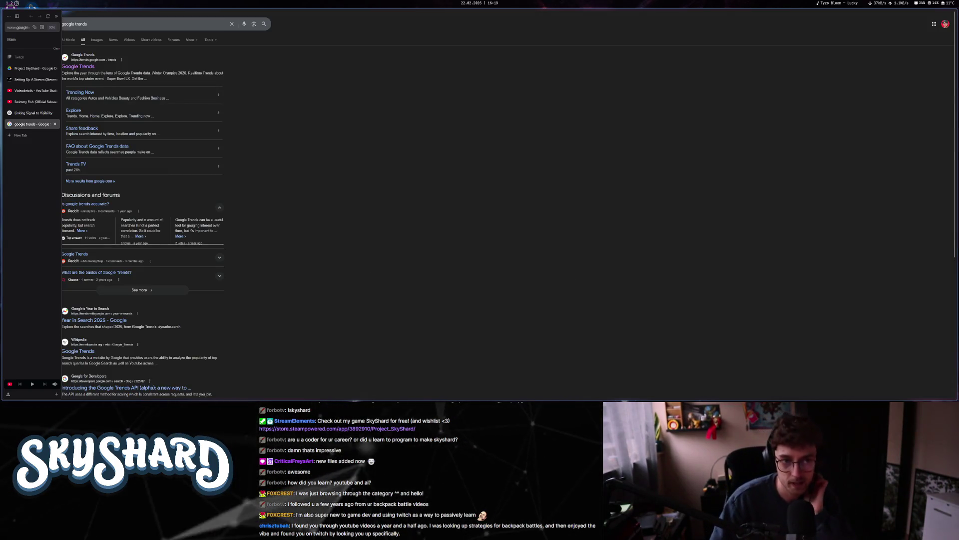
pyautogui.click(83, 68)
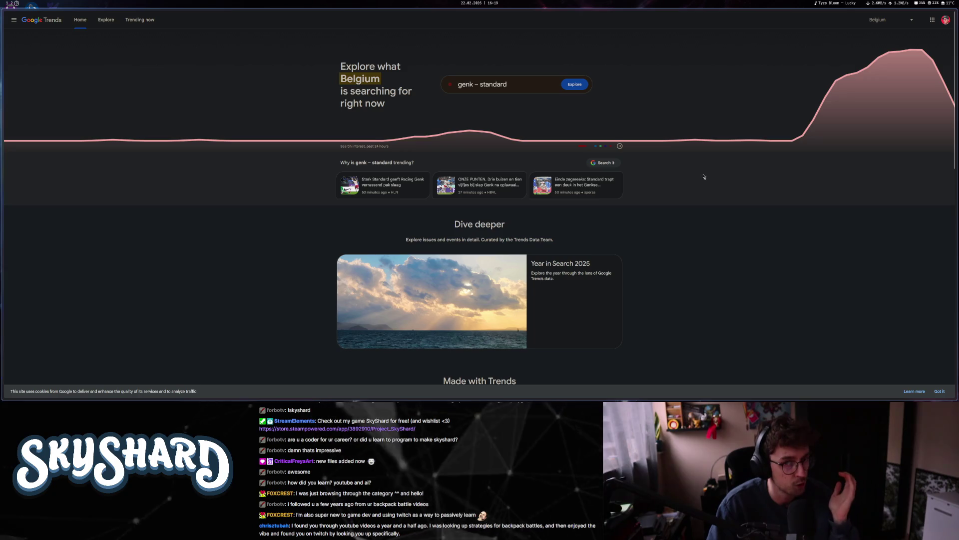
pyautogui.click(505, 84)
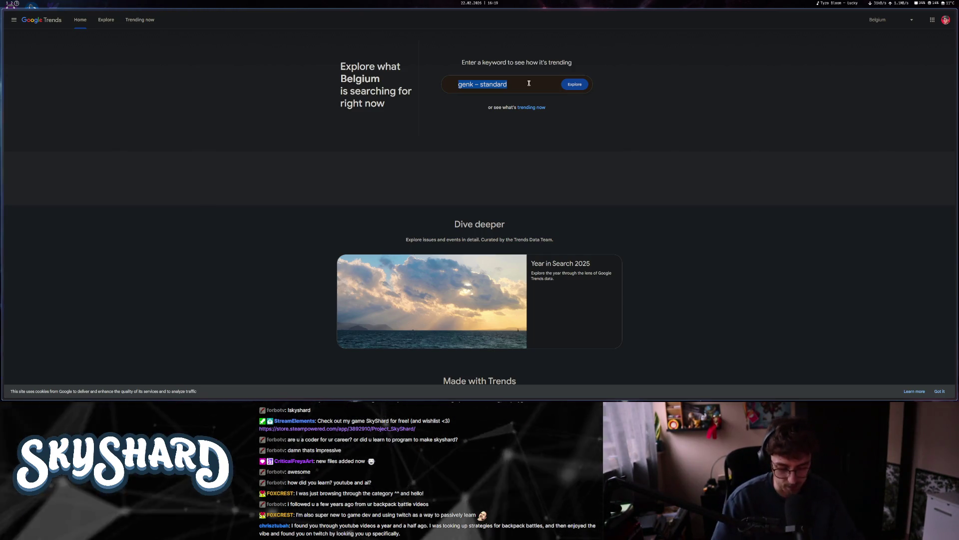
# - Chart Godot (game engine) search interest worldwide over the past 5 years
pyautogui.write('Godot')
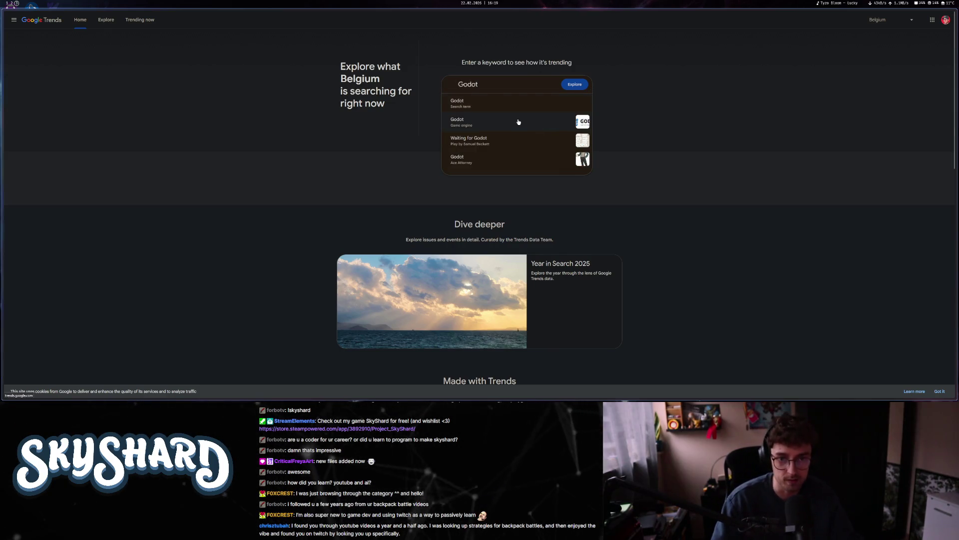
pyautogui.click(519, 122)
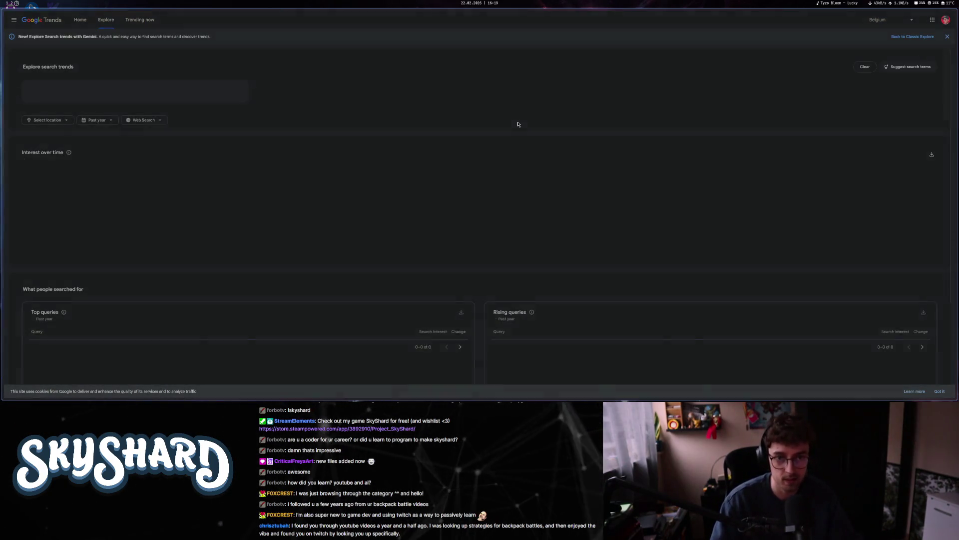
pyautogui.click(54, 120)
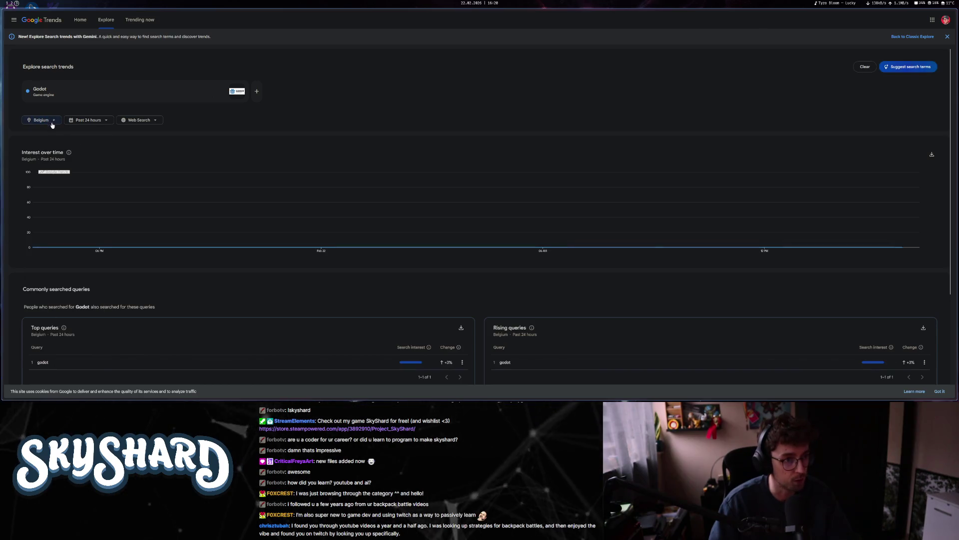
pyautogui.click(47, 203)
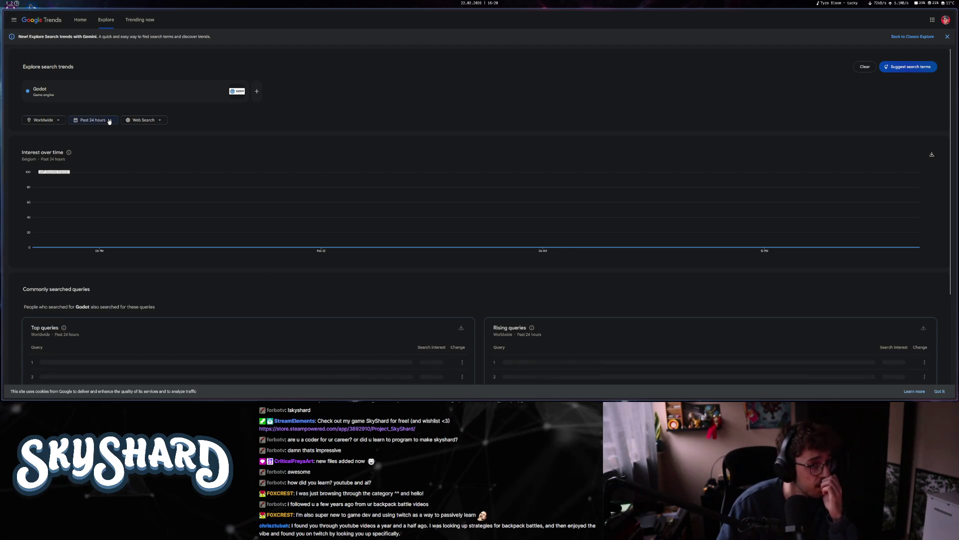
pyautogui.click(97, 213)
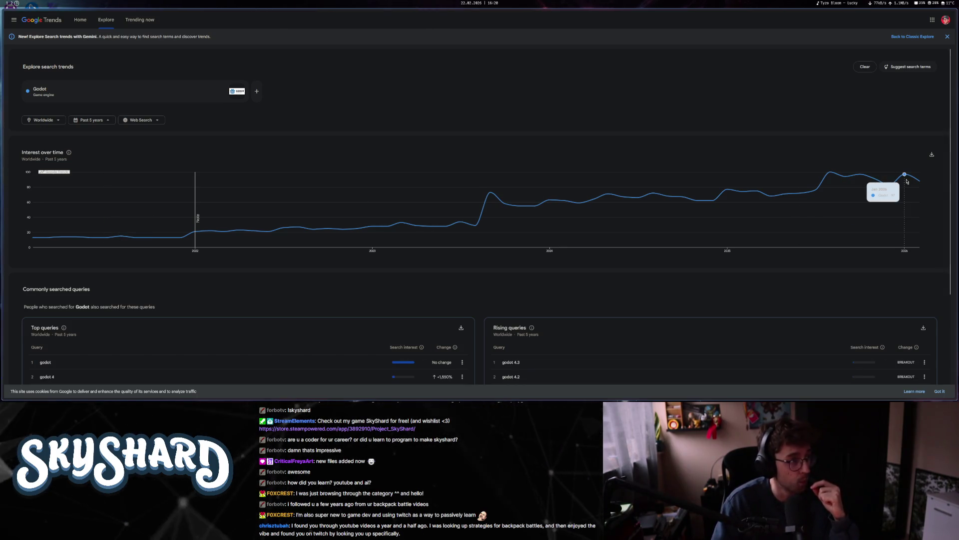
pyautogui.click(142, 120)
pyautogui.click(85, 88)
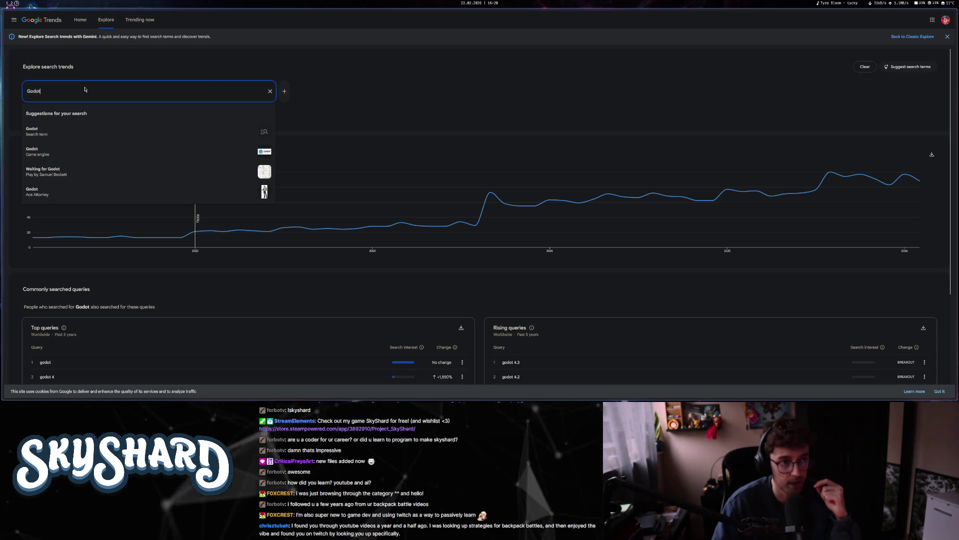
# - Replace the term with 'Game development' over the past year, then switch to the Godot workspace
pyautogui.press('BackSpace')
pyautogui.press('BackSpace')
pyautogui.press('BackSpace')
pyautogui.write('Game developme')
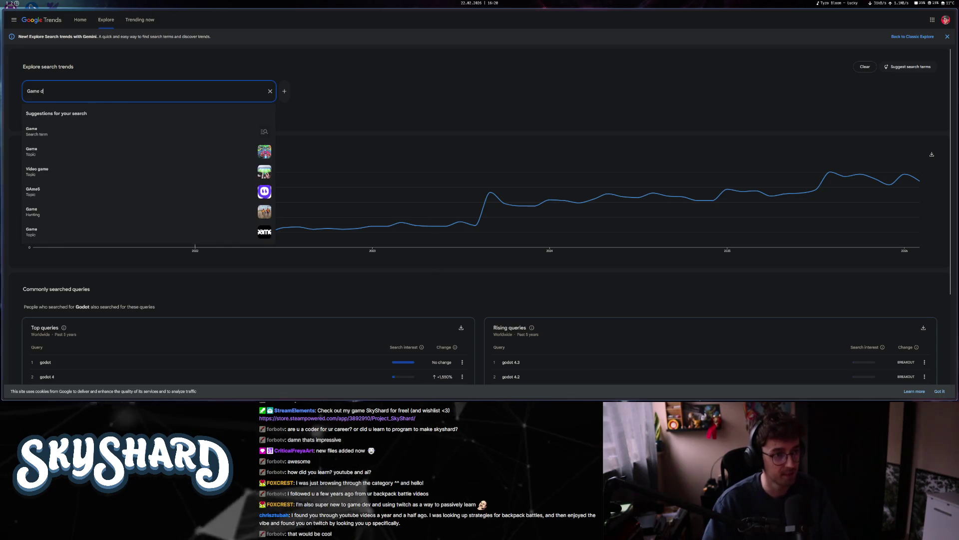
pyautogui.write('nt')
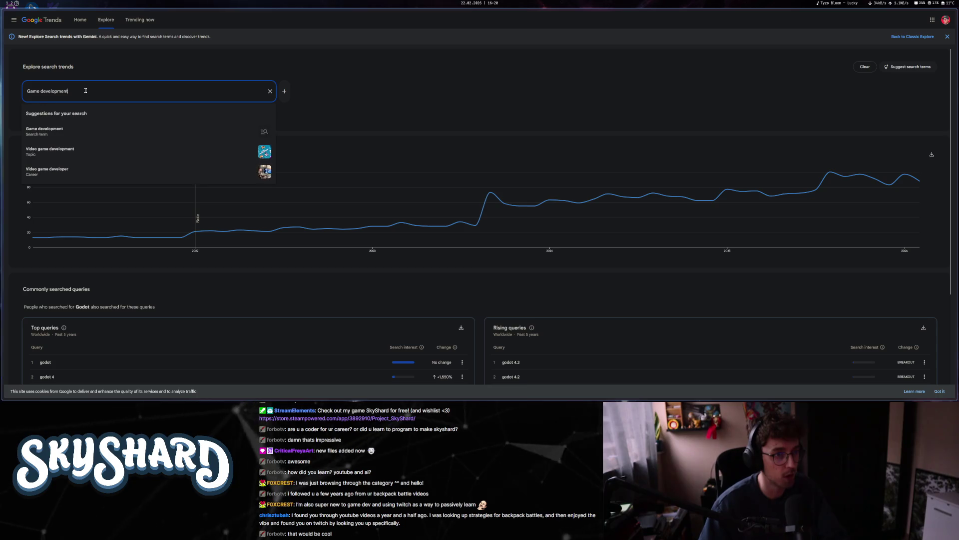
pyautogui.click(74, 133)
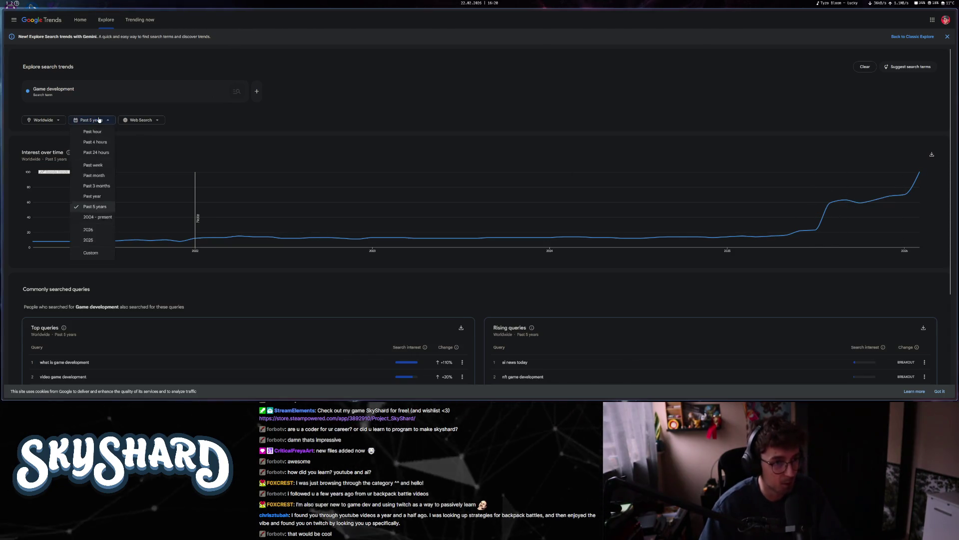
pyautogui.click(95, 193)
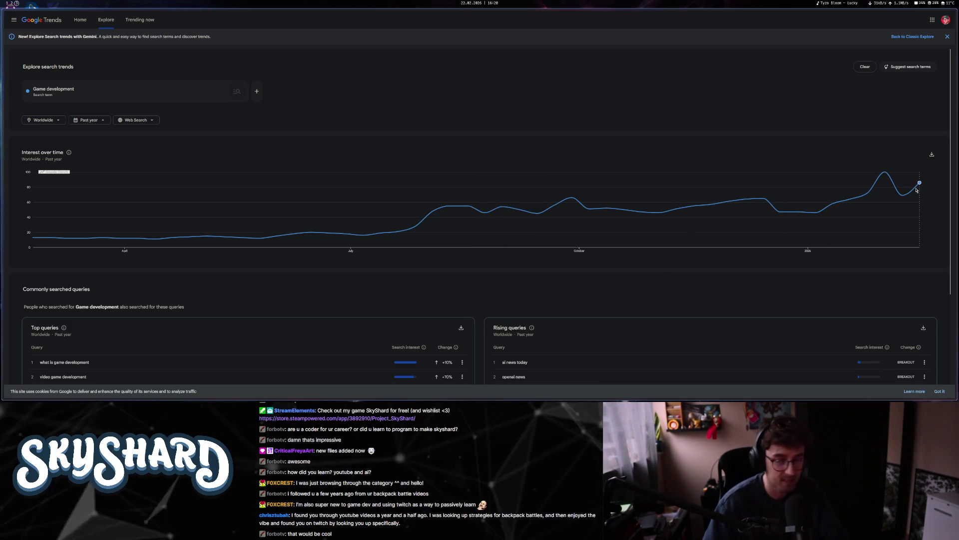
pyautogui.moveTo(916, 188)
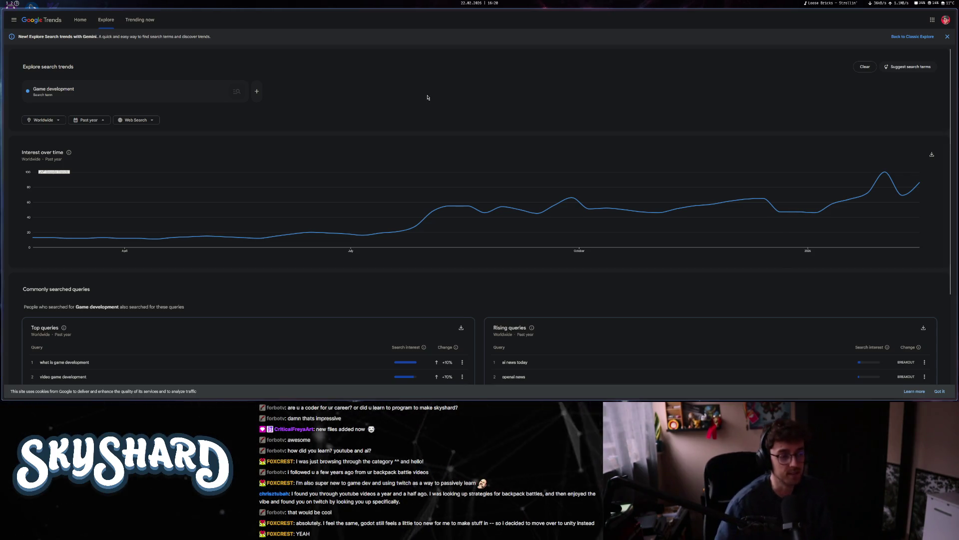
pyautogui.click(196, 90)
pyautogui.click(442, 102)
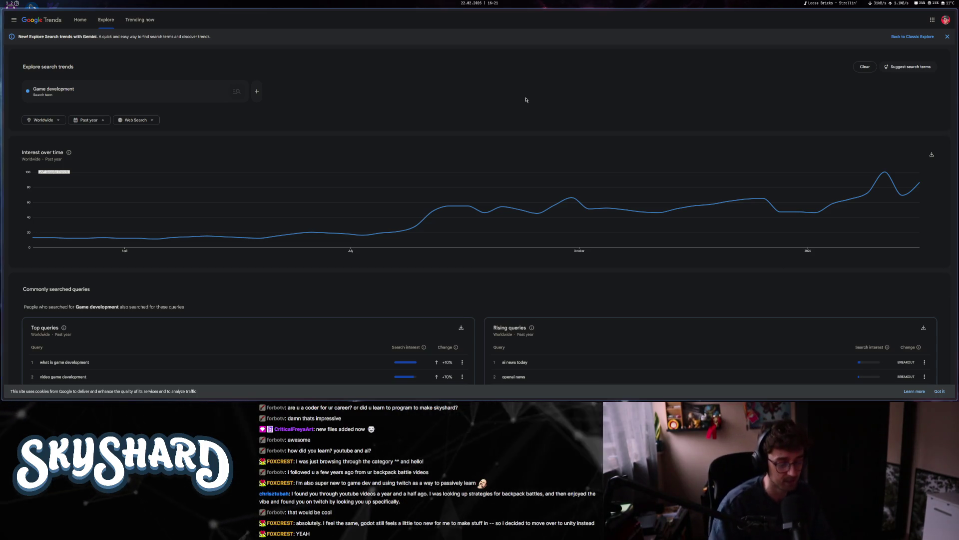
pyautogui.press('super+1')
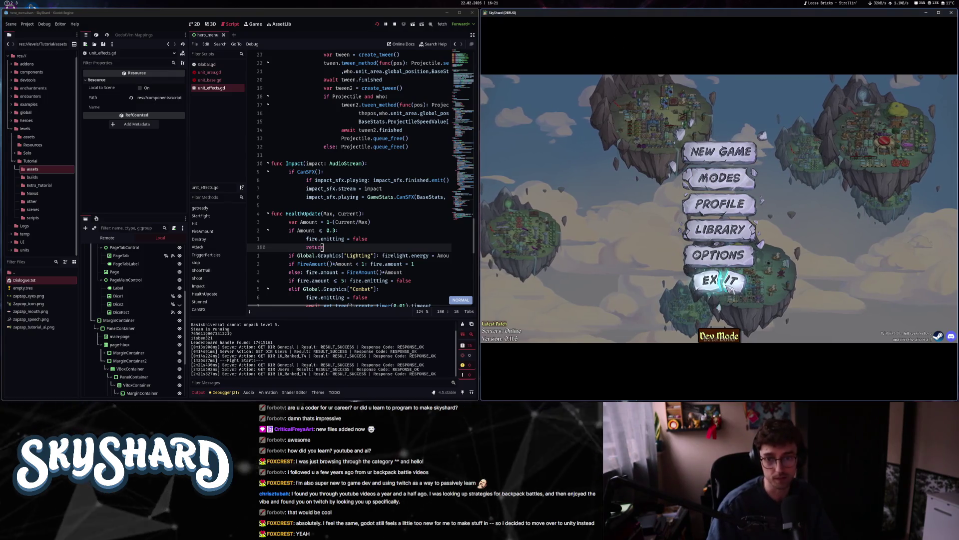
# - Quit the running SkyShard game and view the Fetch My Scripts asset details in AssetLib
pyautogui.click(730, 289)
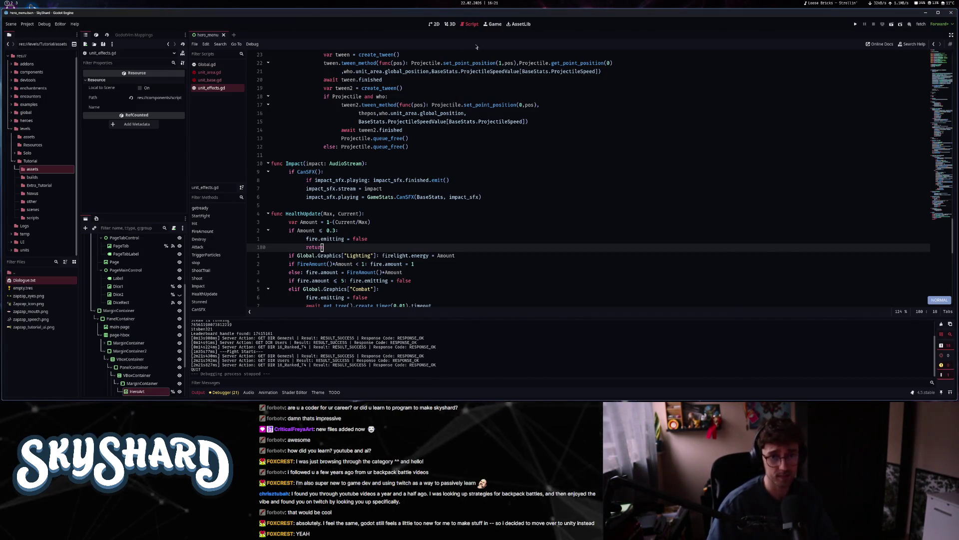
pyautogui.click(520, 24)
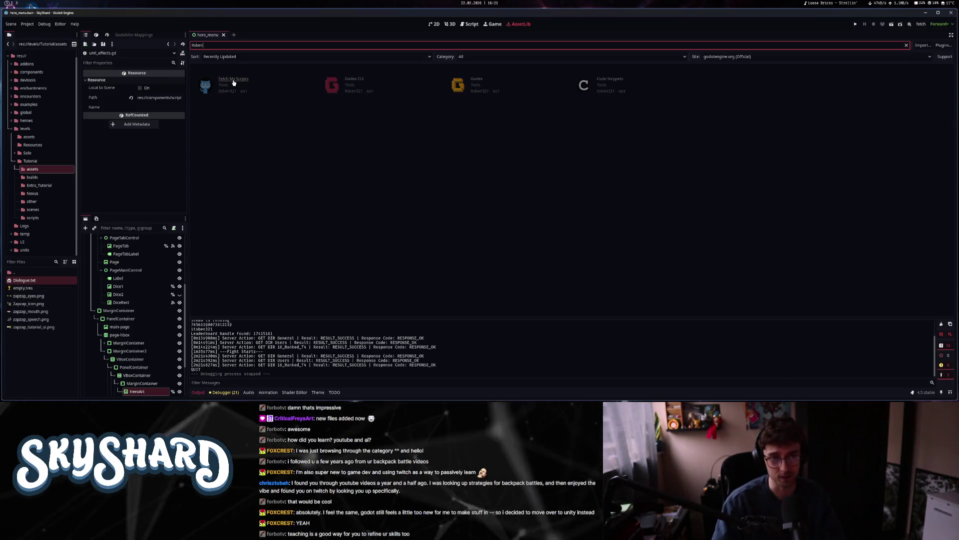
pyautogui.click(233, 82)
pyautogui.click(540, 140)
# - Reposition and enlarge the fetch repo scripts list, close it, and clear the itsben search
pyautogui.click(921, 24)
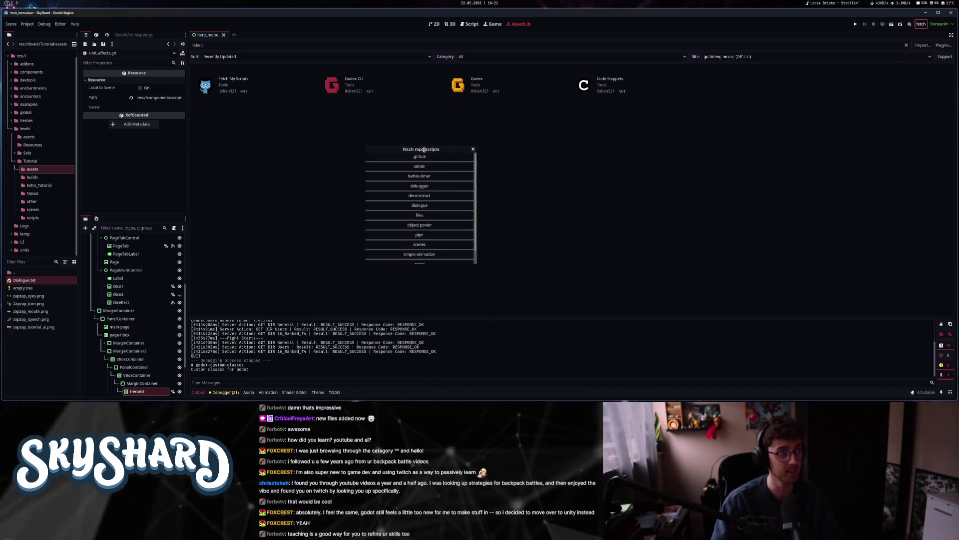
pyautogui.moveTo(425, 149); pyautogui.dragTo(392, 141)
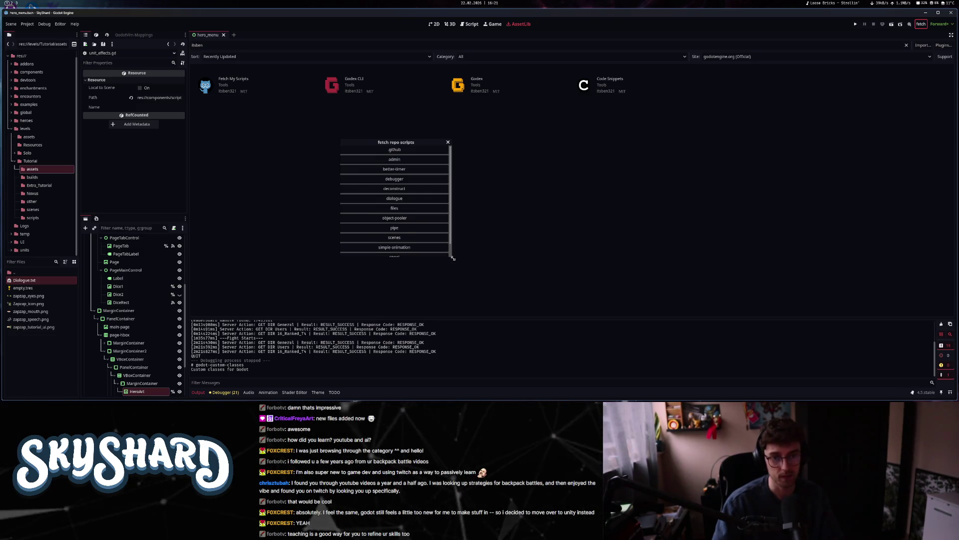
pyautogui.moveTo(453, 258)
pyautogui.mouseDown()
pyautogui.moveTo(582, 310)
pyautogui.moveTo(514, 315)
pyautogui.mouseUp()
pyautogui.moveTo(464, 148); pyautogui.dragTo(475, 100)
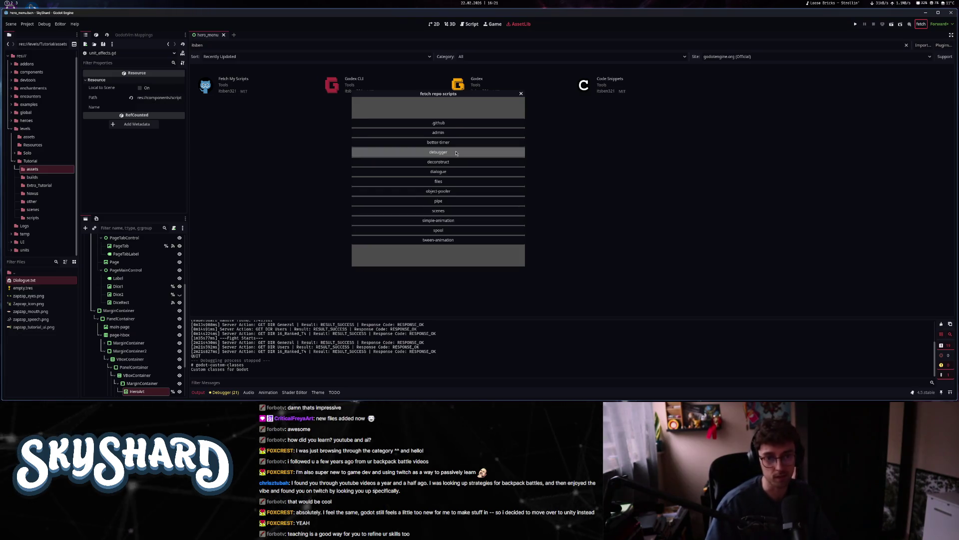
pyautogui.click(522, 94)
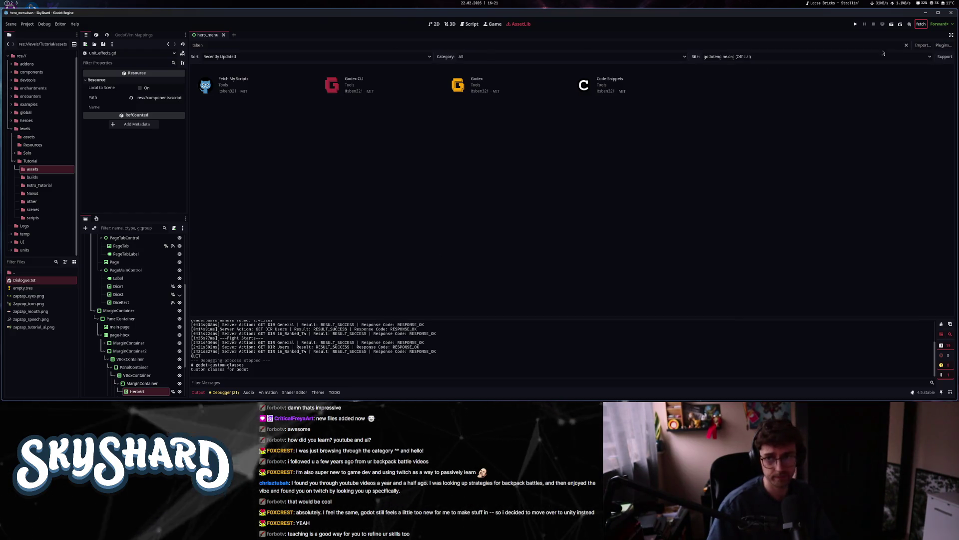
pyautogui.click(906, 45)
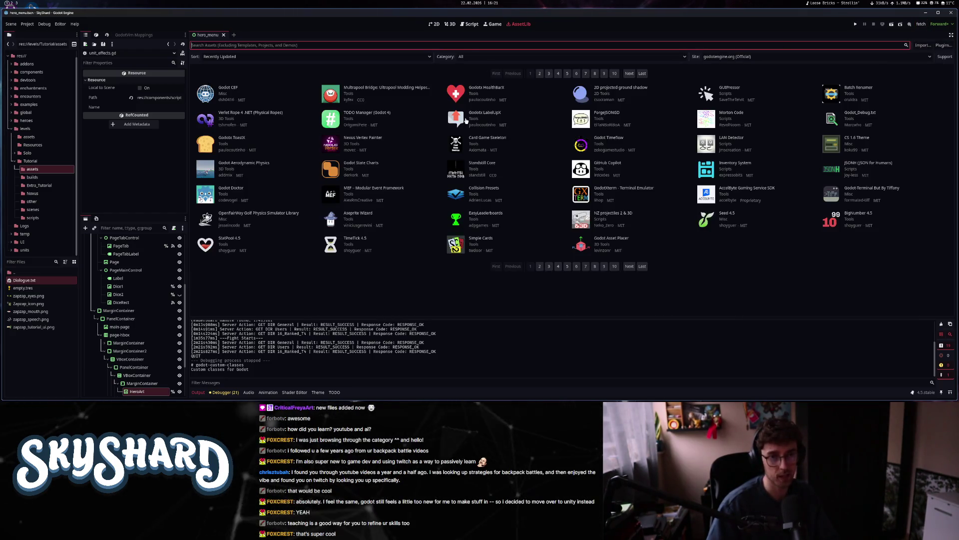
# - Close the hero_menu scene, edit unit_effects.gd in the script editor, then switch to Obsidian
pyautogui.click(223, 35)
pyautogui.click(470, 24)
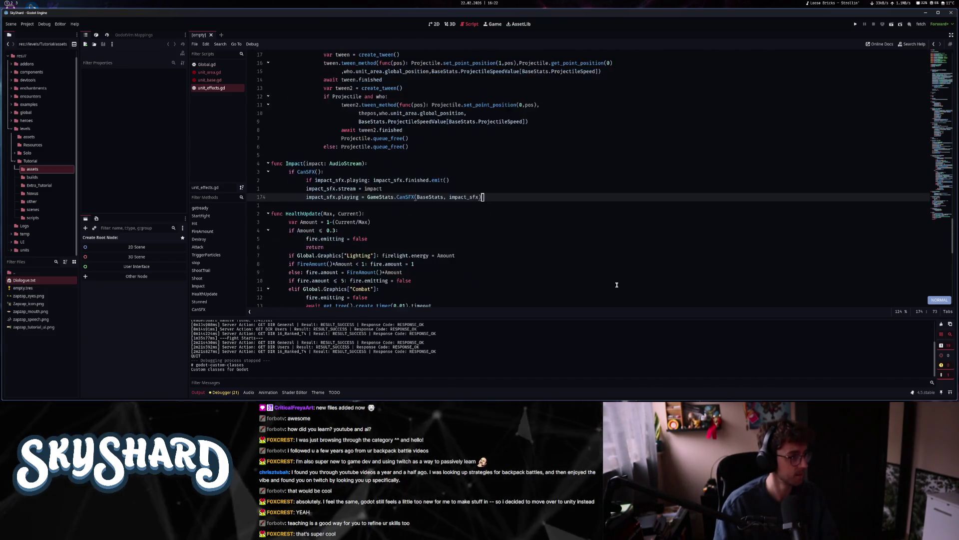
pyautogui.scroll(2, 615, 284)
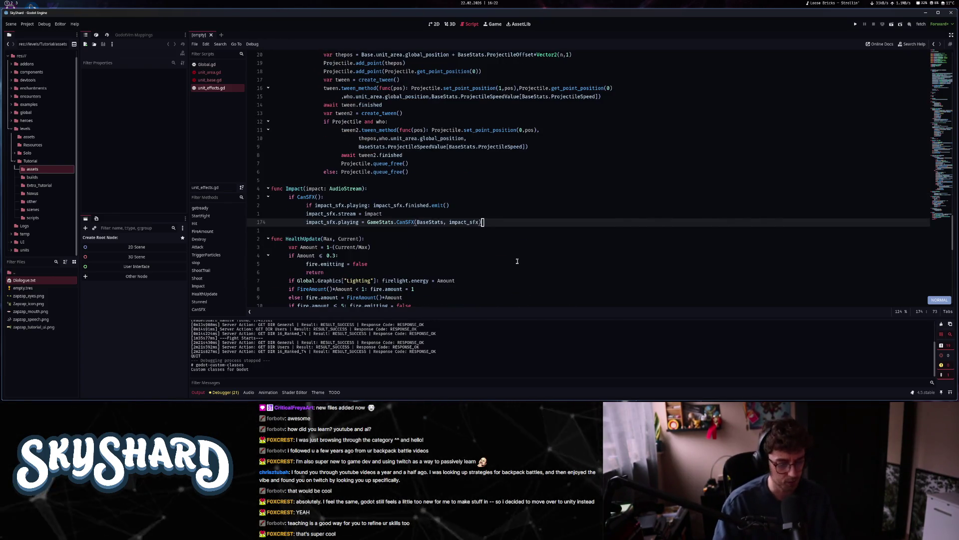
pyautogui.press('super+2')
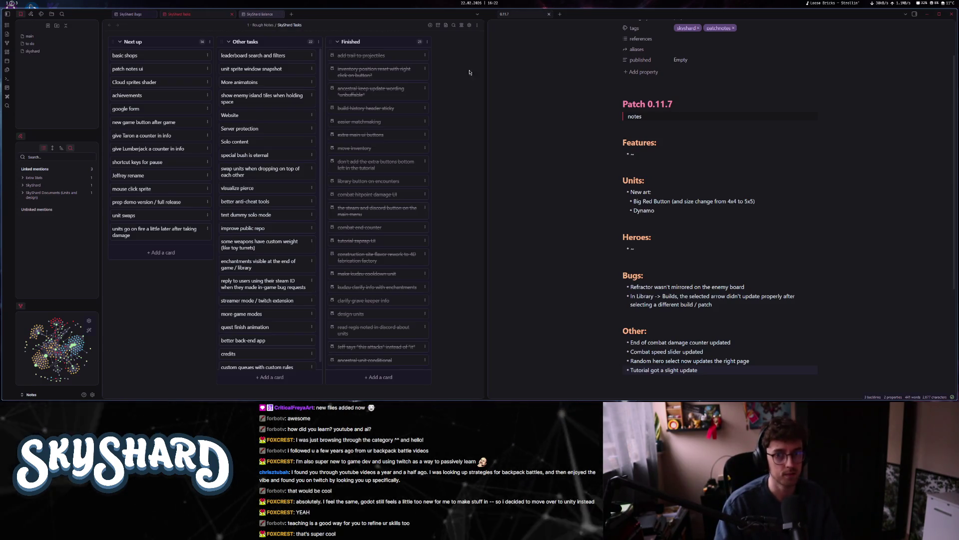
# - Add an Other bullet: fire particles on damaged units now only show below 70% Health
pyautogui.click(700, 306)
pyautogui.scroll(-2, 707, 290)
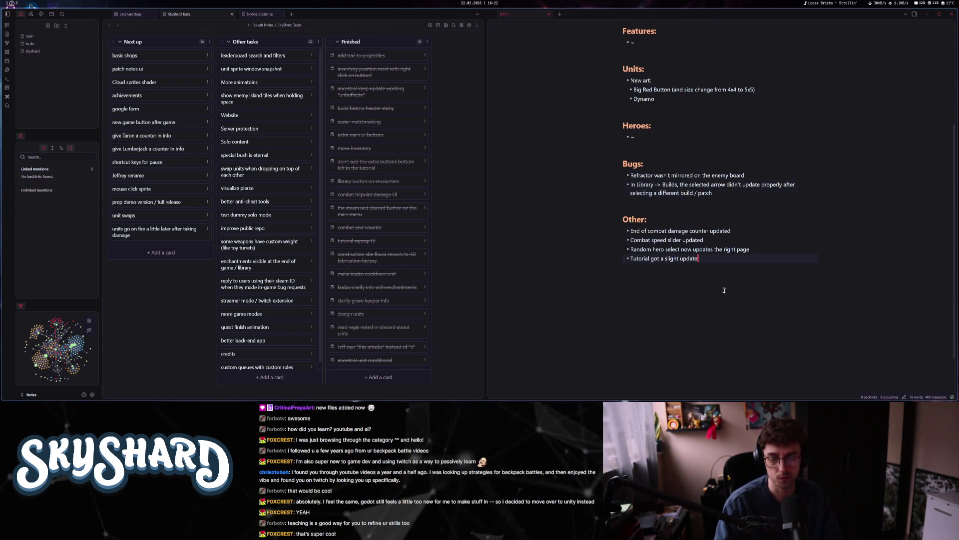
pyautogui.scroll(2, 723, 286)
pyautogui.scroll(-1, 724, 294)
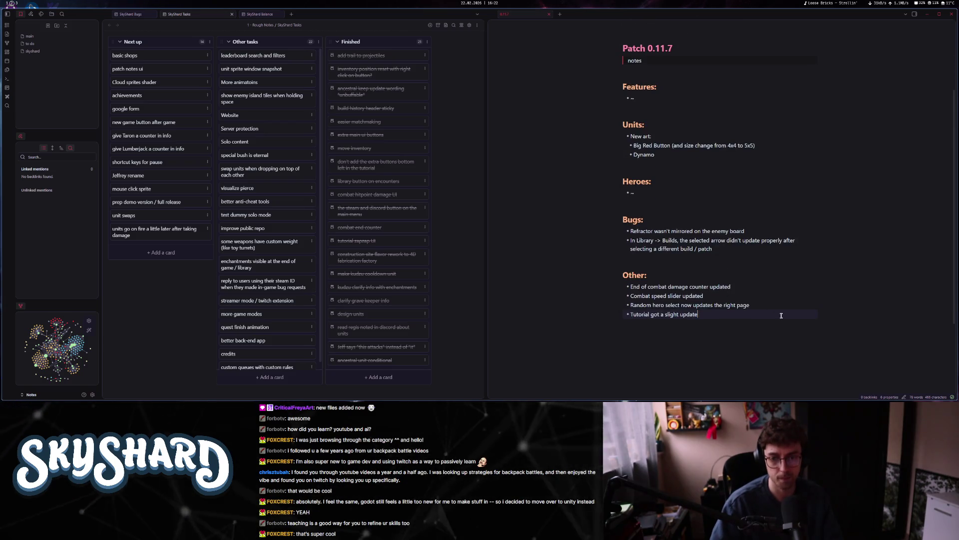
pyautogui.write('Fire particle')
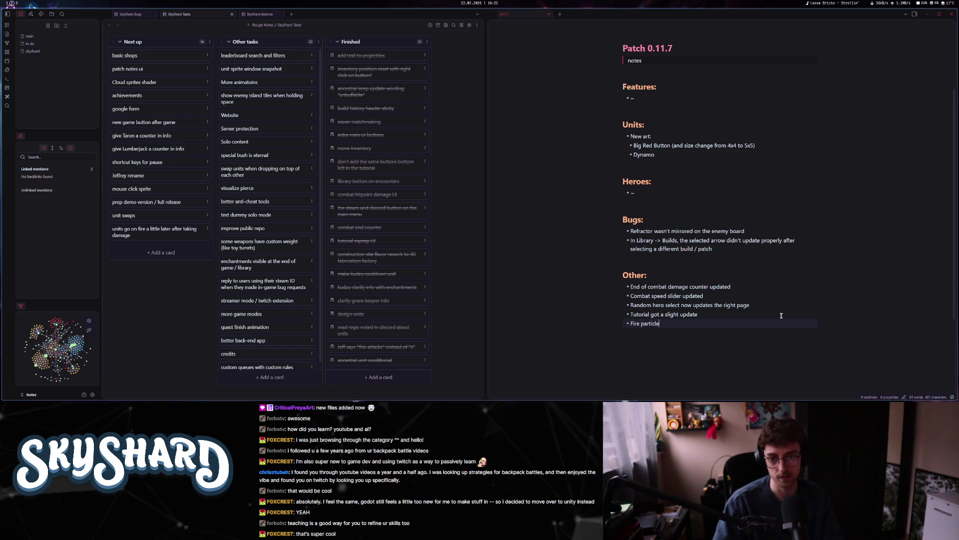
pyautogui.write('s on damaged units t')
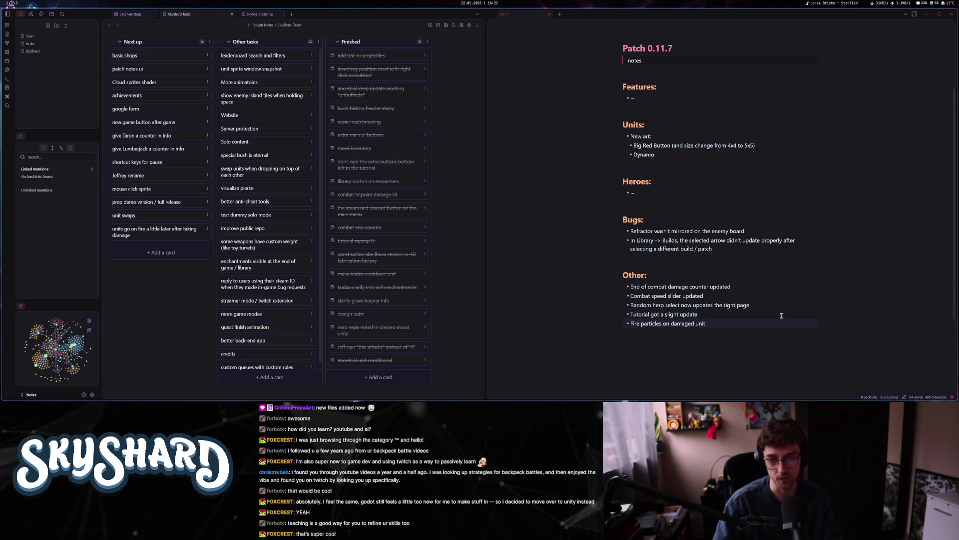
pyautogui.write('rigger')
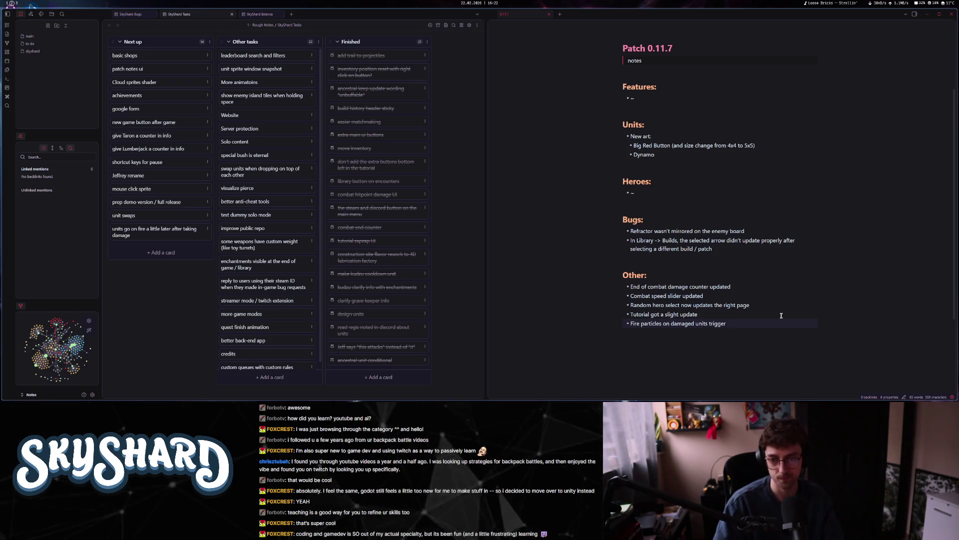
pyautogui.press('BackSpace')
pyautogui.press('BackSpace')
pyautogui.press('BackSpace')
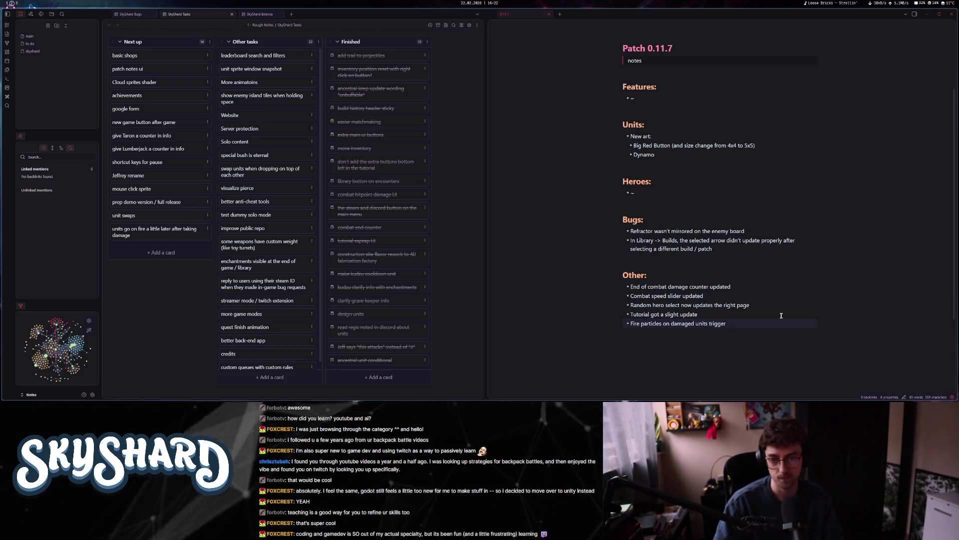
pyautogui.press('BackSpace')
pyautogui.write('now show')
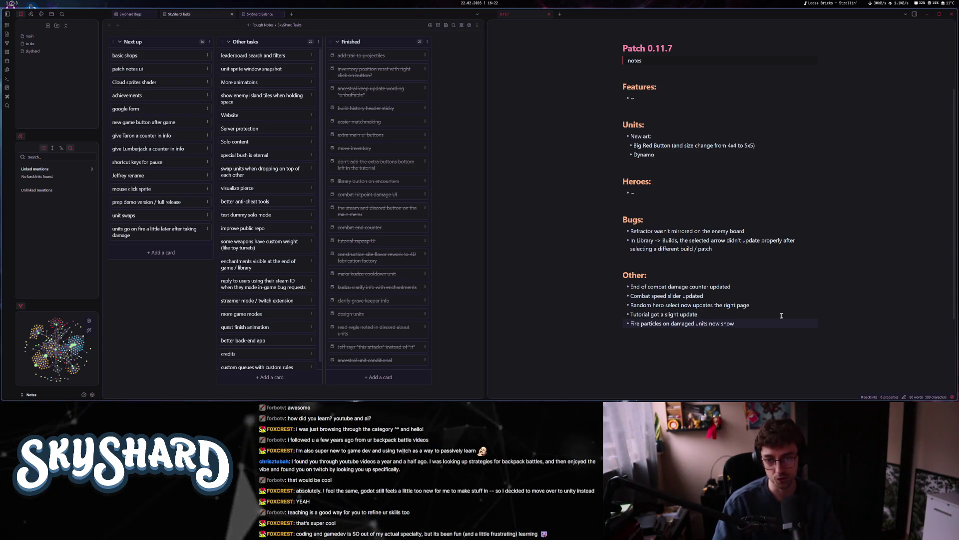
pyautogui.write(" when they're b")
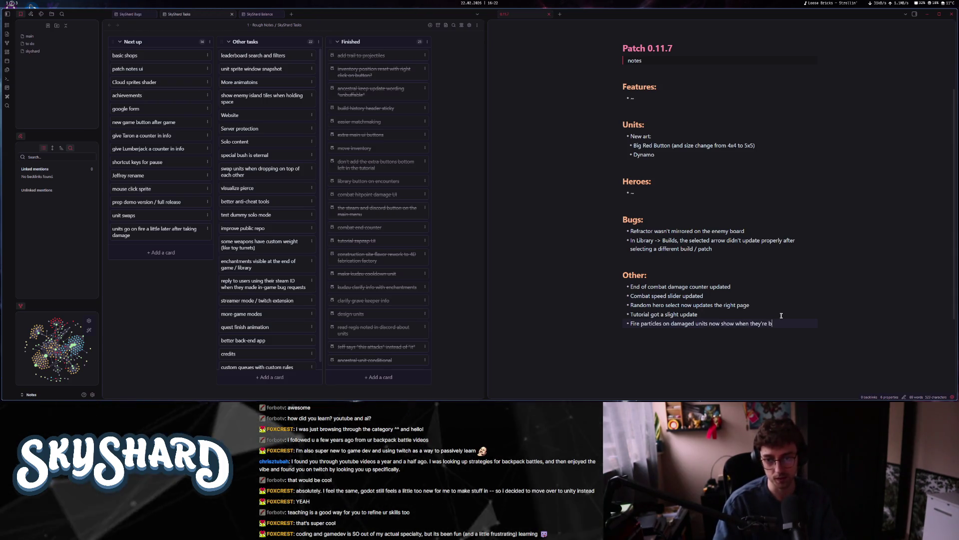
pyautogui.press('BackSpace')
pyautogui.press('BackSpace')
pyautogui.press('BackSpace')
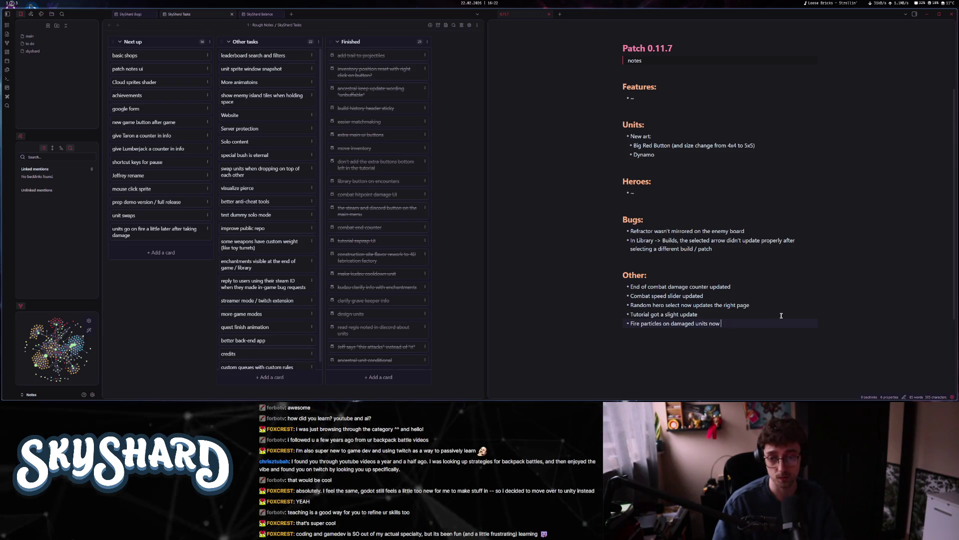
pyautogui.write("only show when they're below ")
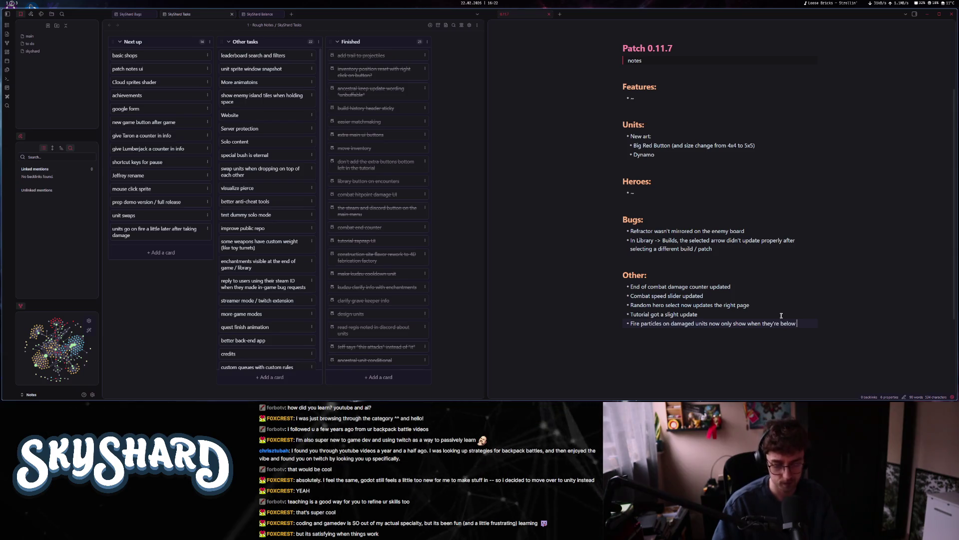
pyautogui.write('%')
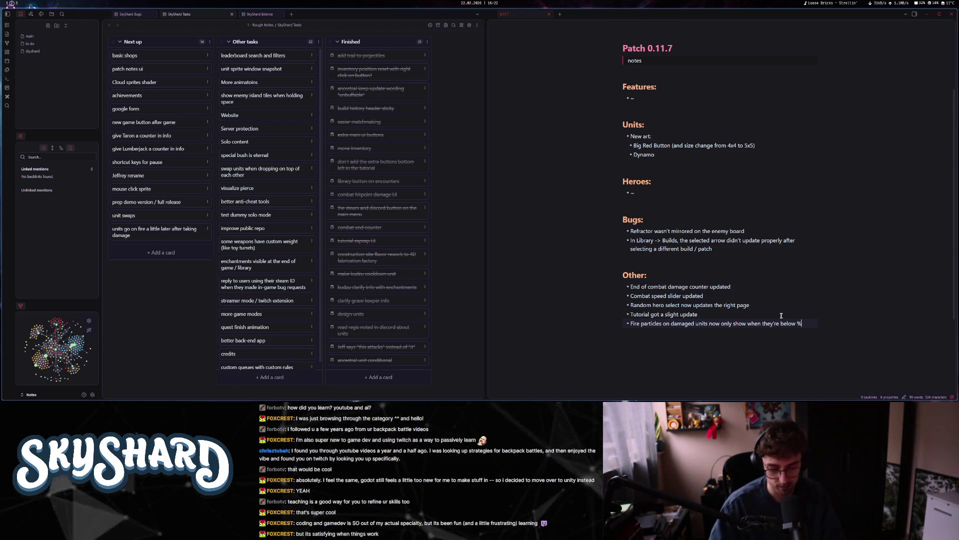
pyautogui.press('BackSpace')
pyautogui.write('70% Health')
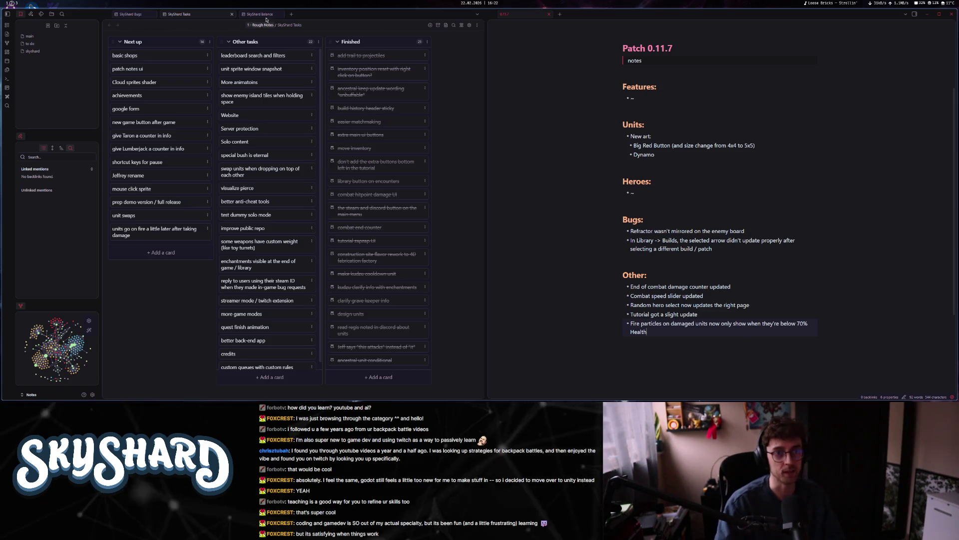
pyautogui.hotkey('ctrl', 'Tab')
pyautogui.hotkey('ctrl', 'Tab')
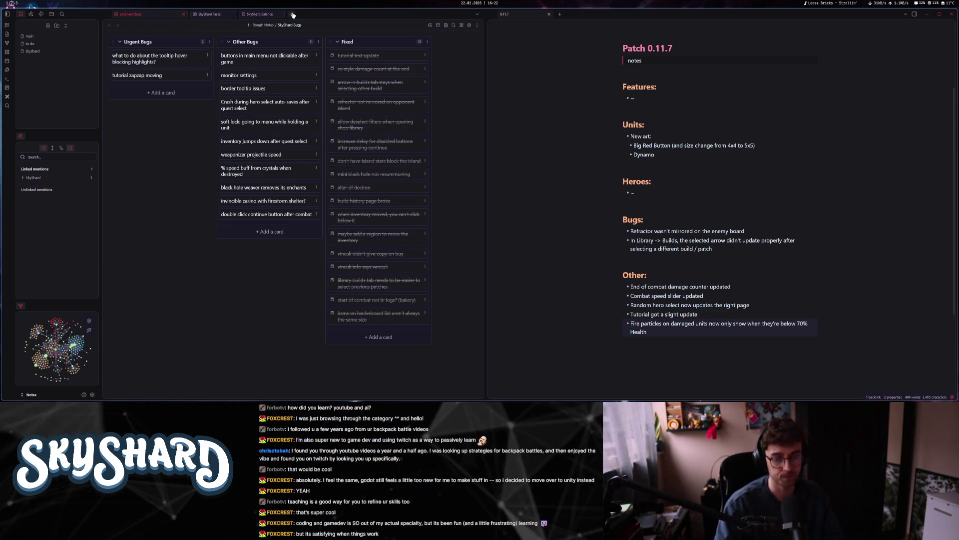
# - Open the SkyShard note via the 'sk' quick switcher, move its tab first, and scroll to Kanbans
pyautogui.hotkey('ctrl', 'o')
pyautogui.write('sky')
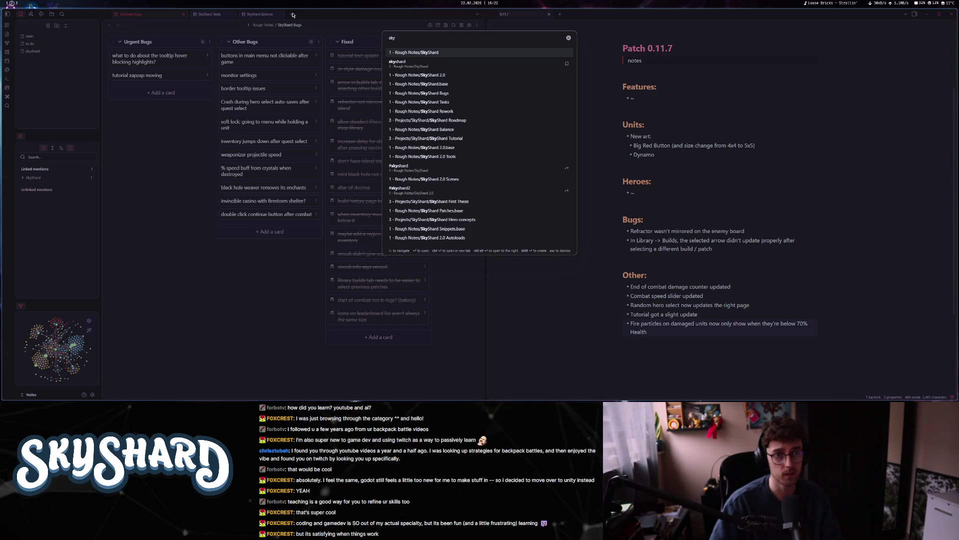
pyautogui.hotkey('ctrl', 'Return')
pyautogui.moveTo(110, 13)
pyautogui.mouseDown()
pyautogui.moveTo(500, 17)
pyautogui.moveTo(112, 15)
pyautogui.mouseUp()
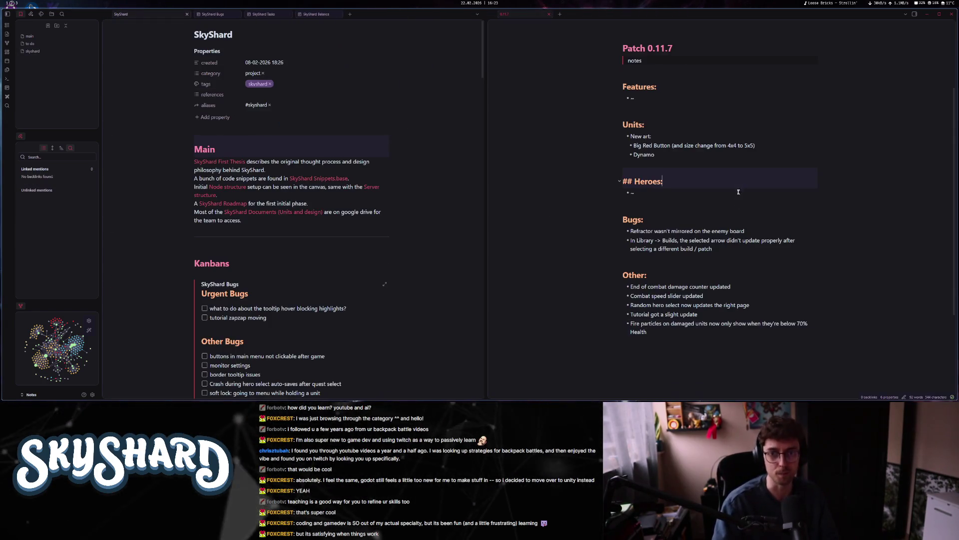
pyautogui.scroll(-2, 739, 185)
pyautogui.click(720, 193)
pyautogui.scroll(5, 719, 203)
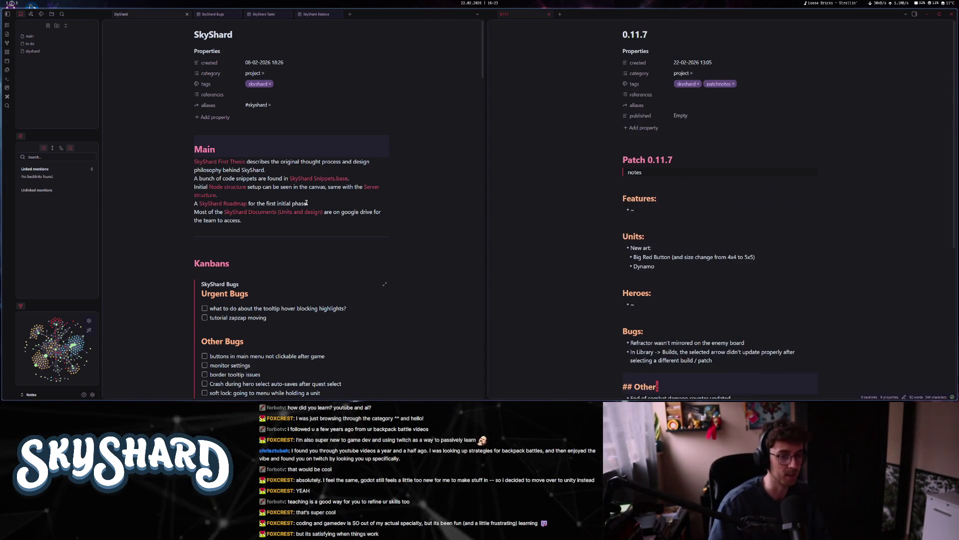
pyautogui.scroll(-4, 276, 200)
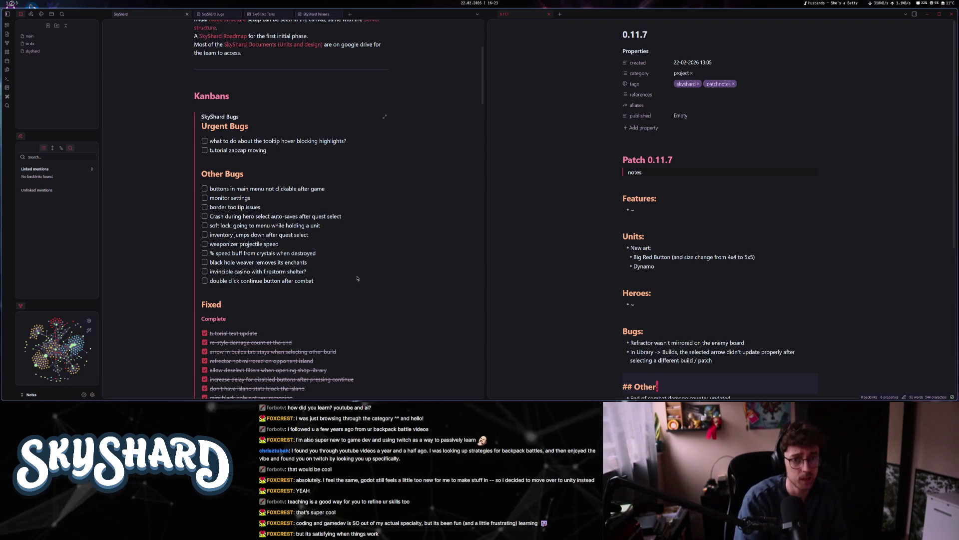
# - On SkyShard Tasks, add the 'animate Toy Production' card and drag the units-on-fire card into Finished
pyautogui.click(220, 117)
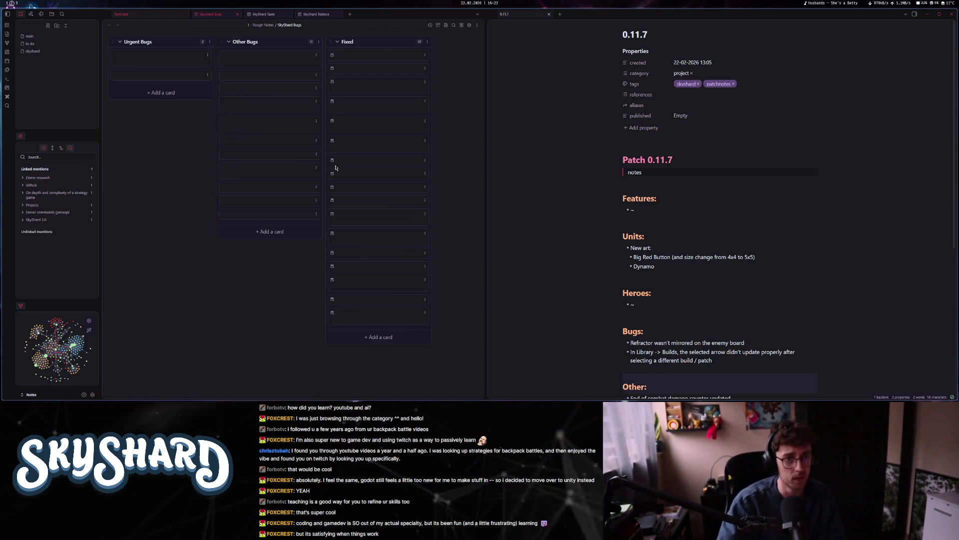
pyautogui.hotkey('ctrl', 'Tab')
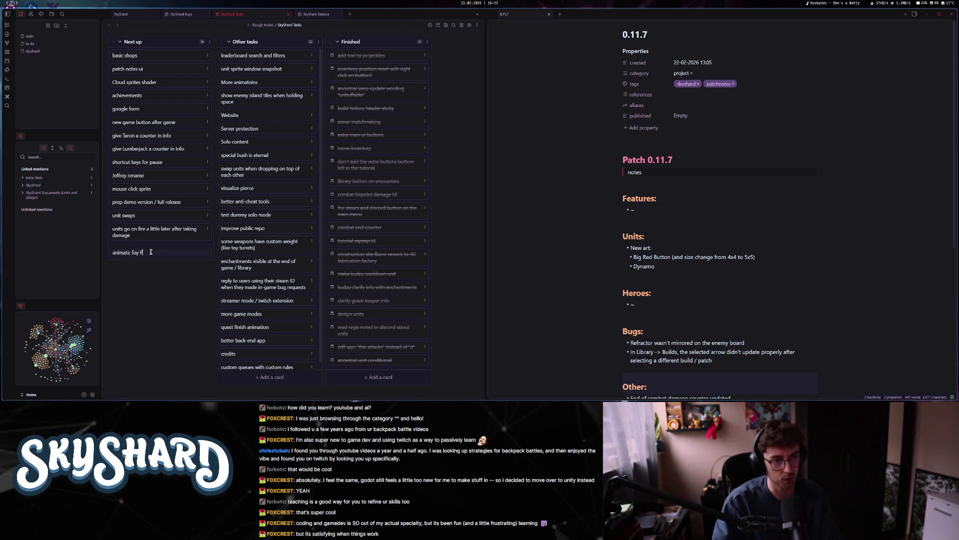
pyautogui.write('roduction')
pyautogui.press('Return')
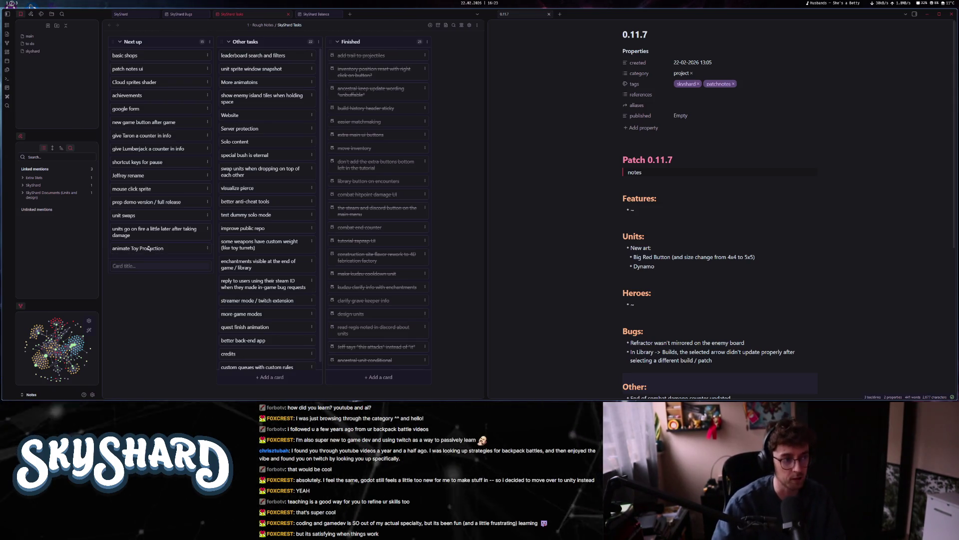
pyautogui.moveTo(165, 233)
pyautogui.mouseDown()
pyautogui.moveTo(372, 75)
pyautogui.moveTo(372, 61)
pyautogui.mouseUp()
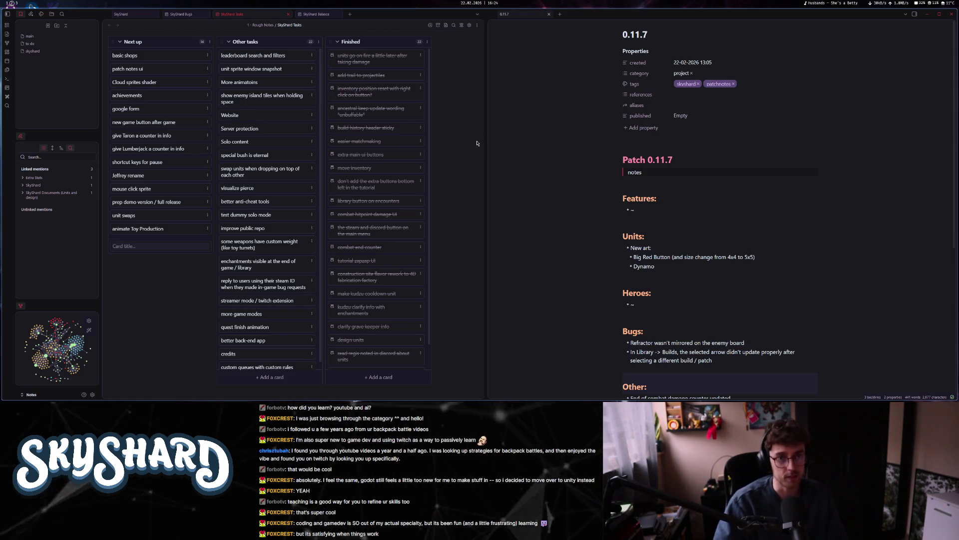
pyautogui.hotkey('ctrl', 'shift', 'Tab')
pyautogui.hotkey('ctrl', 'shift', 'Tab')
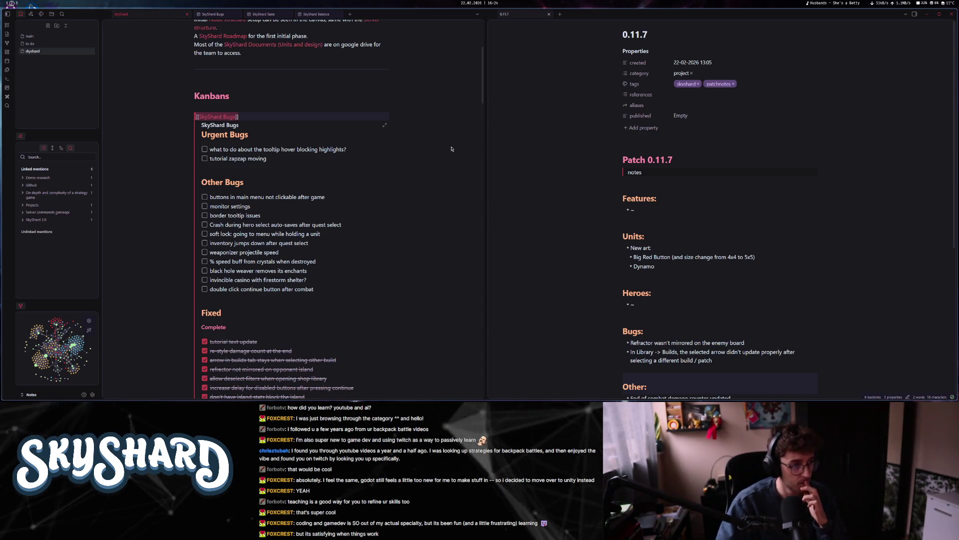
# - Close the Google Trends, research, Swimmy Fish and YouTube details tabs in the browser
pyautogui.press('super+2')
pyautogui.press('super+3')
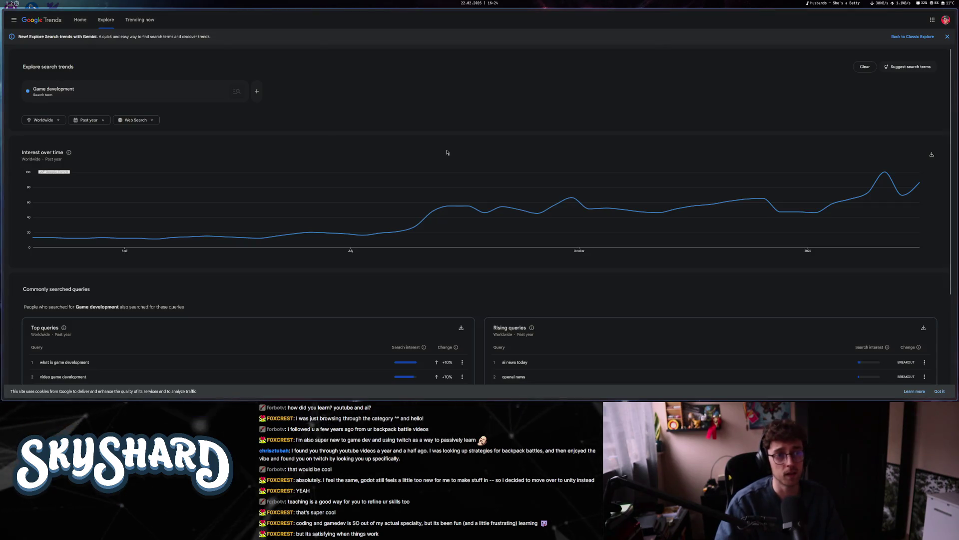
pyautogui.moveTo(2, 150)
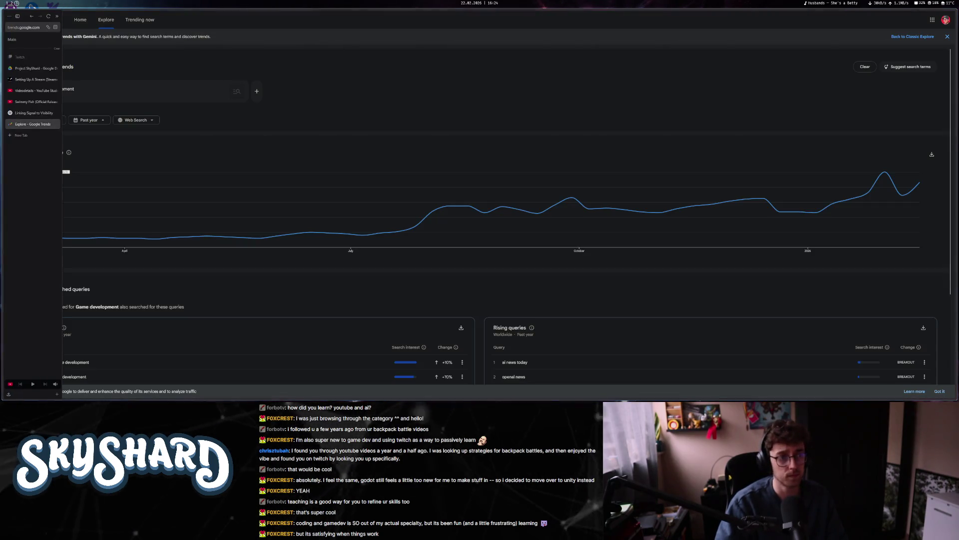
pyautogui.click(55, 124)
pyautogui.click(55, 113)
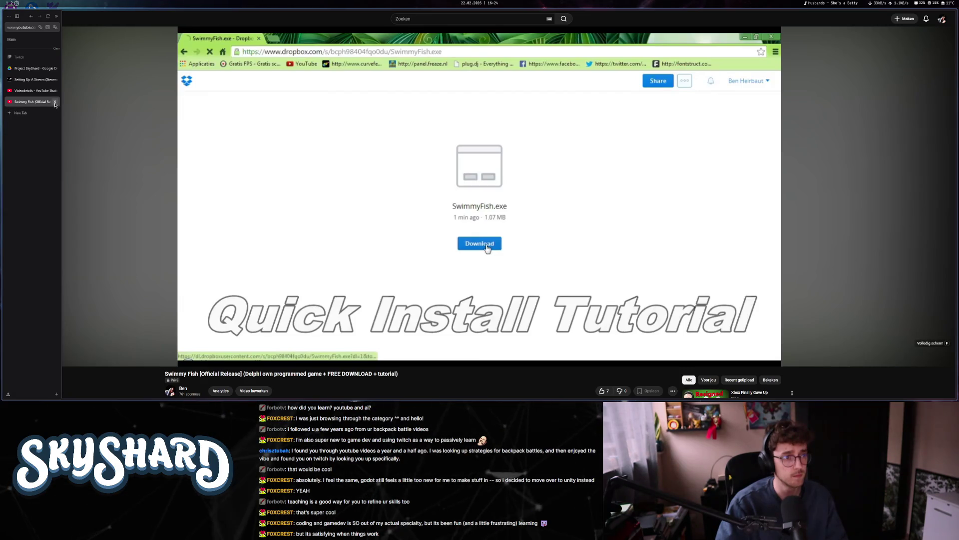
pyautogui.click(55, 102)
pyautogui.click(55, 91)
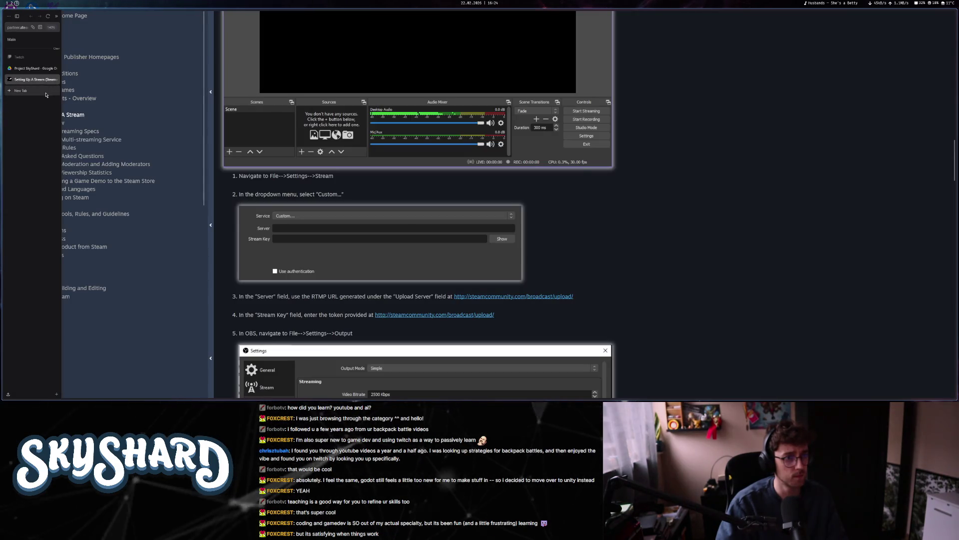
# - Run a default-engine web search for 'steam achievements', then close the results tab
pyautogui.click(46, 93)
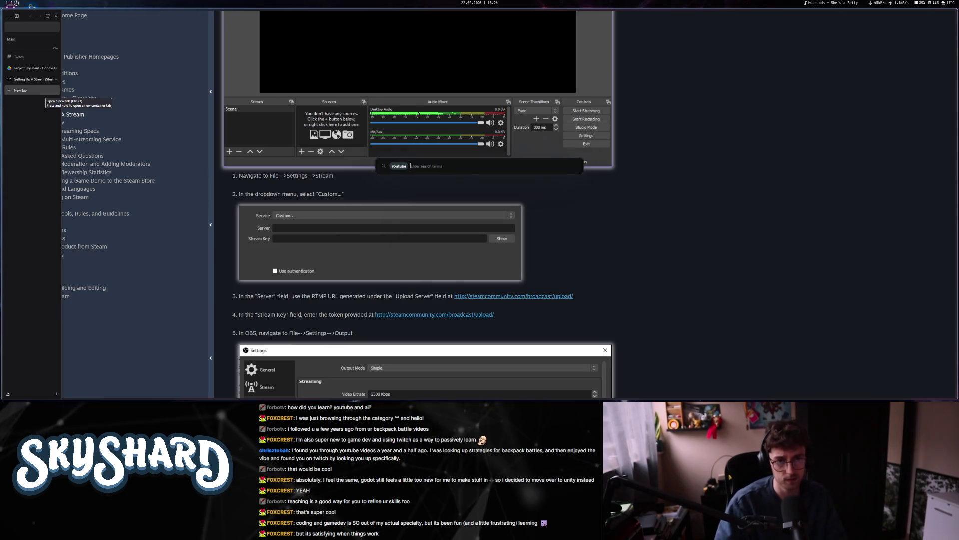
pyautogui.press('BackSpace')
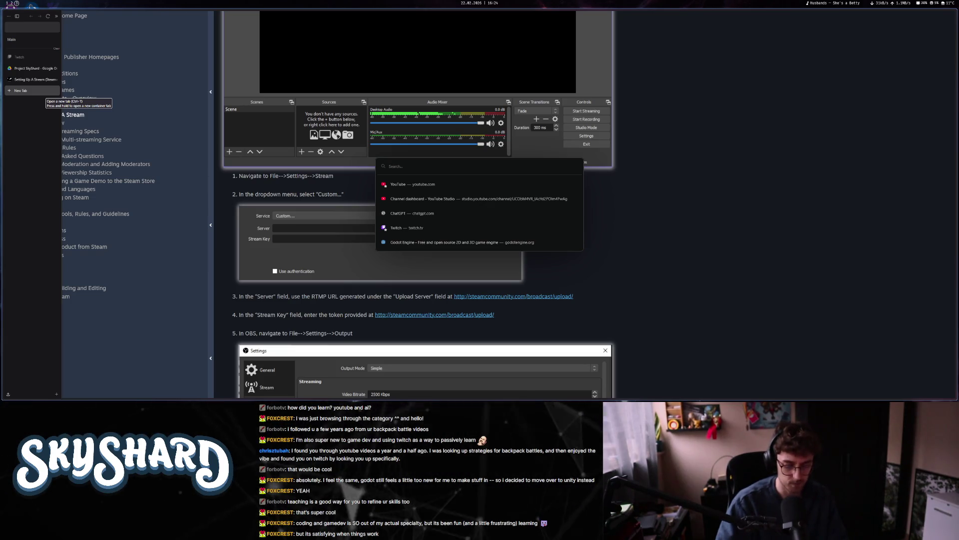
pyautogui.write('steam achiemev')
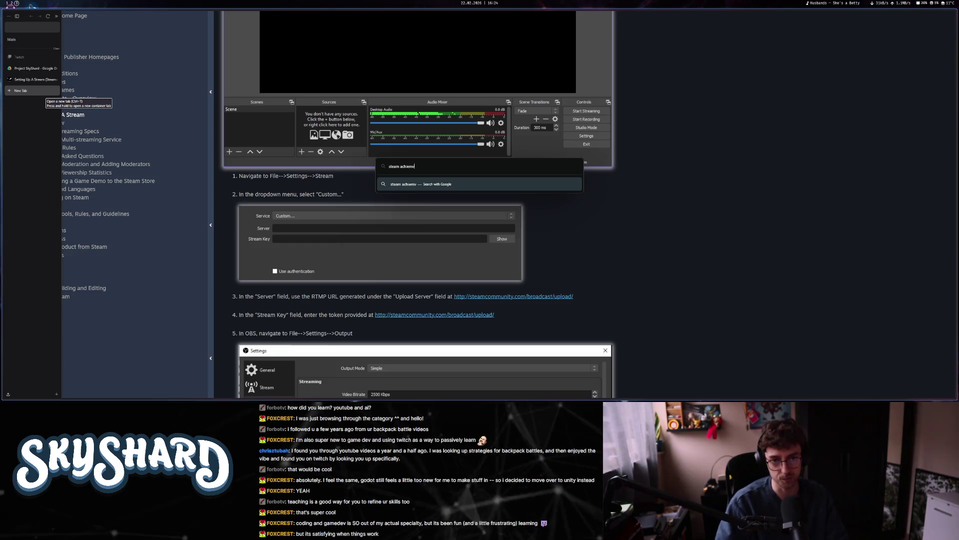
pyautogui.write('ments')
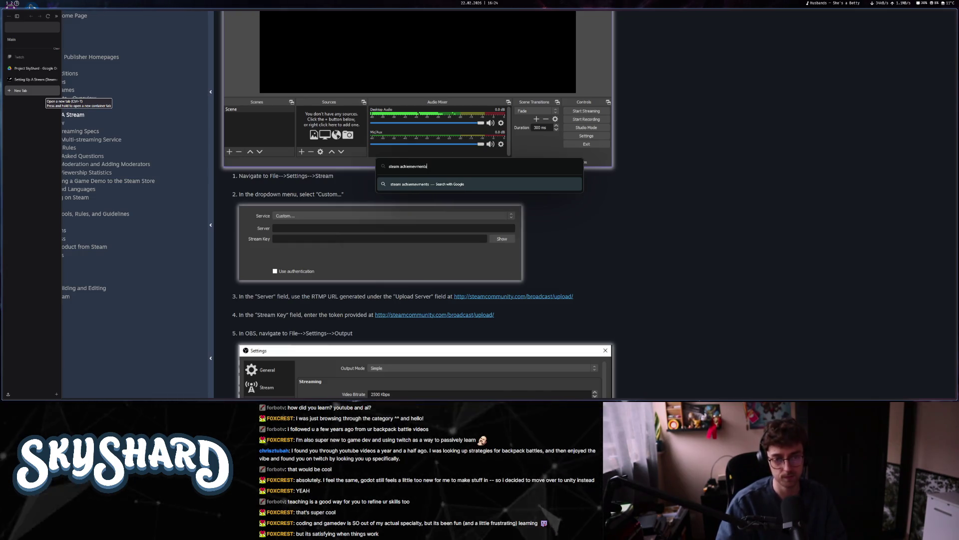
pyautogui.press('BackSpace')
pyautogui.press('BackSpace')
pyautogui.press('BackSpace')
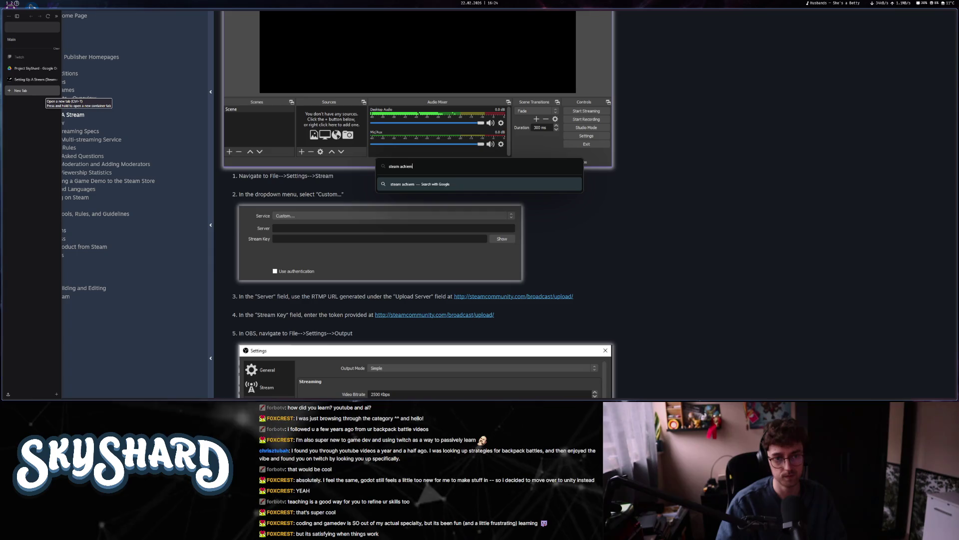
pyautogui.write('vement')
pyautogui.write('s')
pyautogui.press('Return')
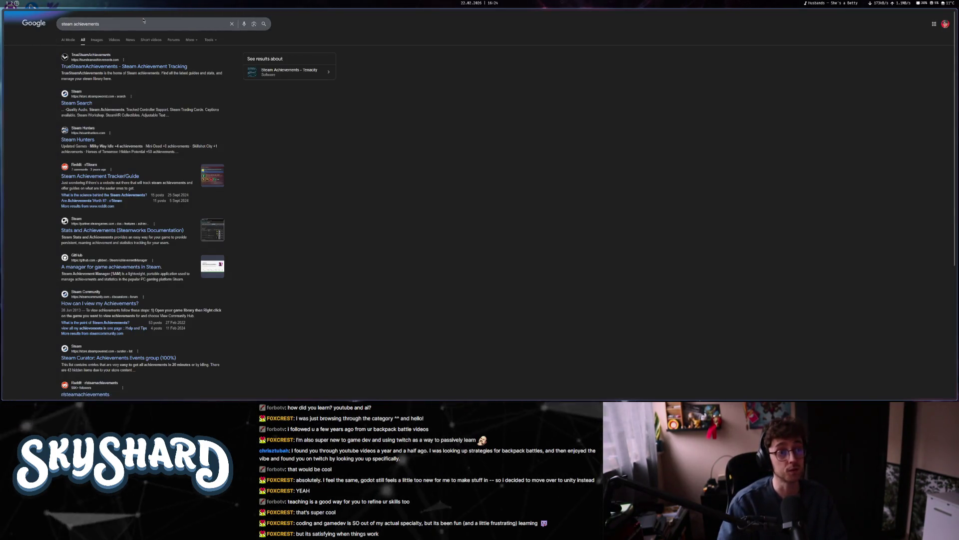
pyautogui.hotkey('ctrl', 'w')
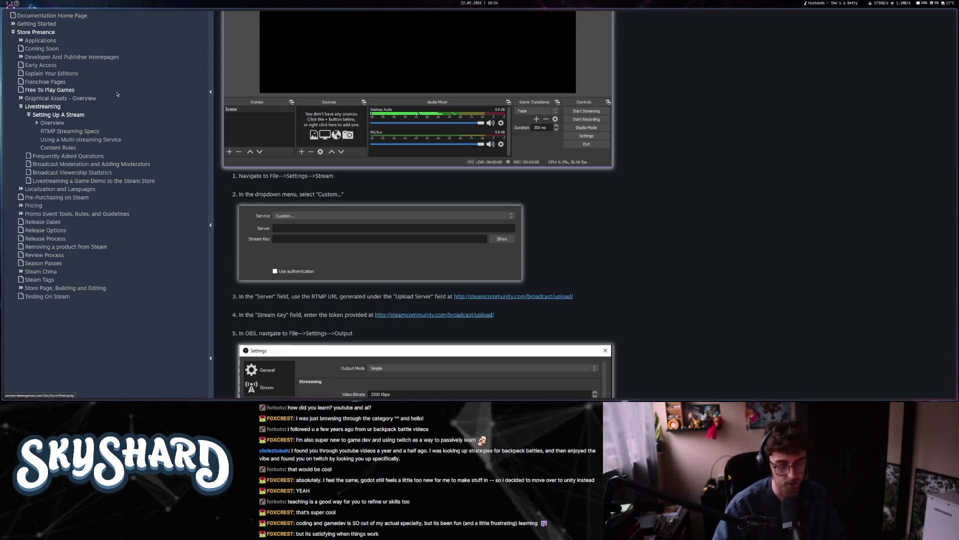
# - Search YouTube for 'godot steam achievements' from a new tab
pyautogui.hotkey('ctrl', 't')
pyautogui.write('yt')
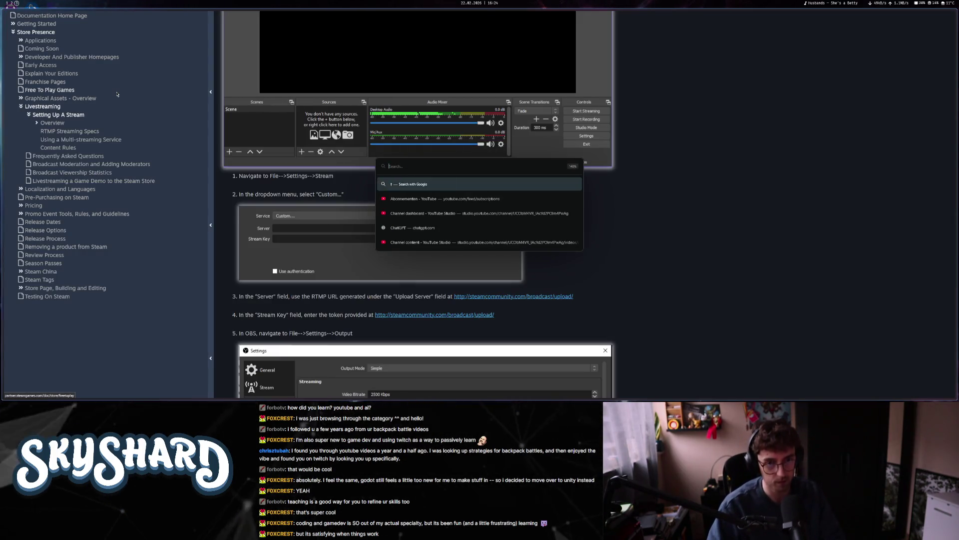
pyautogui.press('Tab')
pyautogui.write('godot steam a')
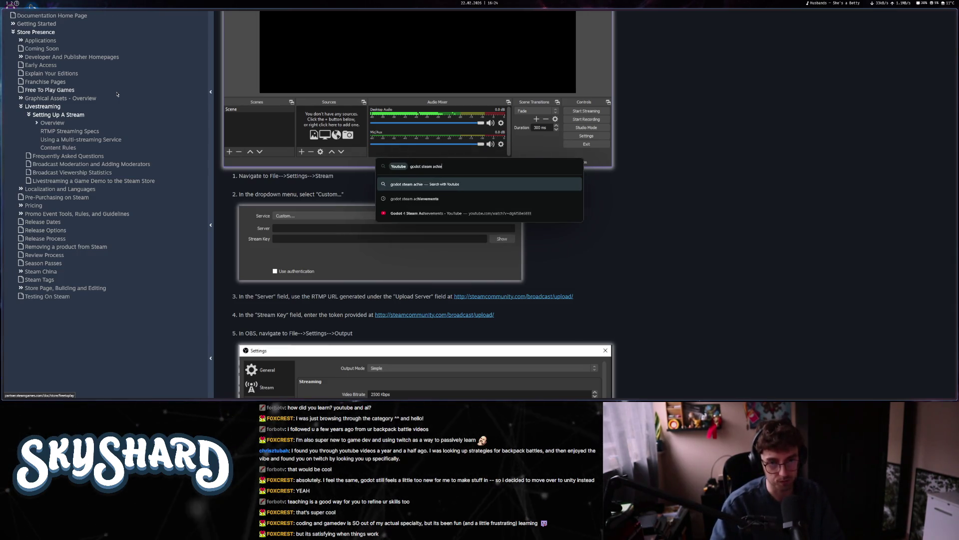
pyautogui.press('Return')
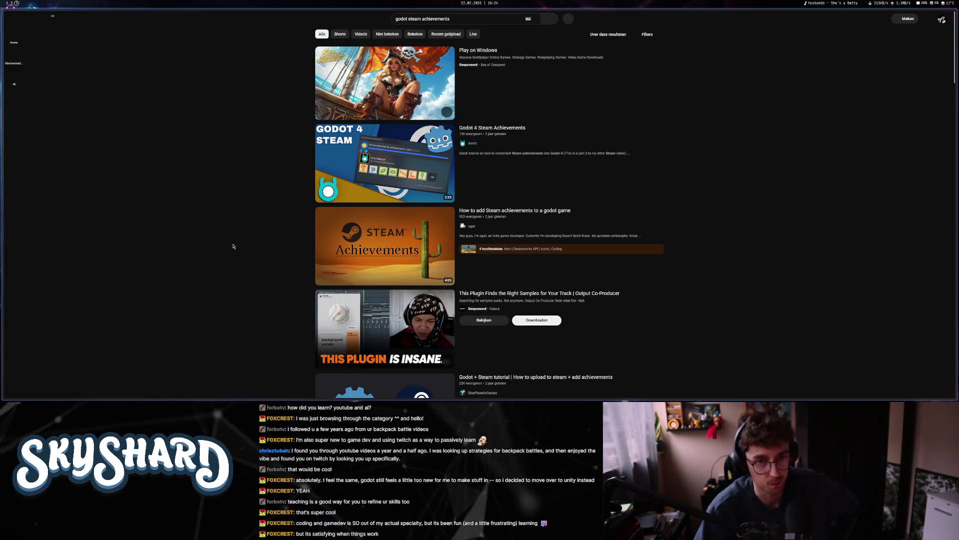
# - Play the Godot 4 Steam Achievements tutorial and pause it on the Steamworks achievement table
pyautogui.click(358, 170)
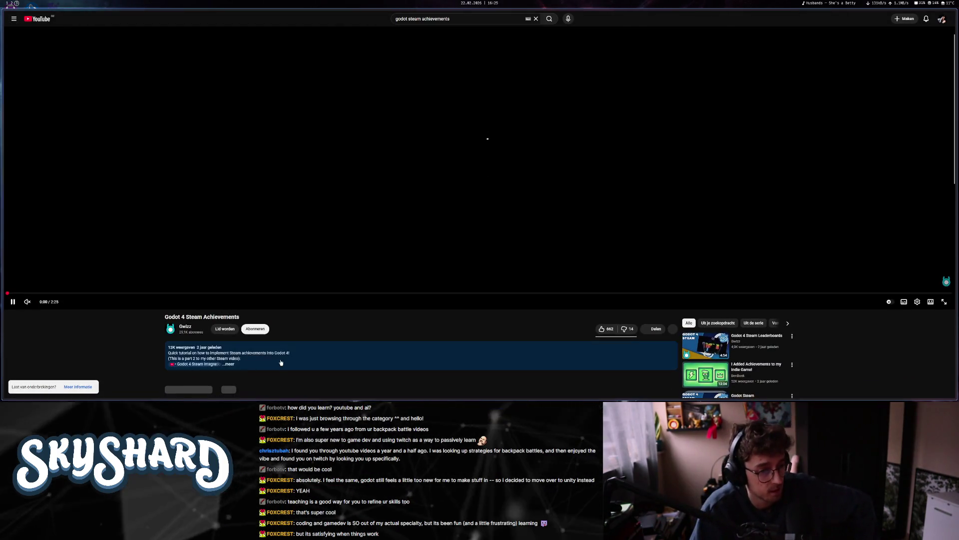
pyautogui.click(279, 364)
pyautogui.scroll(-3, 280, 364)
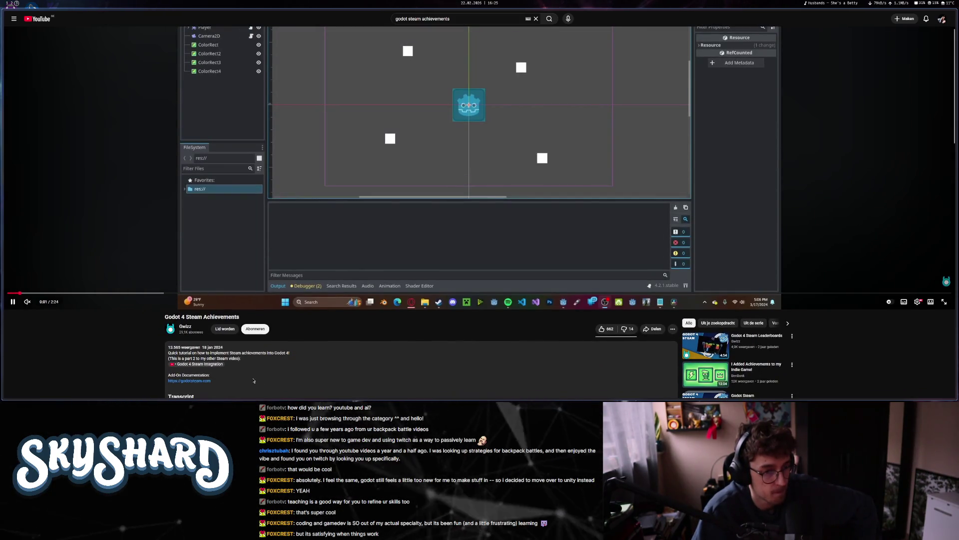
pyautogui.scroll(1, 254, 381)
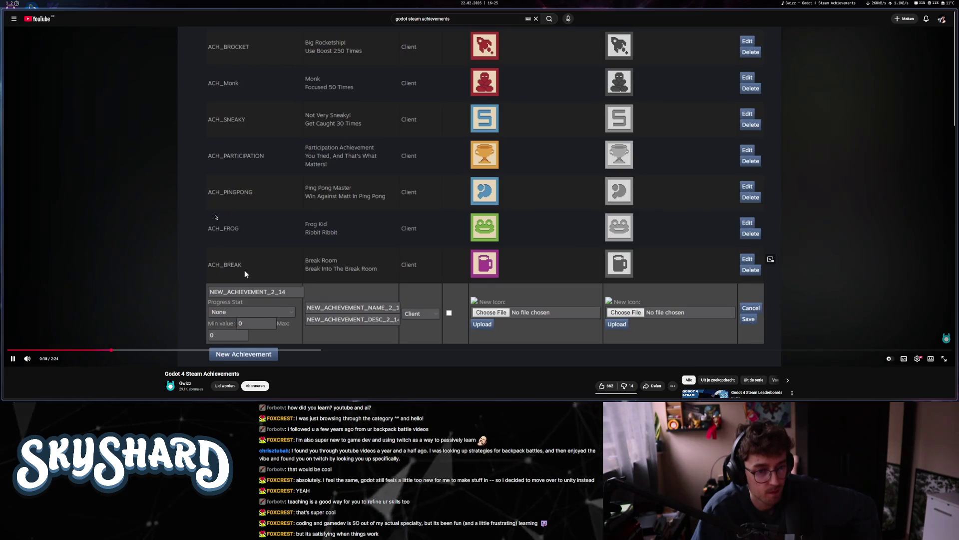
pyautogui.click(285, 238)
# - Return to the Steam documentation tab and start a new tab
pyautogui.hotkey('alt', 'Tab')
pyautogui.hotkey('alt', 'Tab')
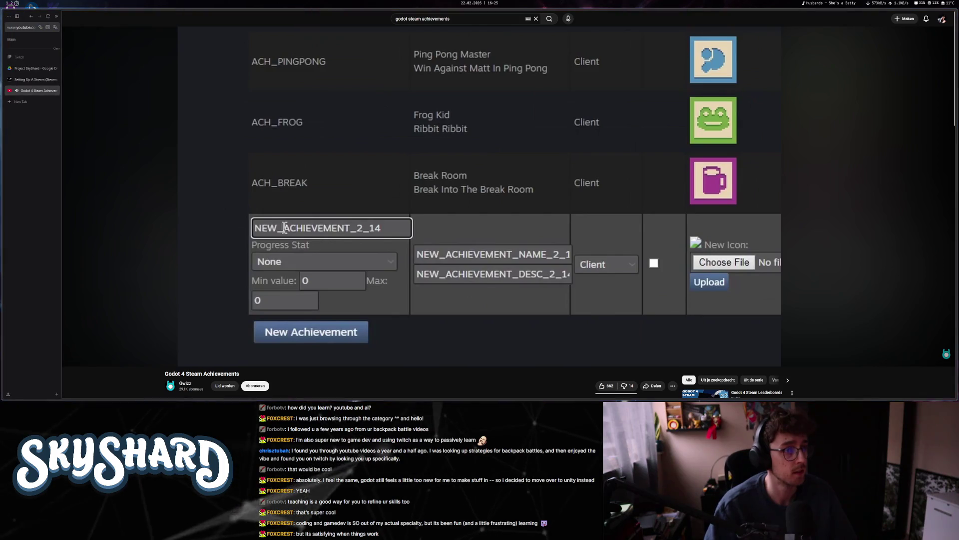
pyautogui.click(34, 80)
pyautogui.click(35, 103)
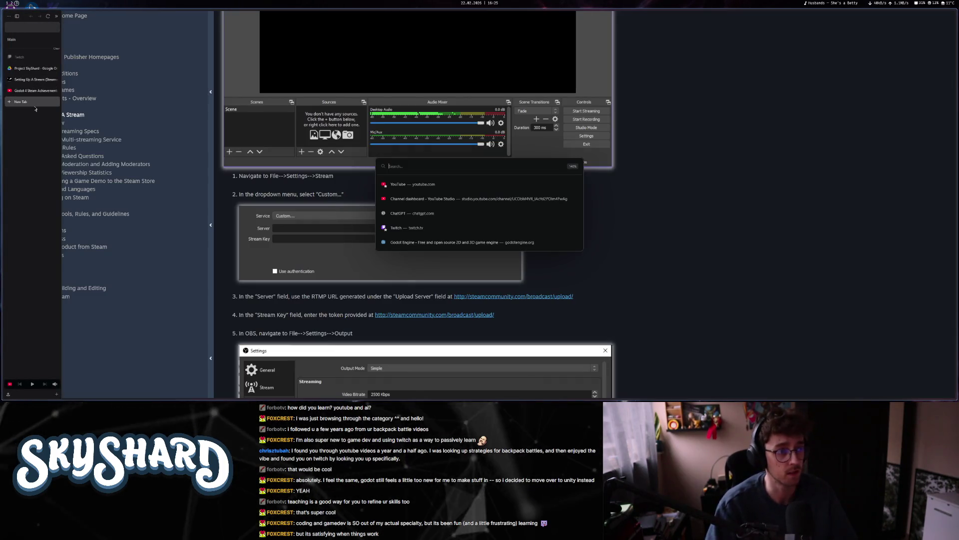
# - Load the Steamworks partner dashboard from the 'stu' suggestion, zoom out, and open SkyShard Demo
pyautogui.write('stu')
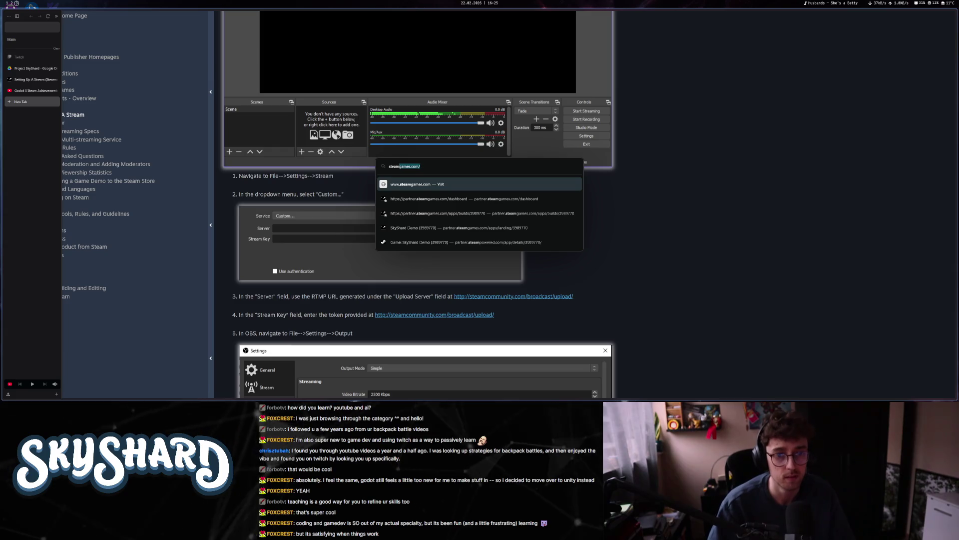
pyautogui.click(483, 202)
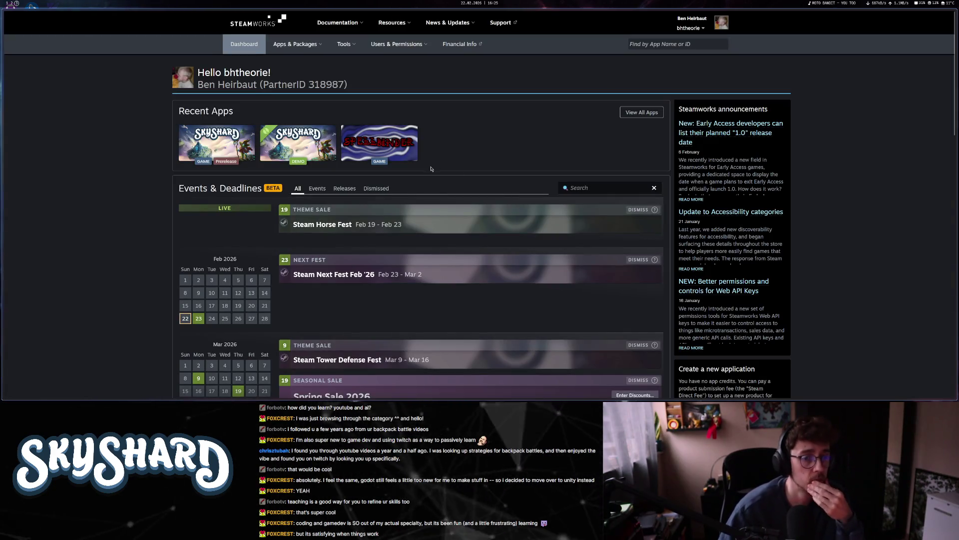
pyautogui.hotkey('ctrl', '-')
pyautogui.hotkey('ctrl', '-')
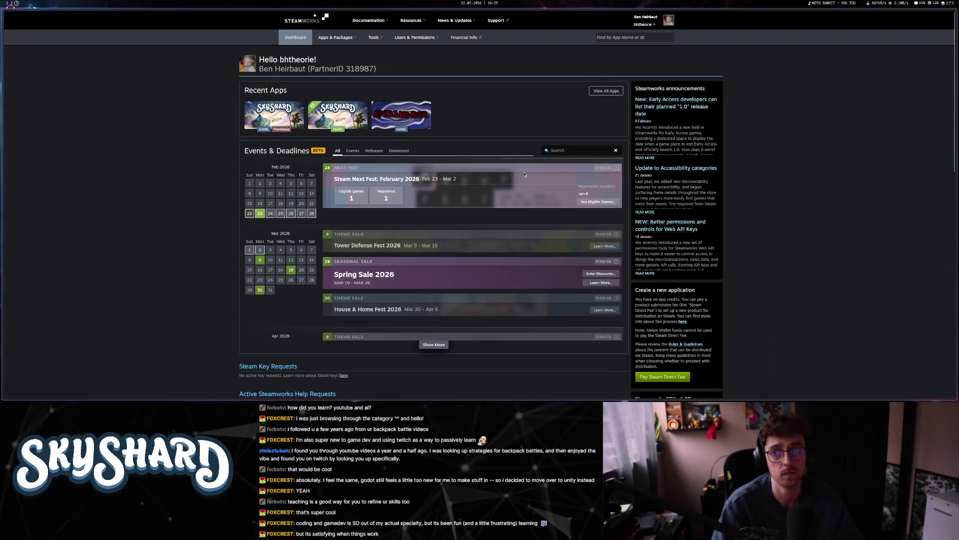
pyautogui.click(350, 117)
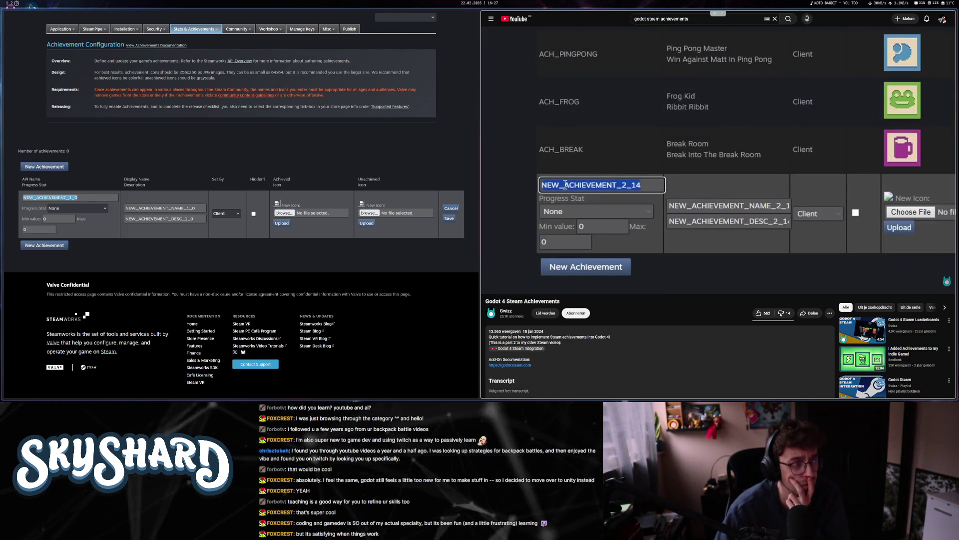
# - Set the new achievement's API Name to TEST, keeping Progress Stat at None
pyautogui.click(610, 169)
pyautogui.click(71, 197)
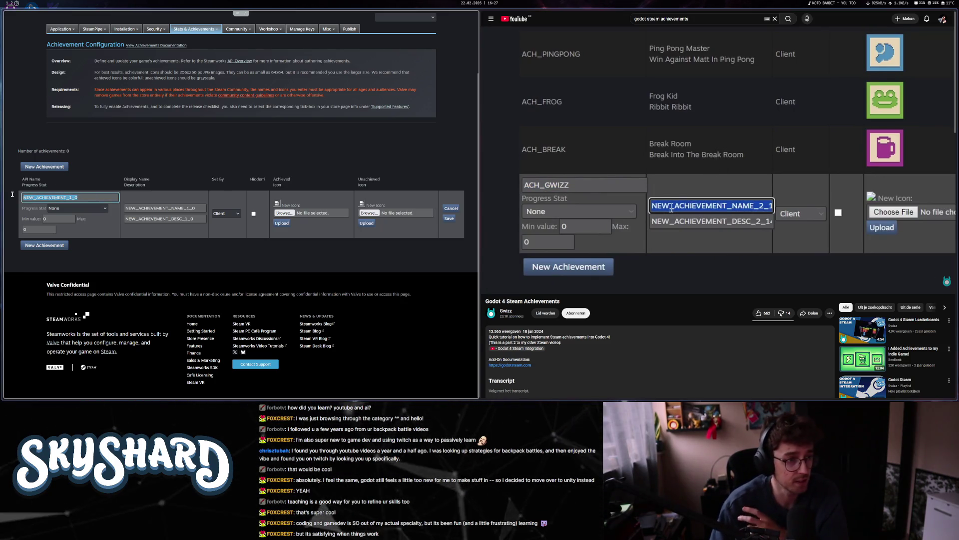
pyautogui.write('TEST')
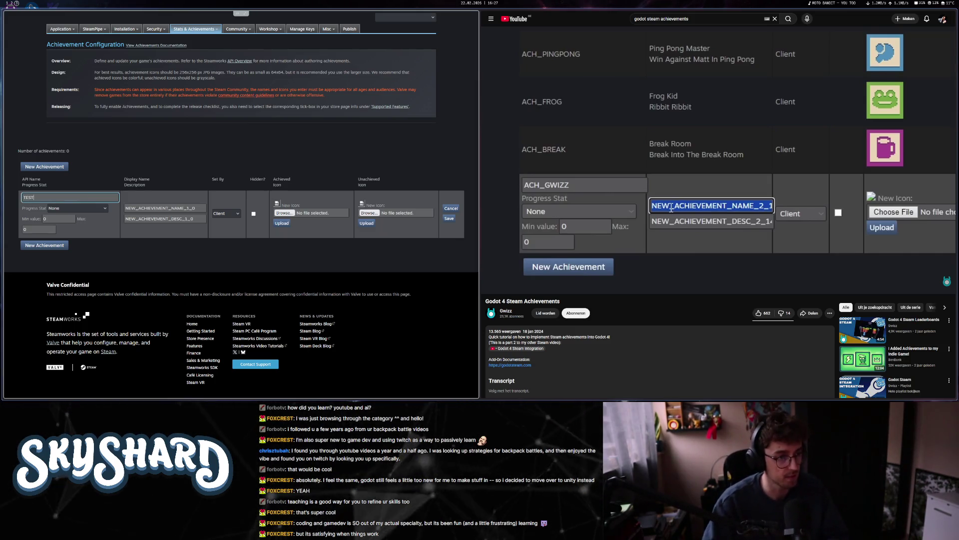
pyautogui.click(102, 209)
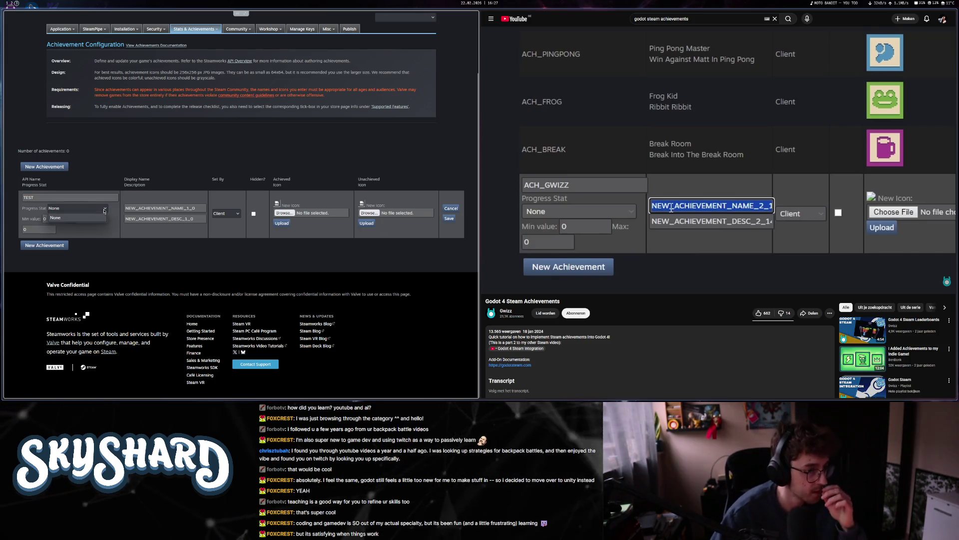
pyautogui.click(100, 217)
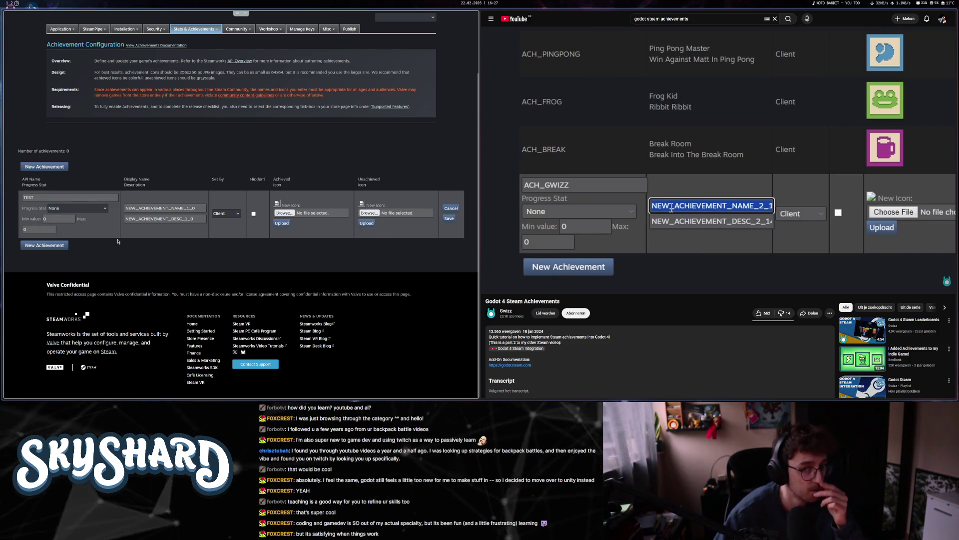
pyautogui.rightClick(118, 250)
pyautogui.click(159, 218)
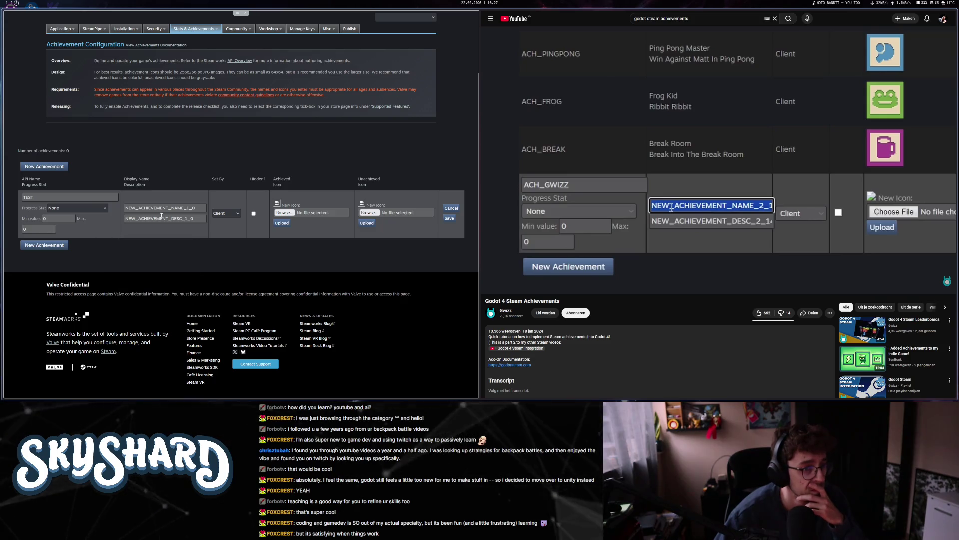
pyautogui.click(591, 164)
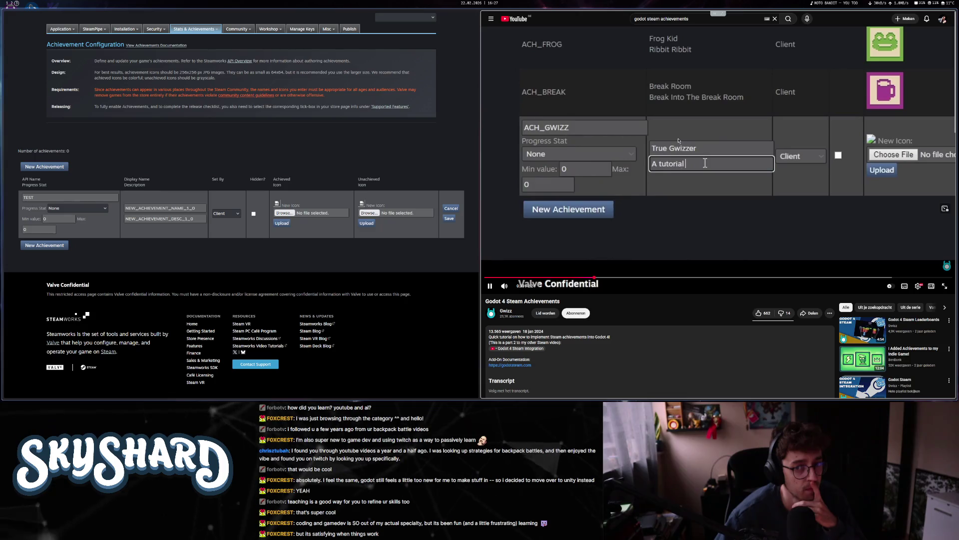
# - Enter display name 'Test Achievement' and description 'This is a test achievement'
pyautogui.doubleClick(160, 208)
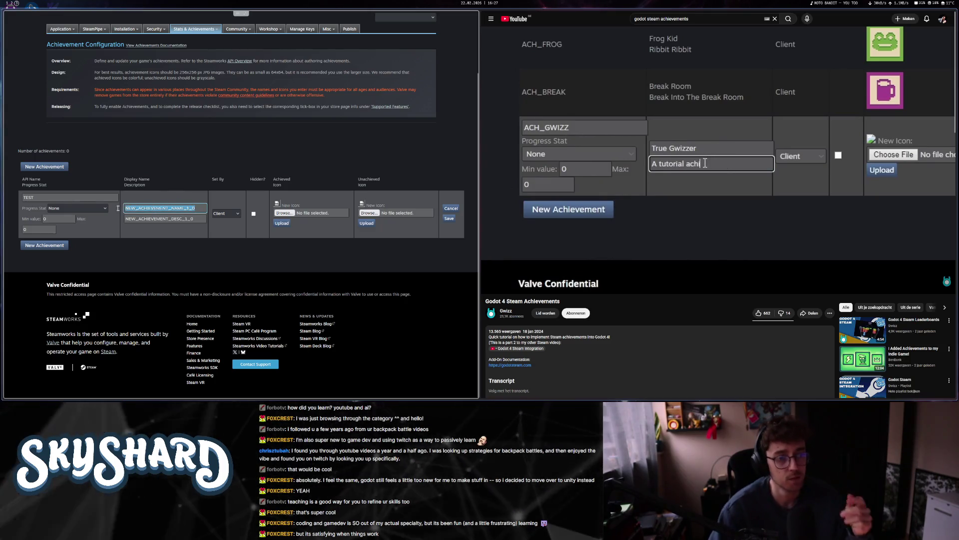
pyautogui.write('Test Achi')
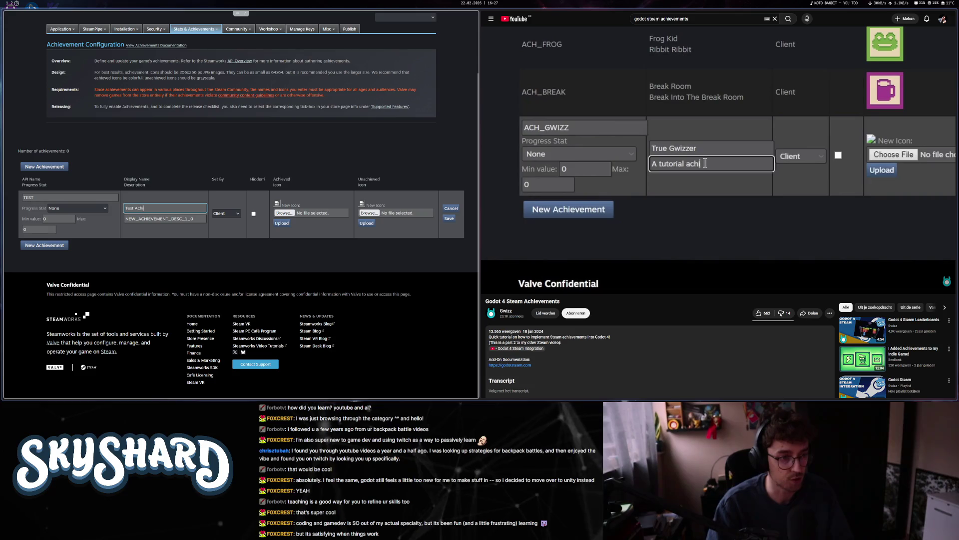
pyautogui.write('This is a ')
pyautogui.write('evement')
pyautogui.click(712, 150)
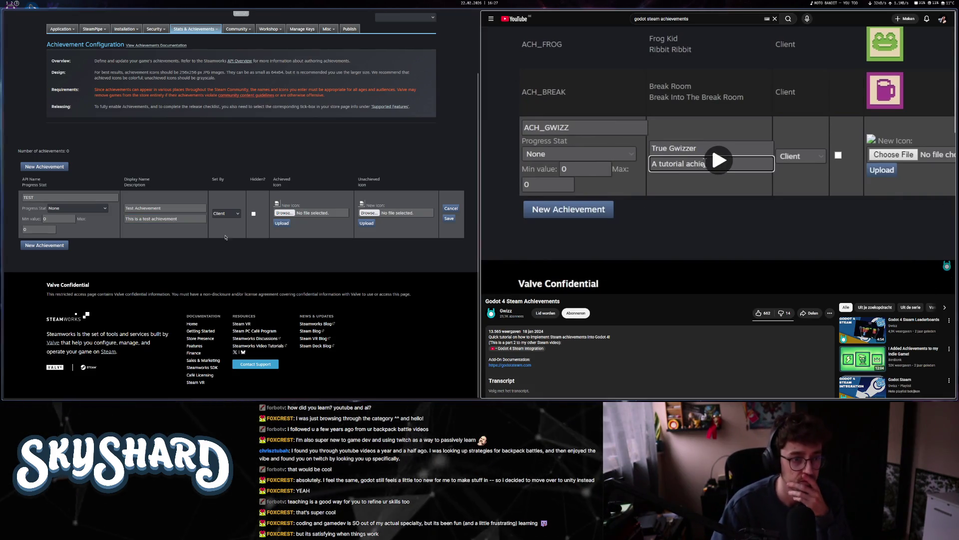
pyautogui.click(226, 213)
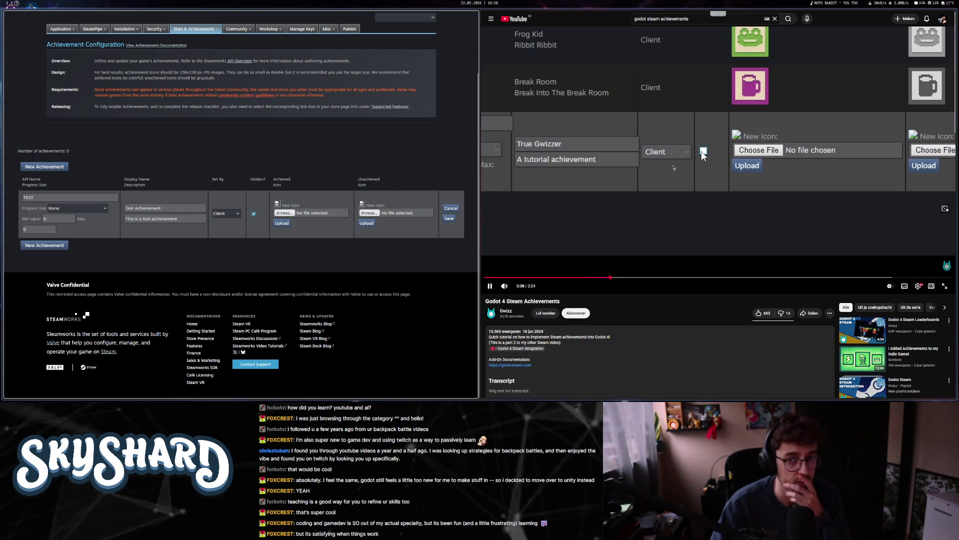
# - Cancel the icon File Upload dialog while pausing the tutorial video
pyautogui.click(253, 213)
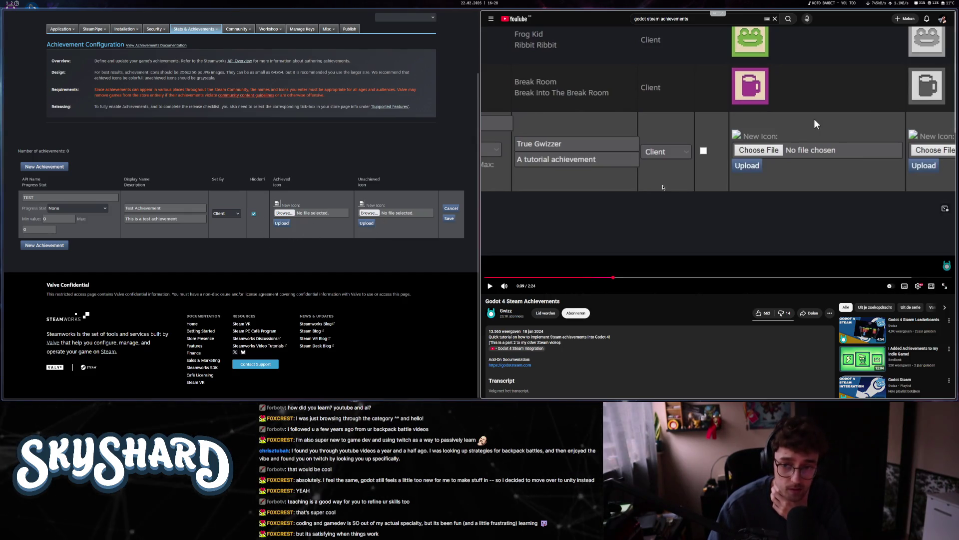
pyautogui.click(663, 188)
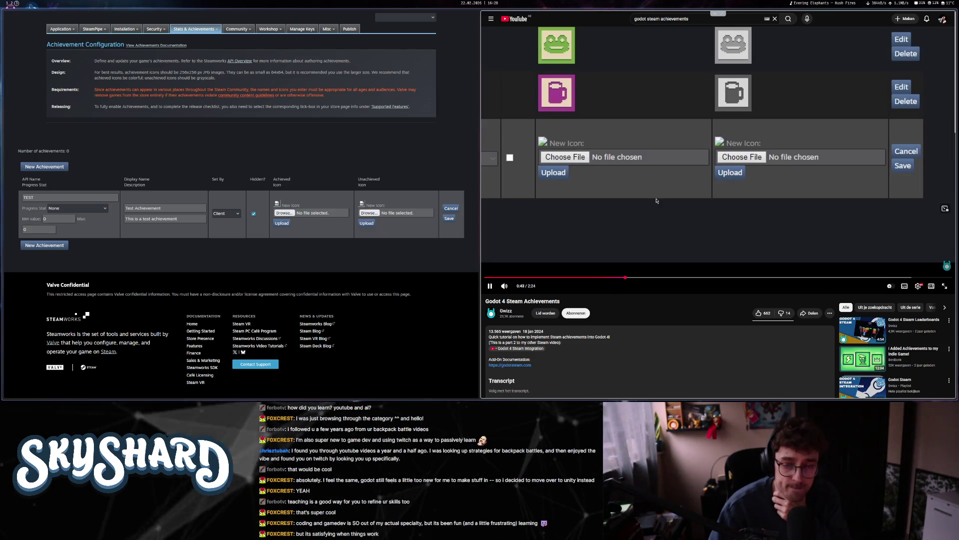
pyautogui.click(656, 200)
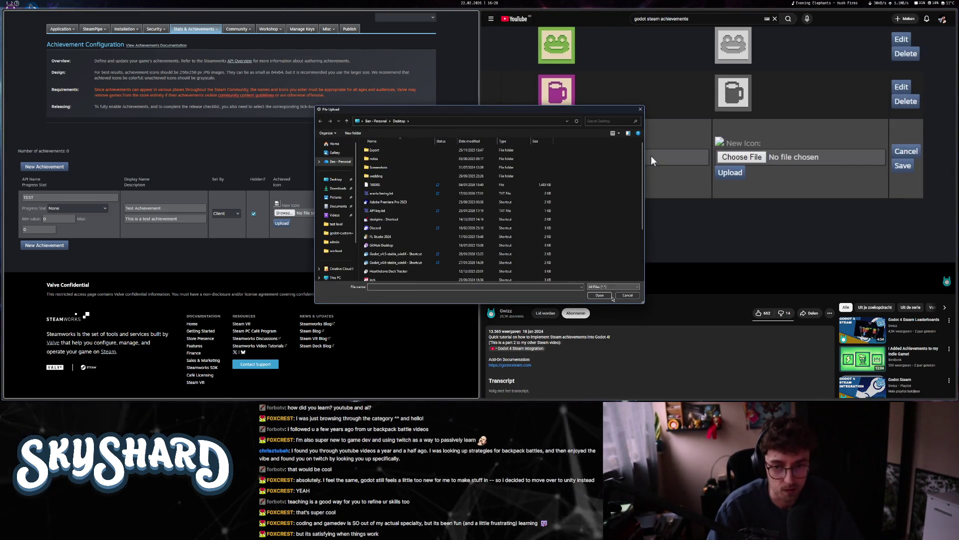
pyautogui.click(627, 294)
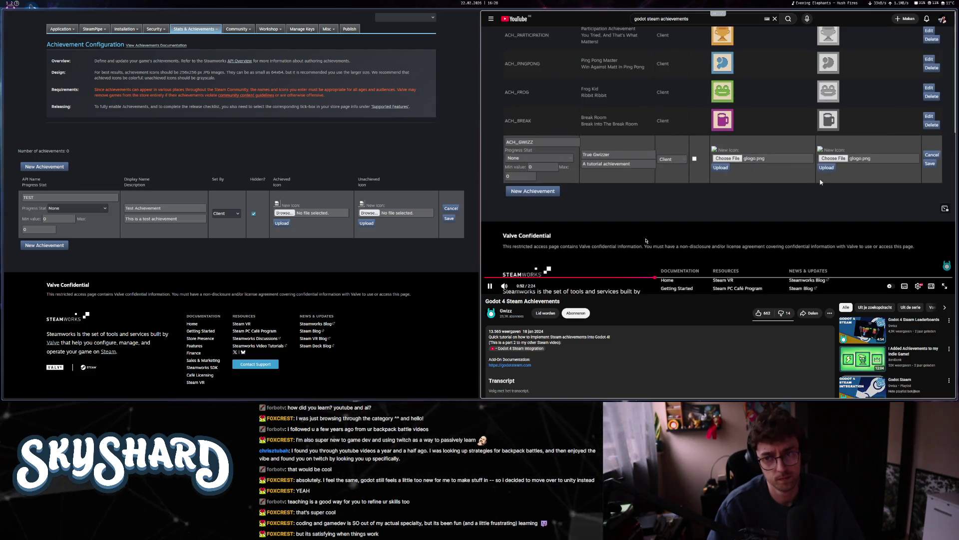
pyautogui.click(645, 240)
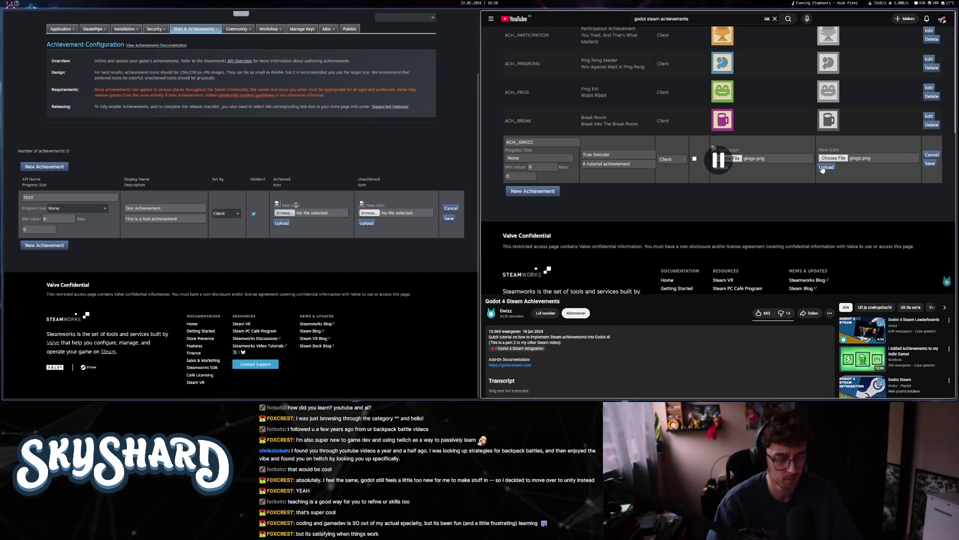
# - Switch to the empty desktop and search the app launcher for GIMP 2.10.34
pyautogui.hotkey('alt', '2')
pyautogui.hotkey('alt', '1')
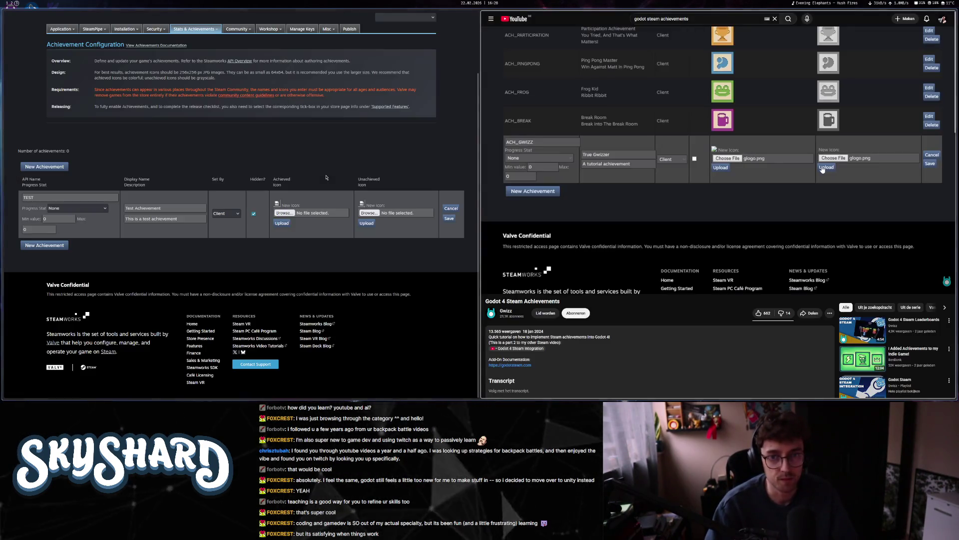
pyautogui.hotkey('alt', '3')
pyautogui.hotkey('alt', 'space')
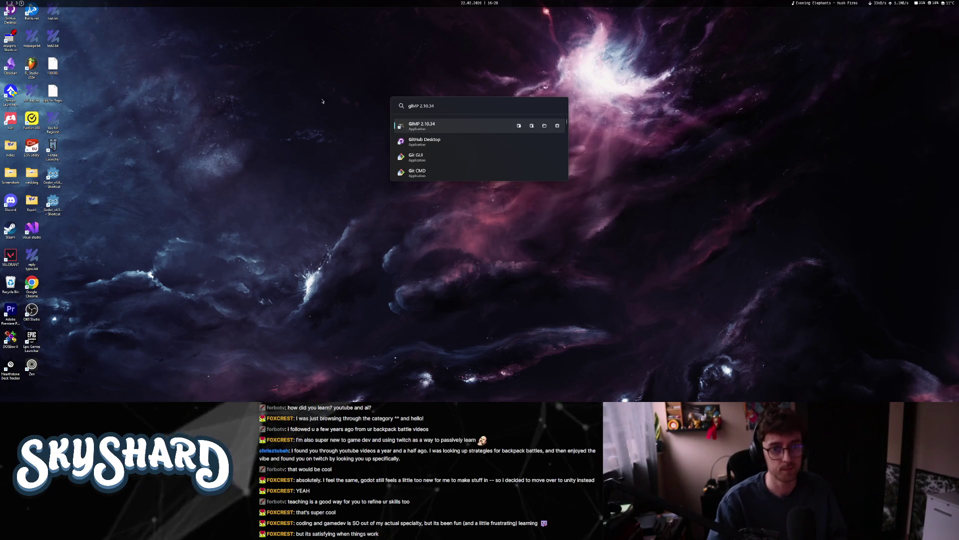
# - Create a new 256×256 image in GIMP and clear it to a transparent background
pyautogui.click(442, 128)
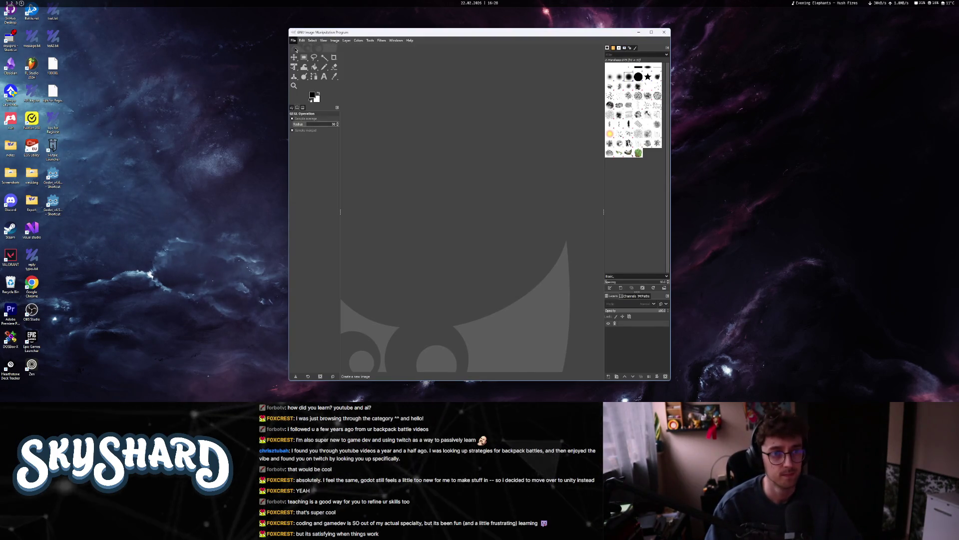
pyautogui.hotkey('ctrl', 'n')
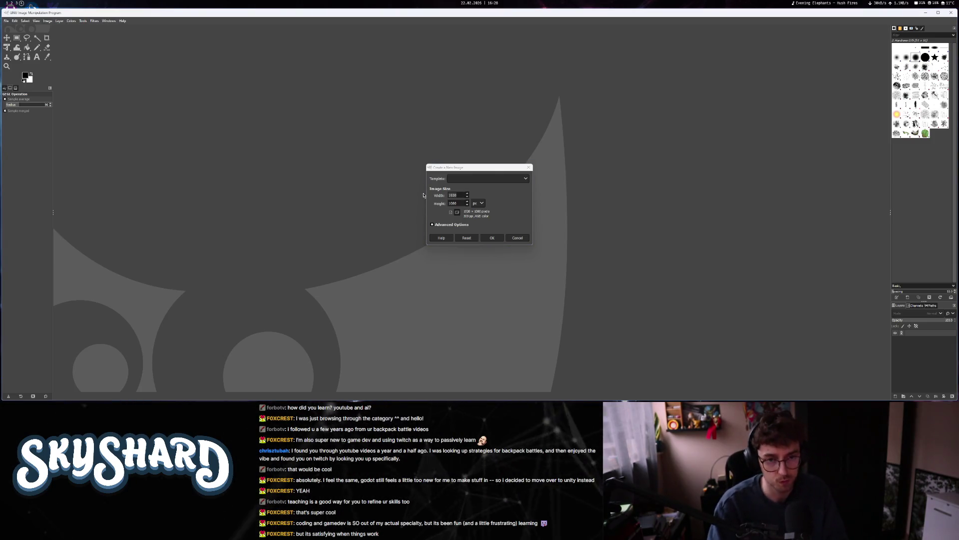
pyautogui.write('56')
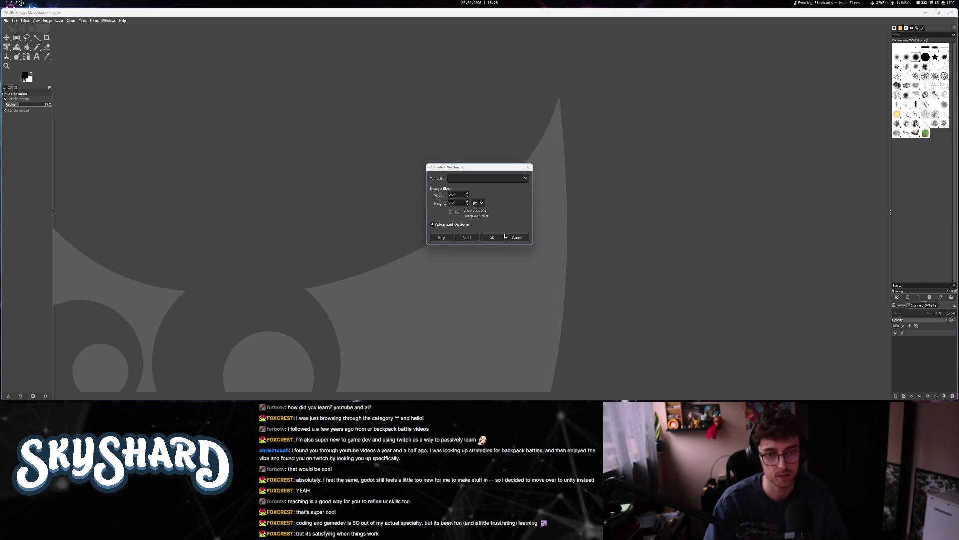
pyautogui.press('Return')
pyautogui.rightClick(937, 344)
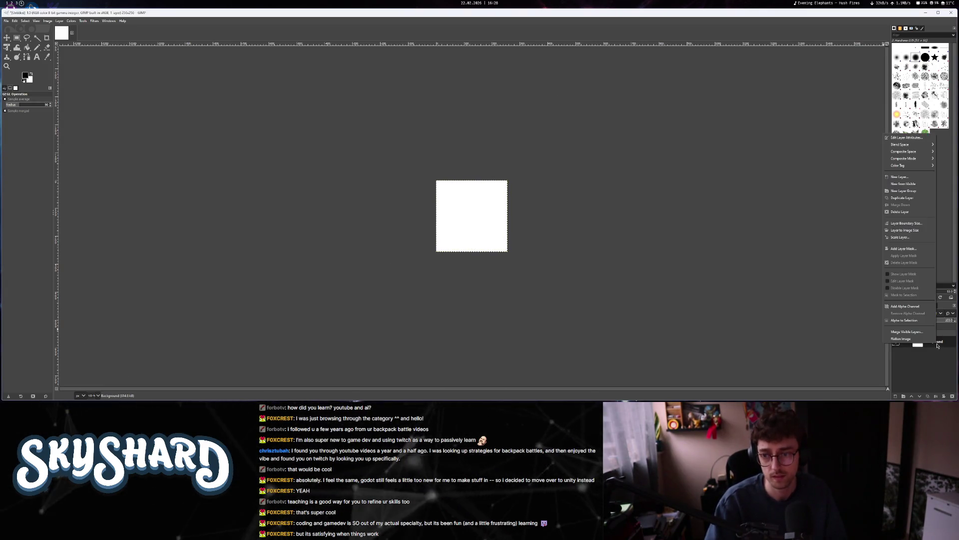
pyautogui.click(914, 307)
pyautogui.press('Delete')
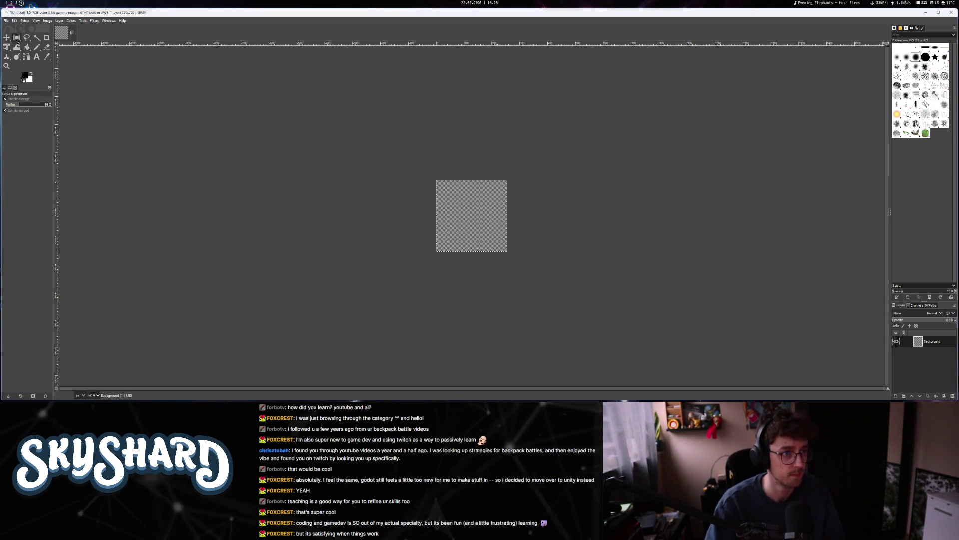
# - Draw a blue T with the Pencil tool
pyautogui.press('n')
pyautogui.click(25, 76)
pyautogui.click(473, 201)
pyautogui.click(495, 249)
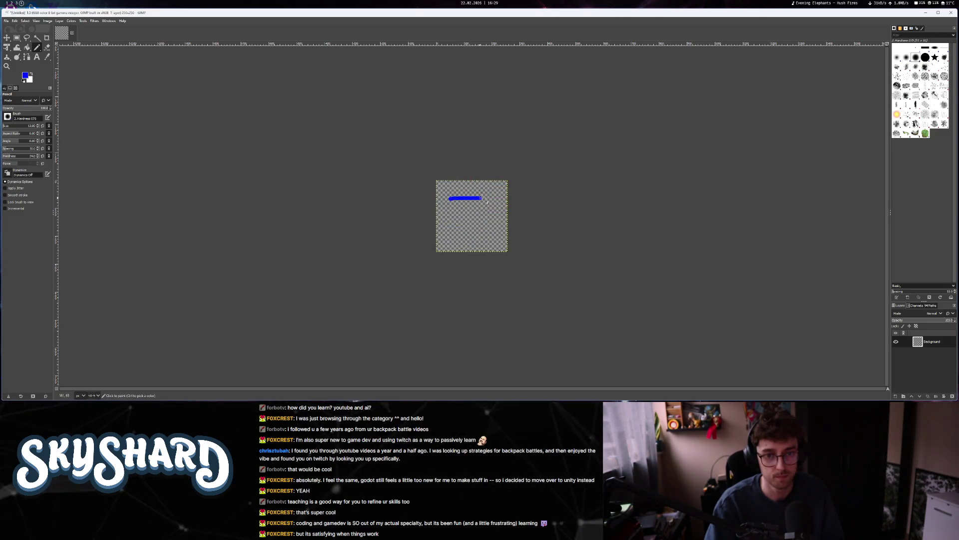
pyautogui.scroll(1, 490, 205)
pyautogui.moveTo(434, 182); pyautogui.dragTo(459, 193)
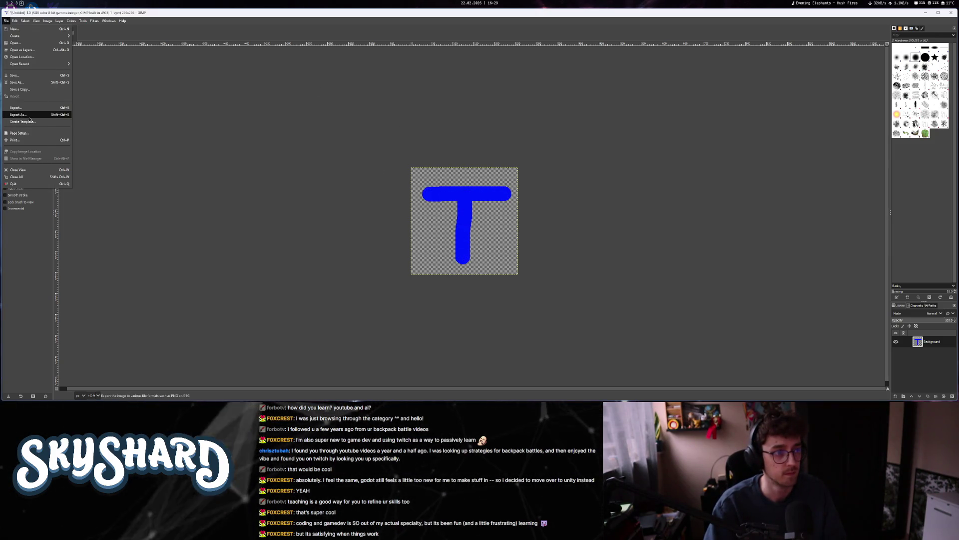
# - Export the blue T to the Desktop as test_achievement.png
pyautogui.hotkey('shift', 'ctrl', 'e')
pyautogui.click(256, 144)
pyautogui.doubleClick(282, 88)
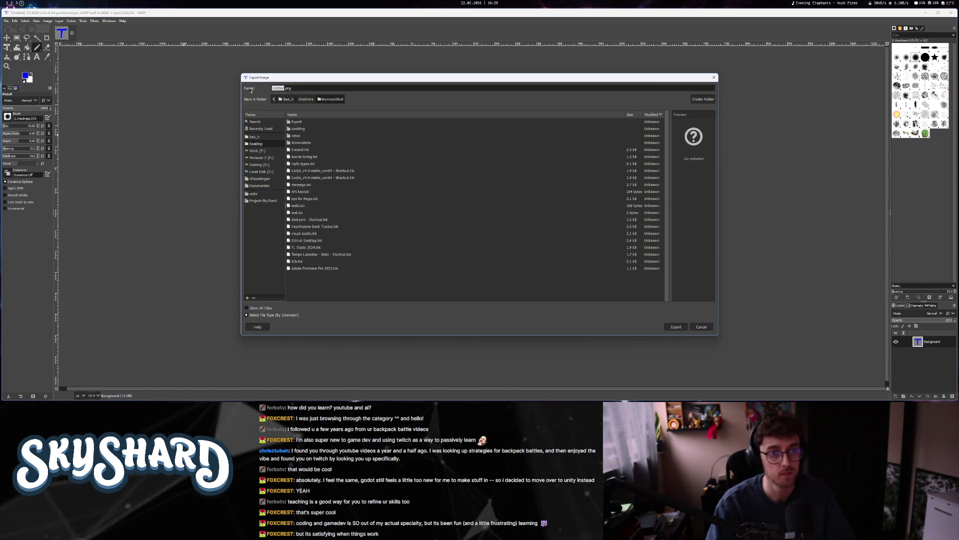
pyautogui.write('test_achi')
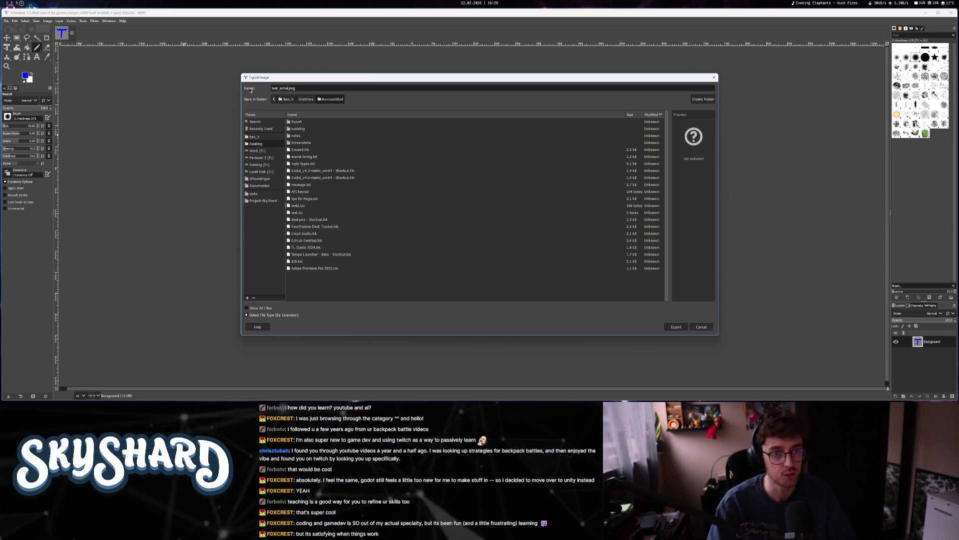
pyautogui.press('Return')
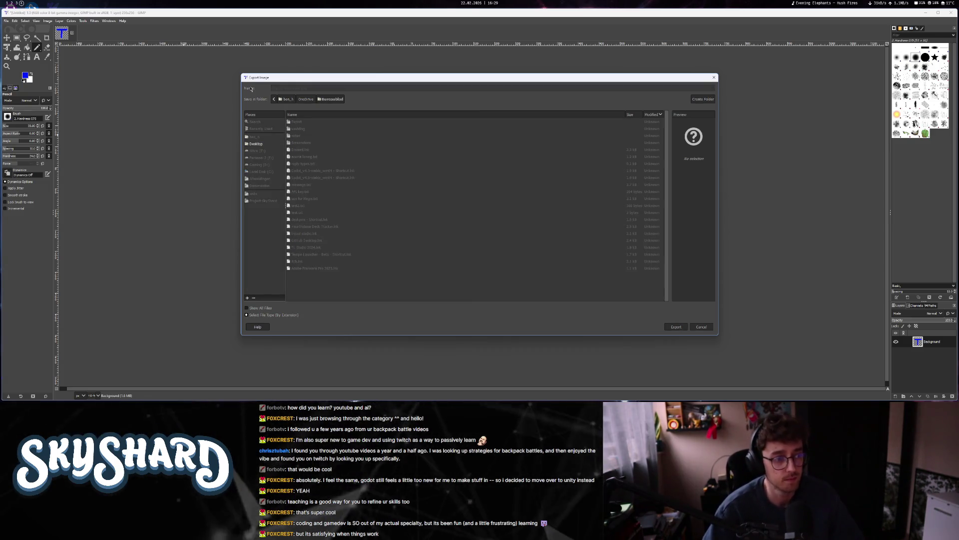
# - Fill the T with light grey b0b0b0 and export it as test_achievement_locked.png
pyautogui.click(27, 47)
pyautogui.click(25, 75)
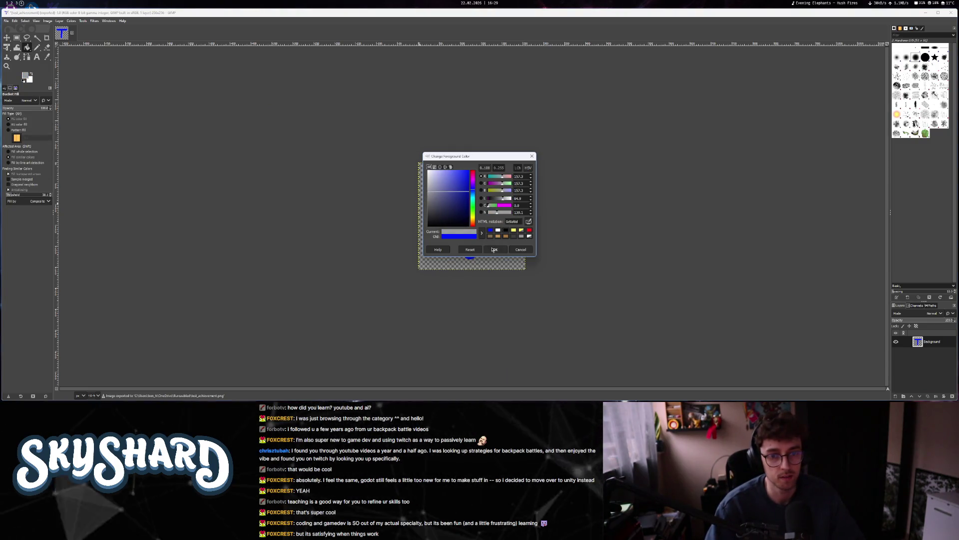
pyautogui.click(495, 249)
pyautogui.click(470, 225)
pyautogui.click(7, 21)
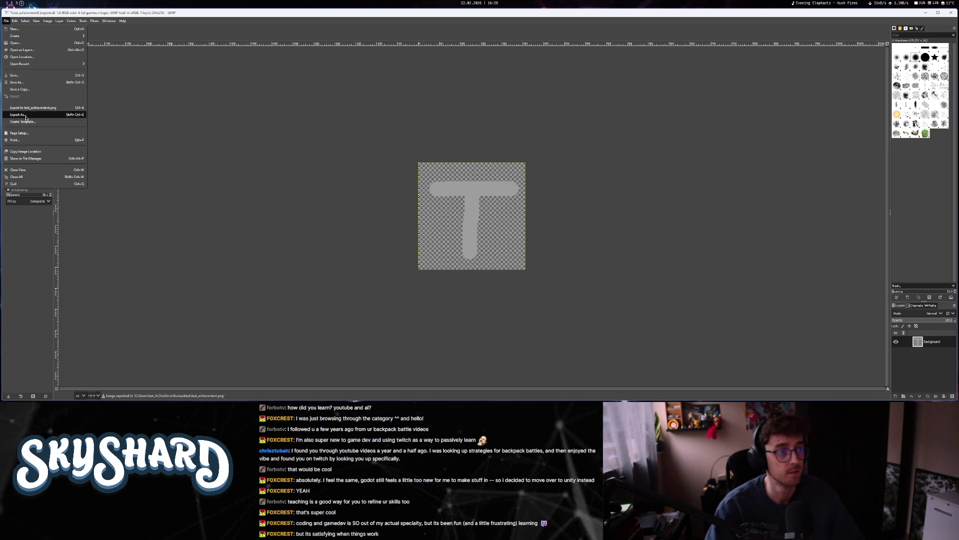
pyautogui.click(20, 120)
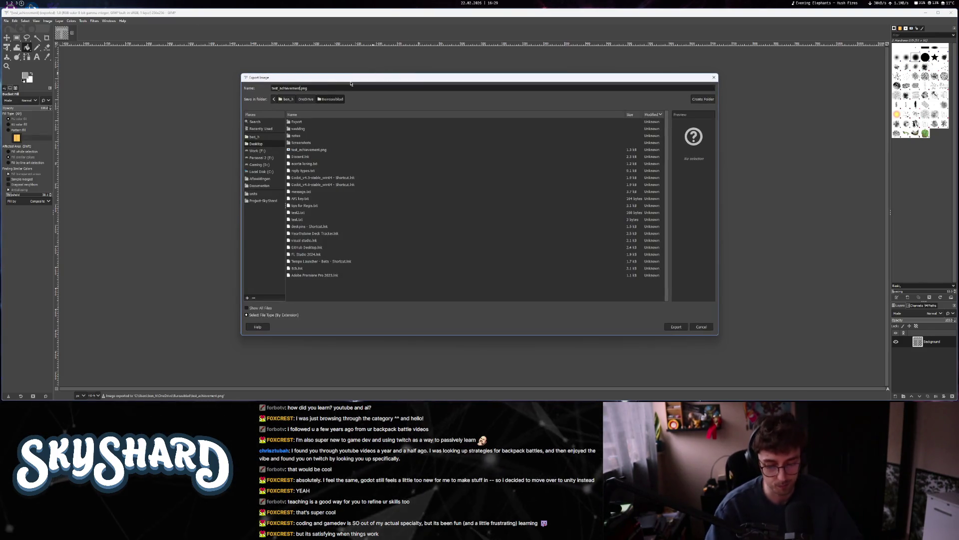
pyautogui.press('Return')
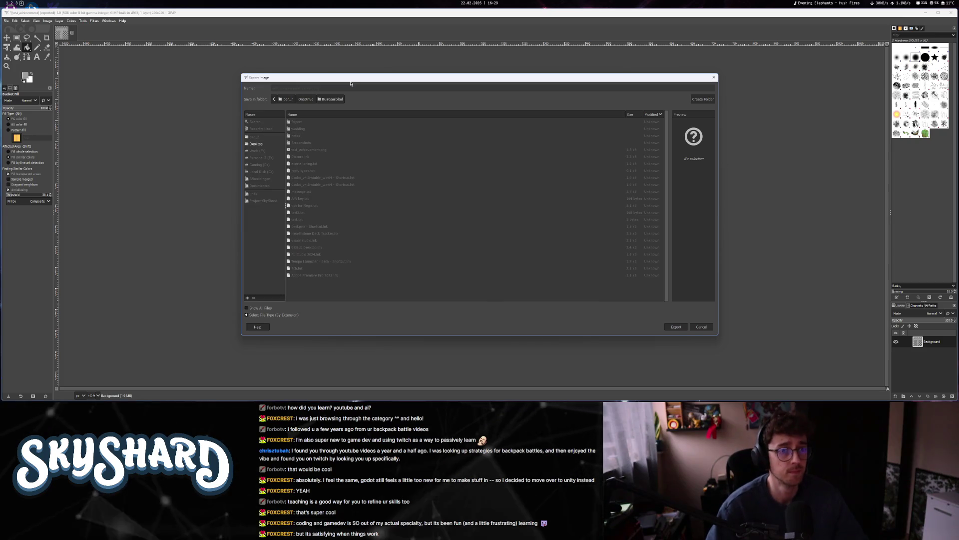
pyautogui.hotkey('alt', 'Tab')
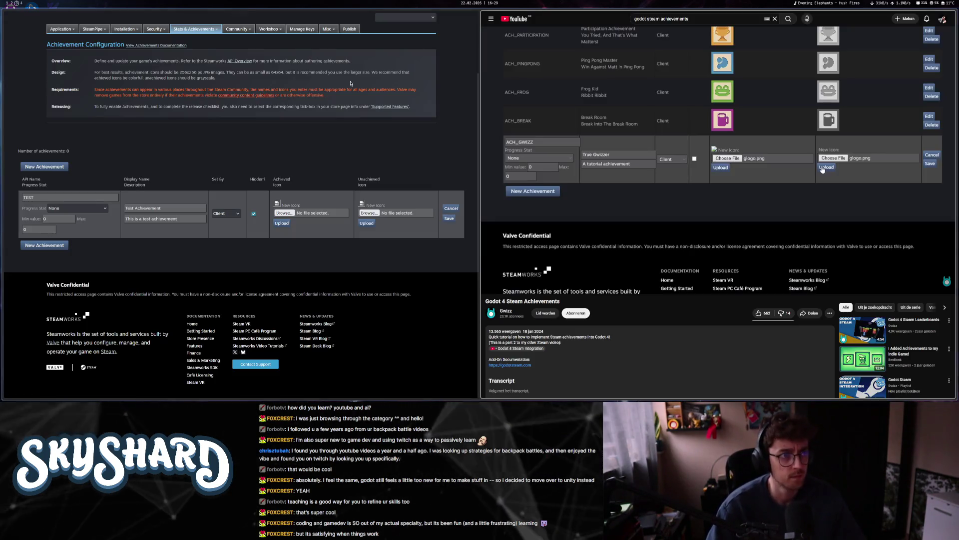
# - Choose test_achievement.png from the Desktop as the achieved icon
pyautogui.click(283, 213)
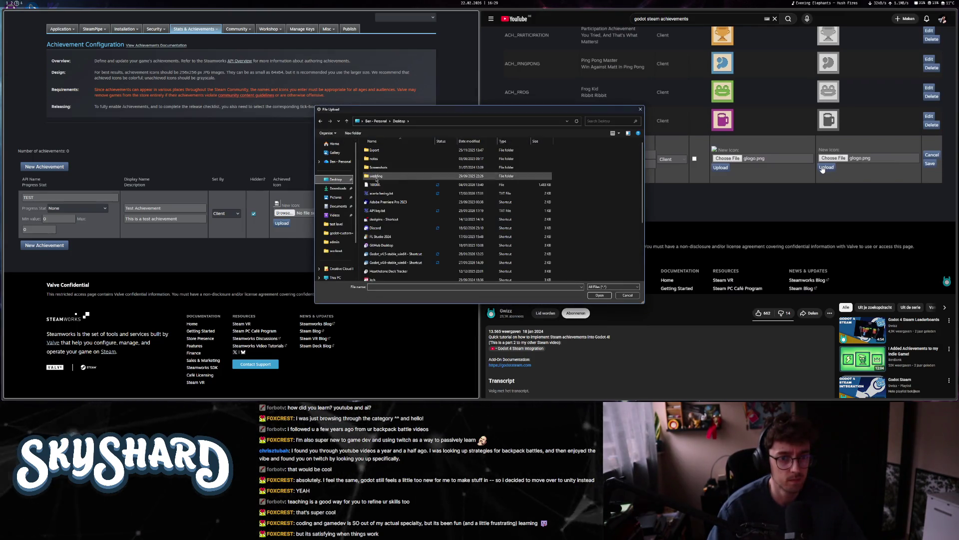
pyautogui.scroll(-3, 415, 178)
pyautogui.click(392, 216)
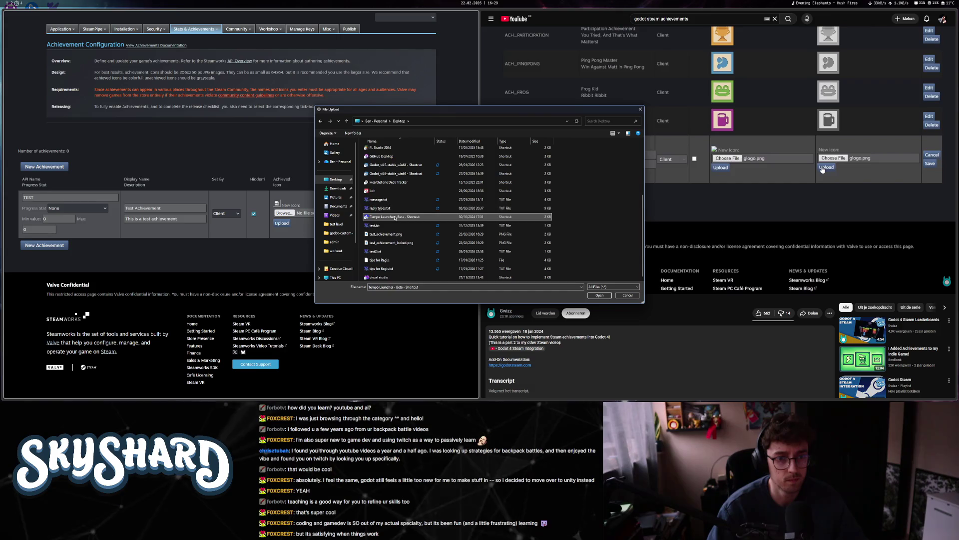
pyautogui.doubleClick(394, 234)
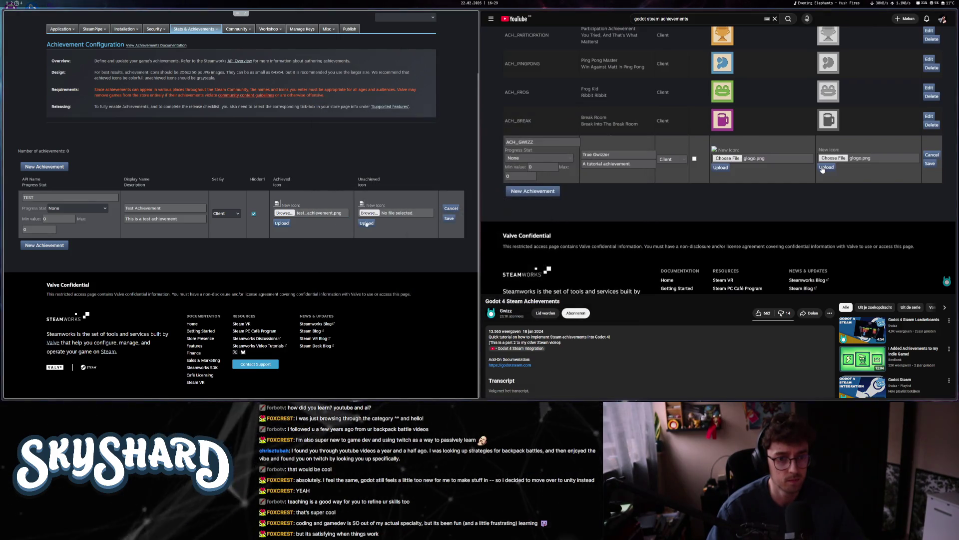
# - Choose test_achievement_locked.png as the unachieved icon, then upload the achieved icon
pyautogui.click(367, 213)
pyautogui.click(394, 242)
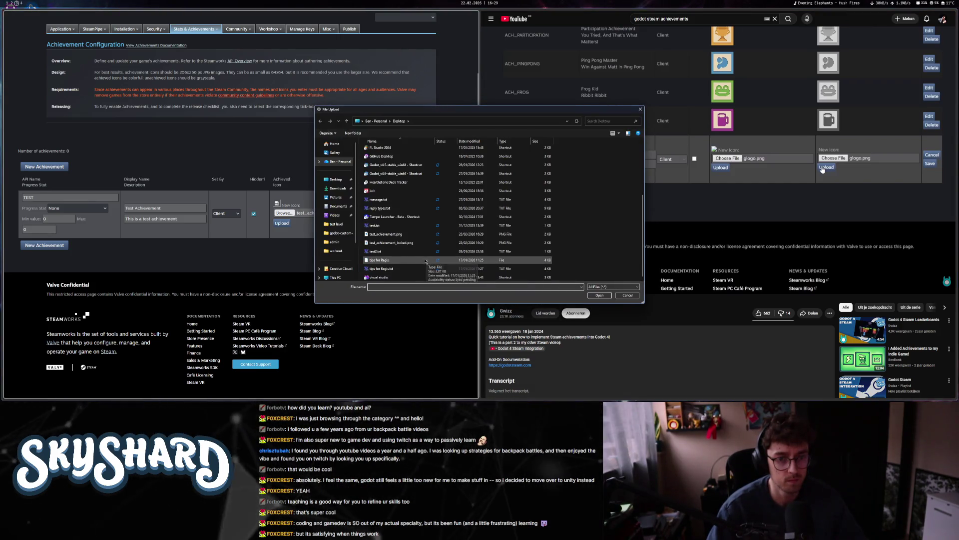
pyautogui.click(600, 296)
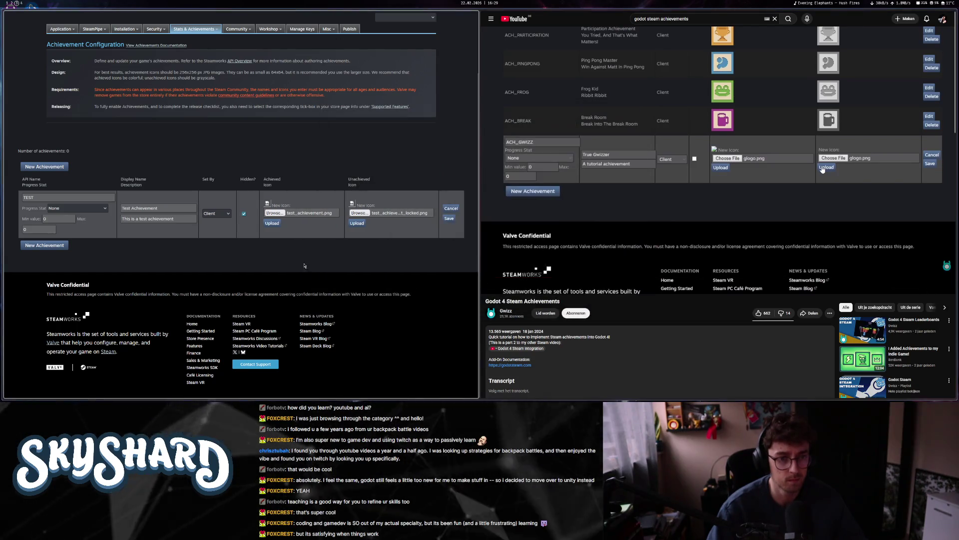
pyautogui.click(272, 223)
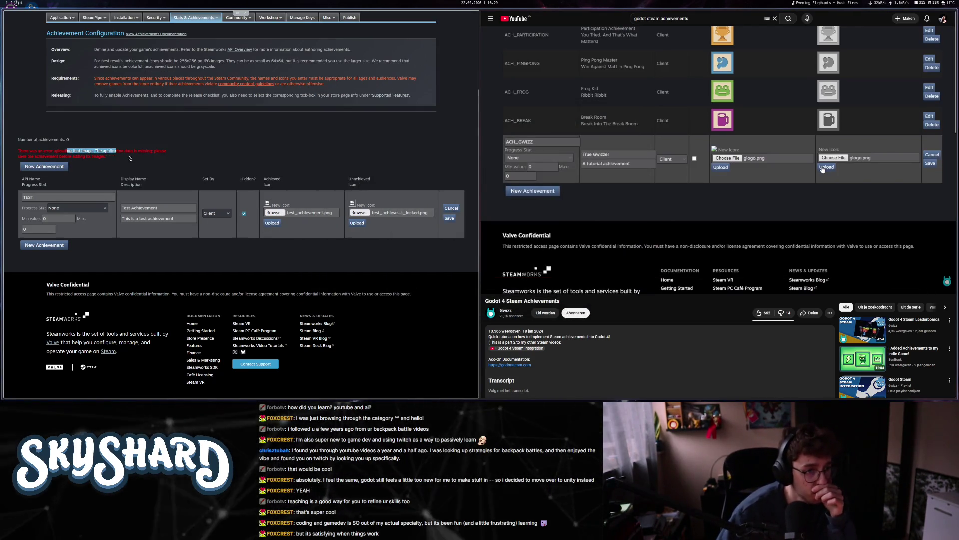
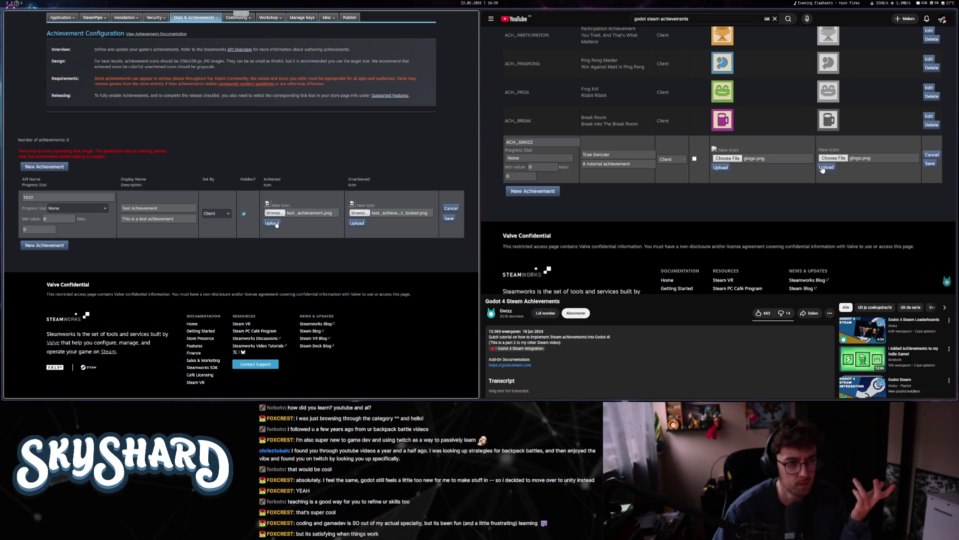
# - Save the TEST achievement, then reopen it for editing
pyautogui.click(272, 223)
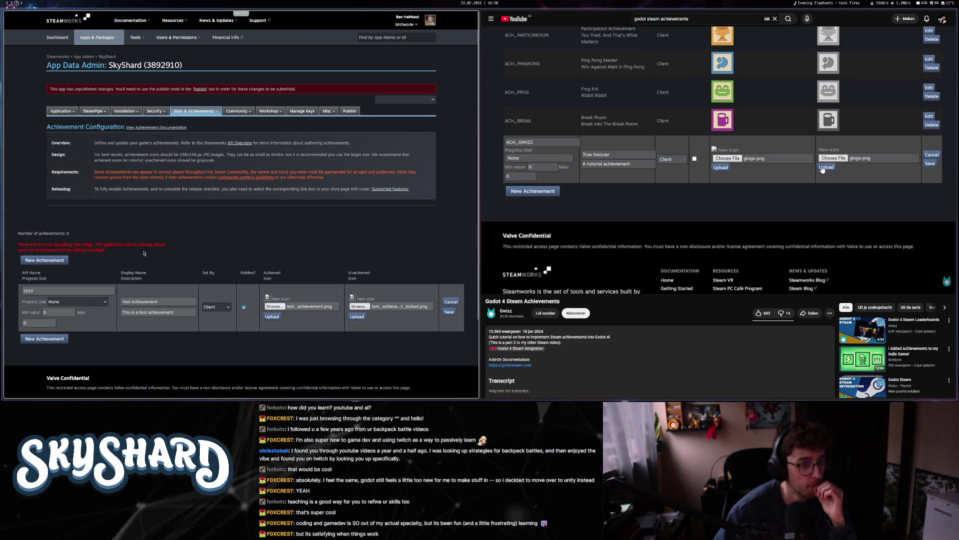
pyautogui.click(450, 312)
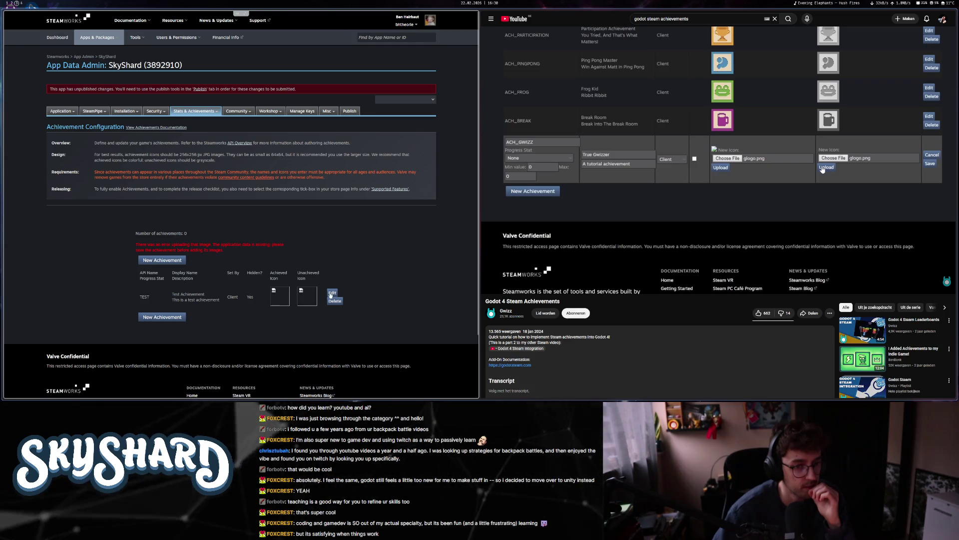
pyautogui.click(332, 294)
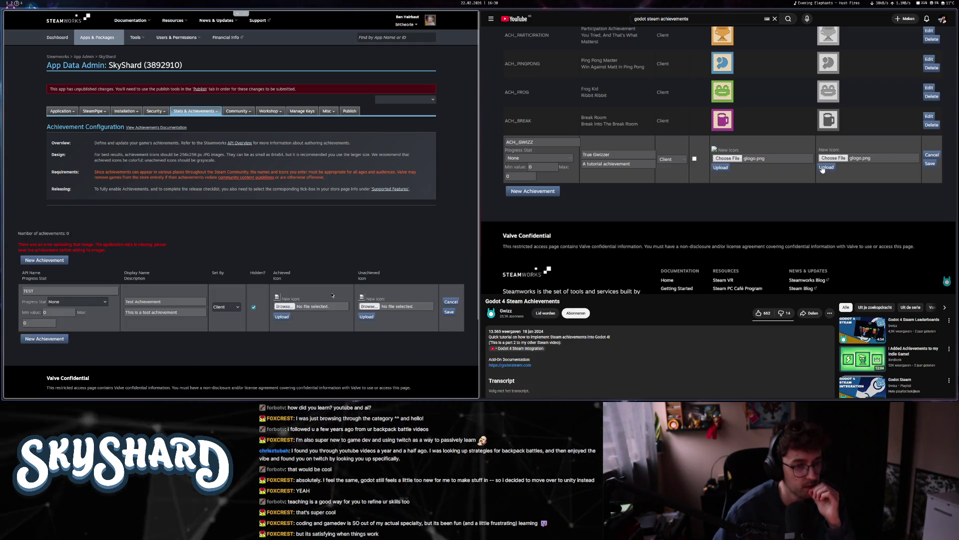
pyautogui.scroll(-2, 281, 319)
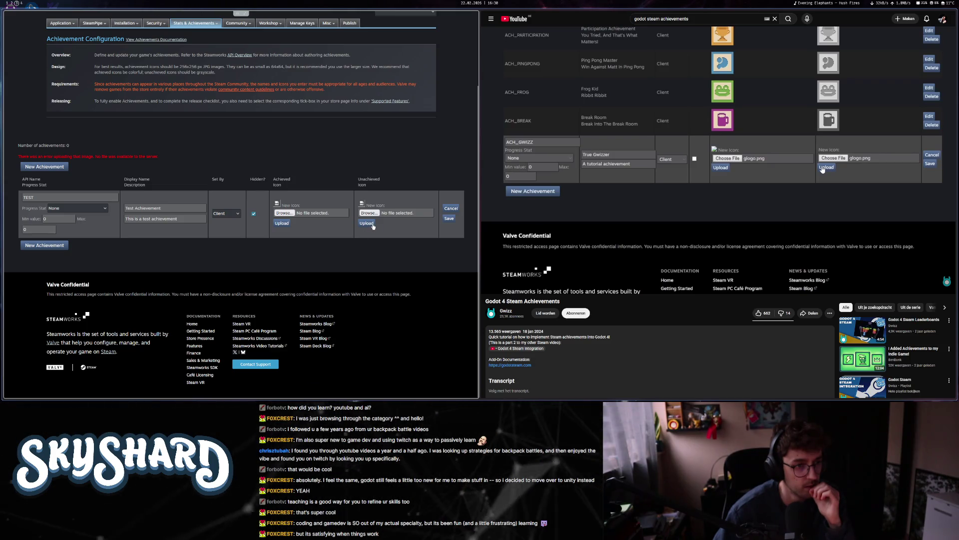
# - Upload test_achievement.png as the achieved icon and test_achievement_locked.png as the unachieved icon, then save
pyautogui.click(284, 213)
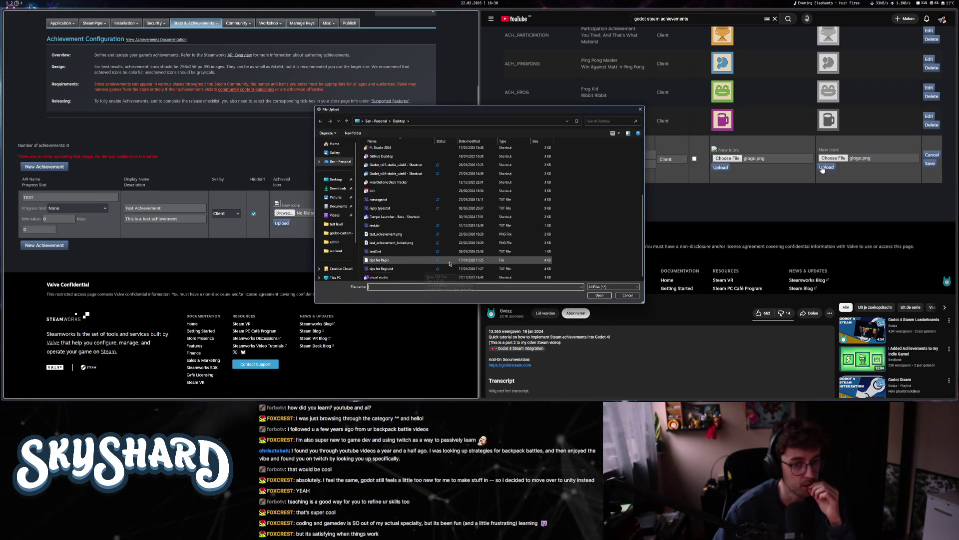
pyautogui.doubleClick(398, 236)
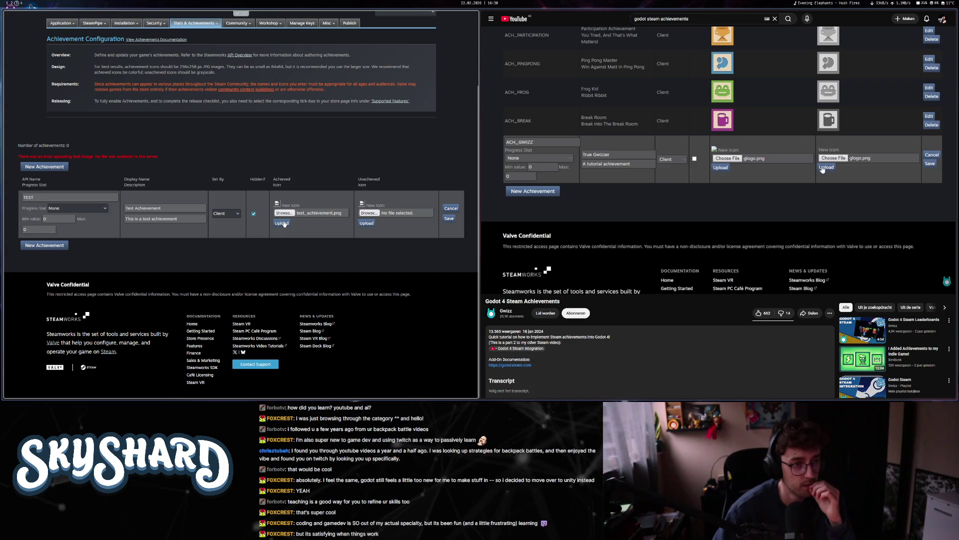
pyautogui.click(283, 224)
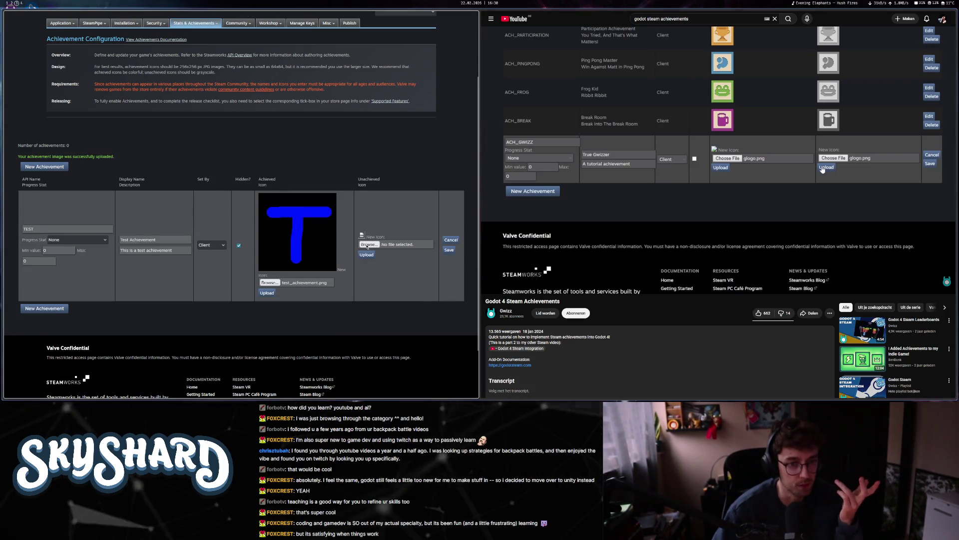
pyautogui.click(368, 245)
pyautogui.doubleClick(402, 243)
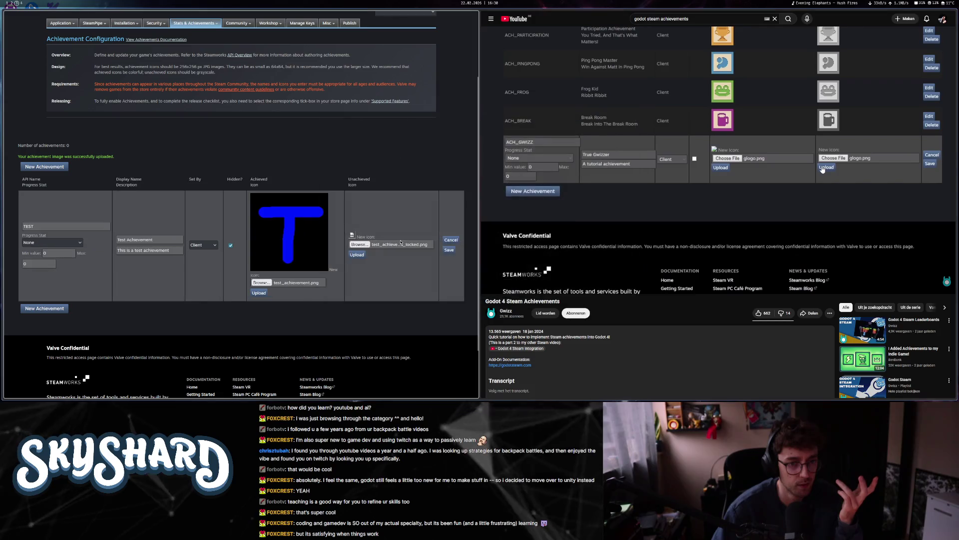
pyautogui.click(356, 255)
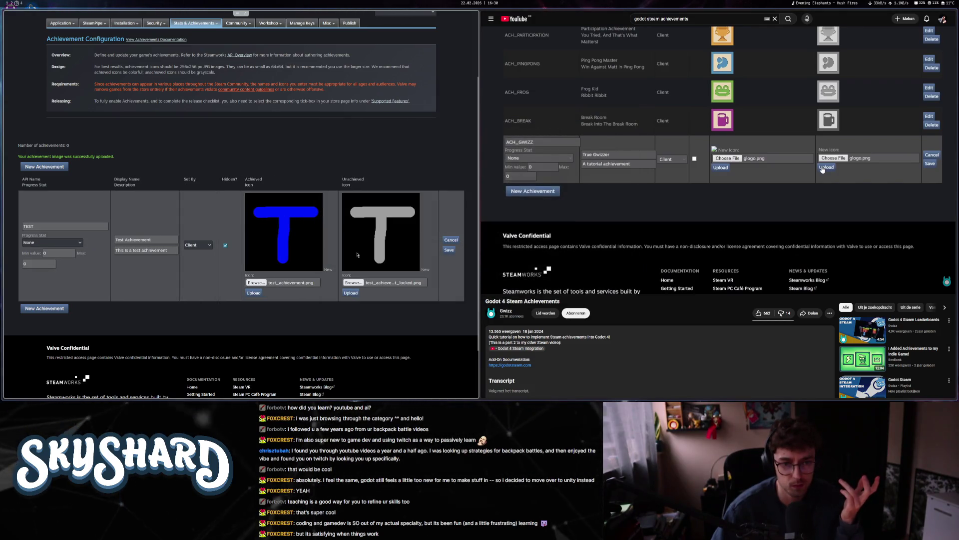
pyautogui.click(450, 250)
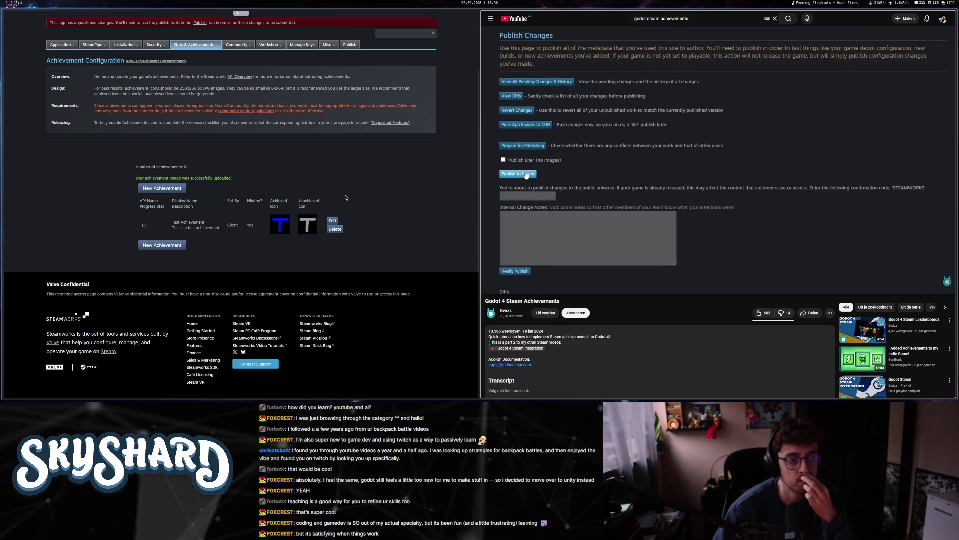
# - Highlight and clear the note about enabling achievements, then open a new browser tab
pyautogui.moveTo(106, 122); pyautogui.dragTo(212, 129)
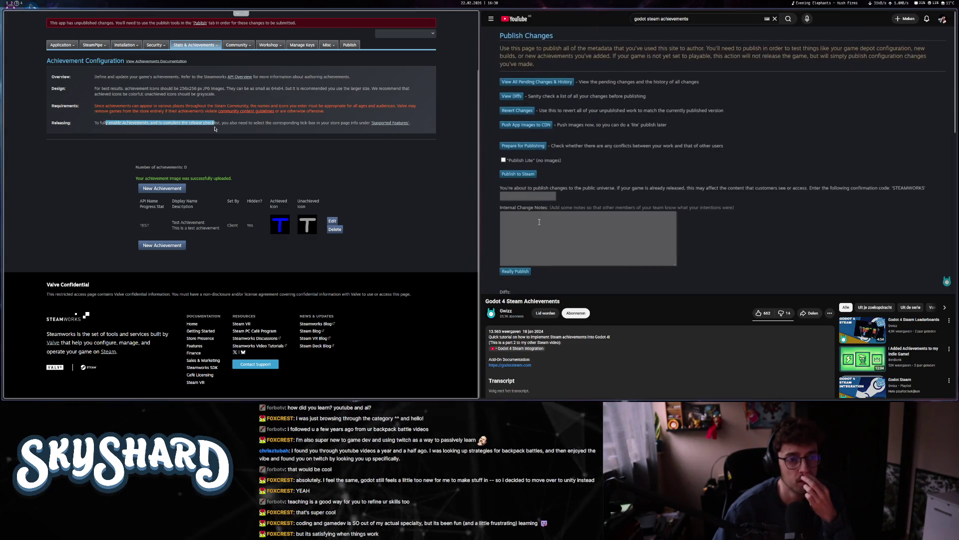
pyautogui.click(233, 124)
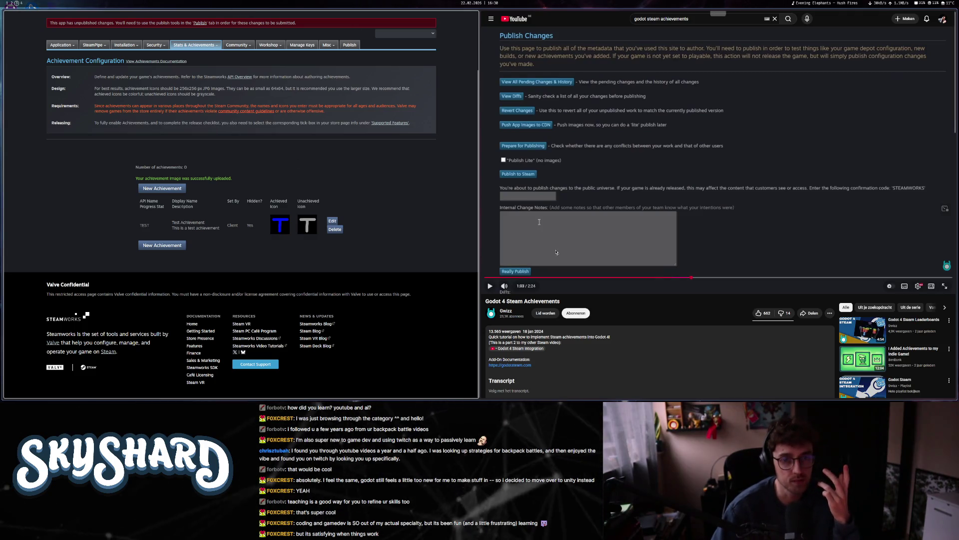
pyautogui.click(25, 113)
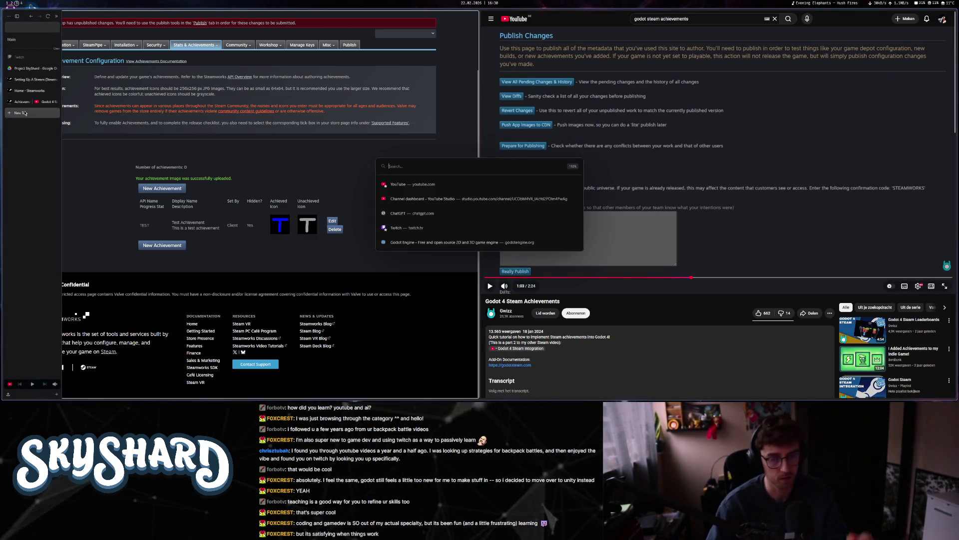
# - Search Google for 'steam achievement for demo', read the r/gamedev post, and go back to Steamworks
pyautogui.write('steam achievement for')
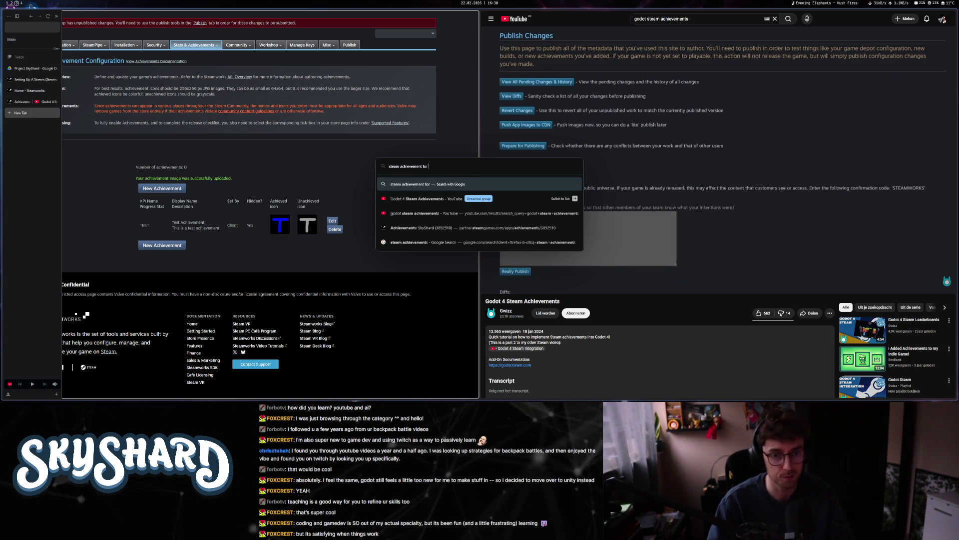
pyautogui.write(' demo')
pyautogui.press('Return')
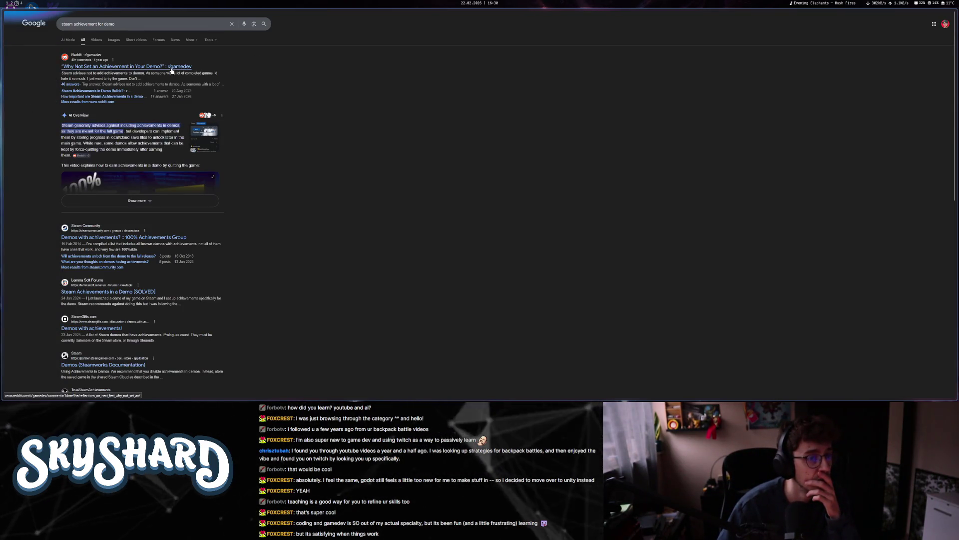
pyautogui.click(172, 70)
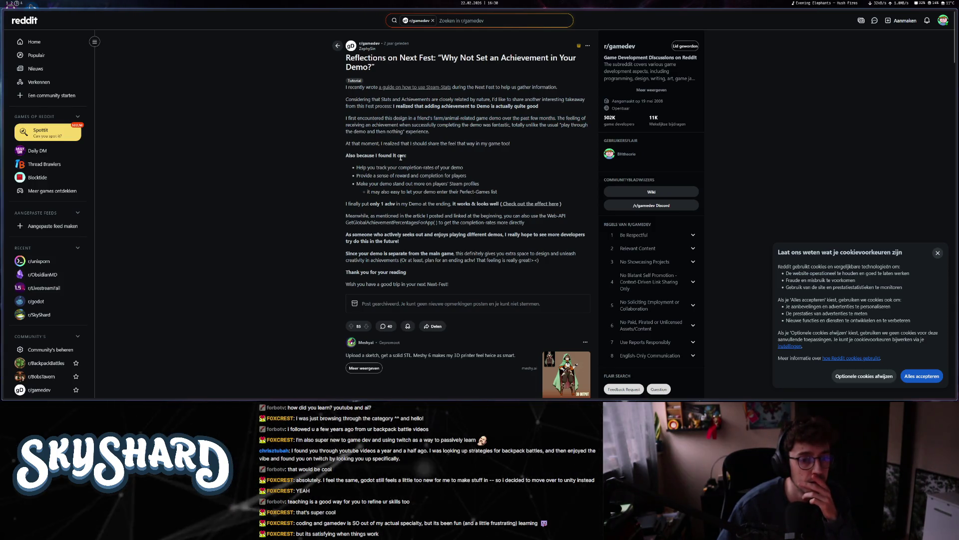
pyautogui.moveTo(2, 105)
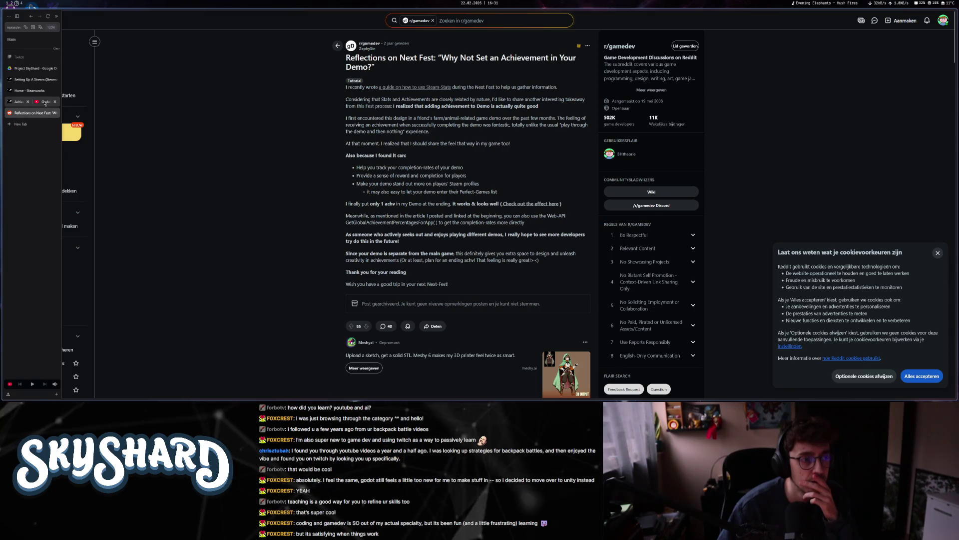
pyautogui.click(26, 102)
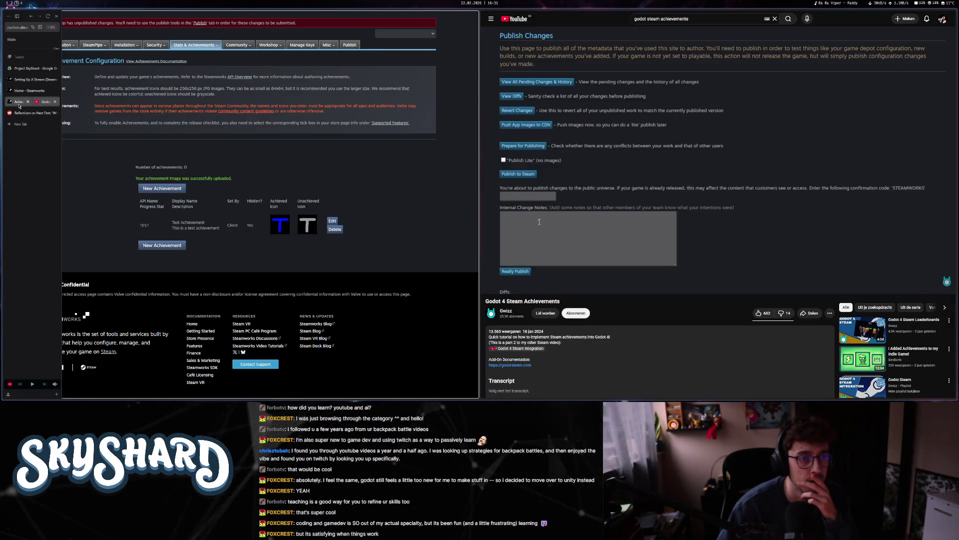
# - Delete the TEST achievement from SkyShard
pyautogui.click(335, 229)
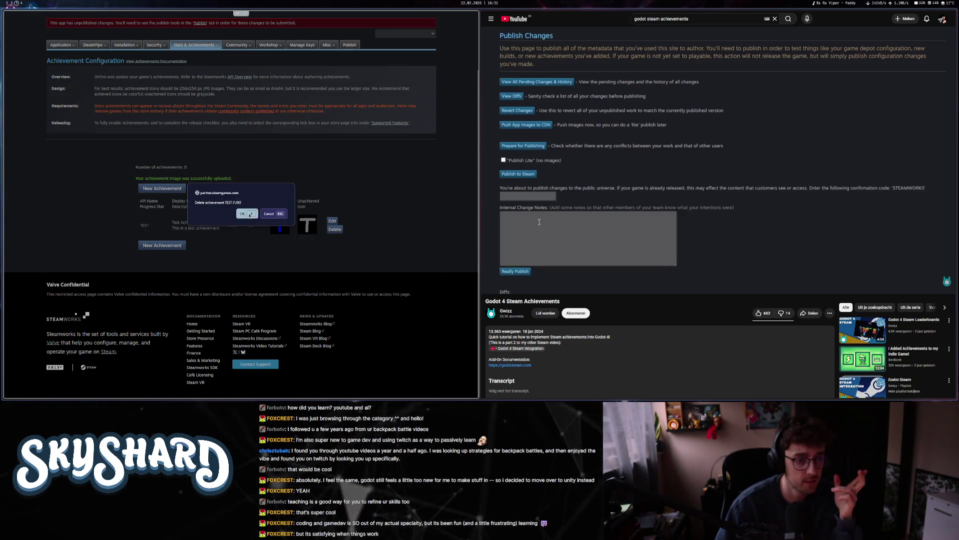
pyautogui.click(250, 215)
pyautogui.scroll(1, 175, 150)
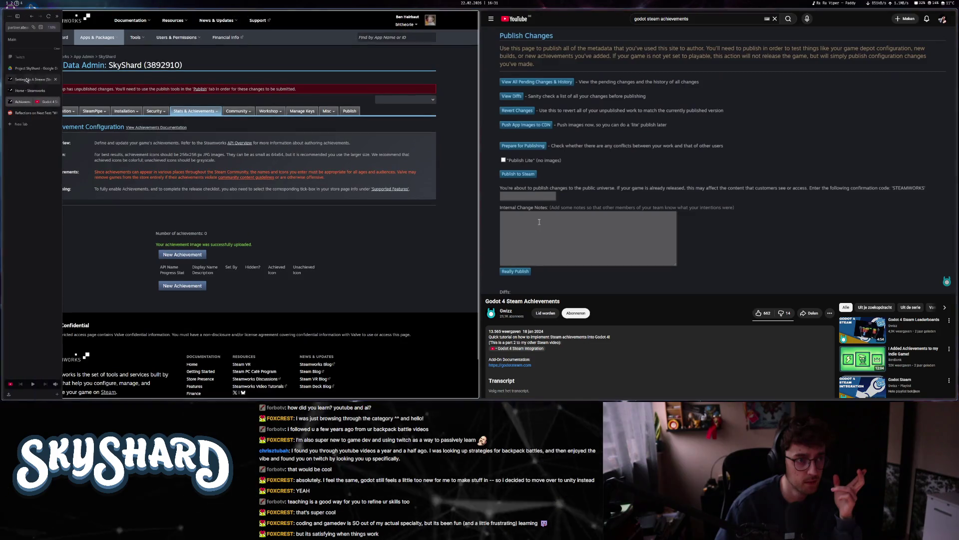
# - Navigate via All Applications to SkyShard Demo's Stats & Achievements achievement configuration
pyautogui.click(93, 39)
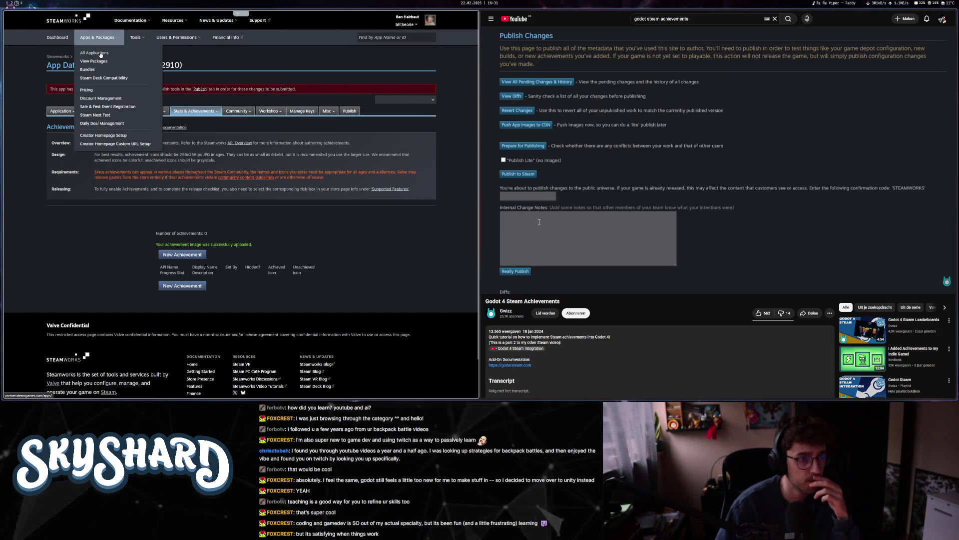
pyautogui.click(83, 57)
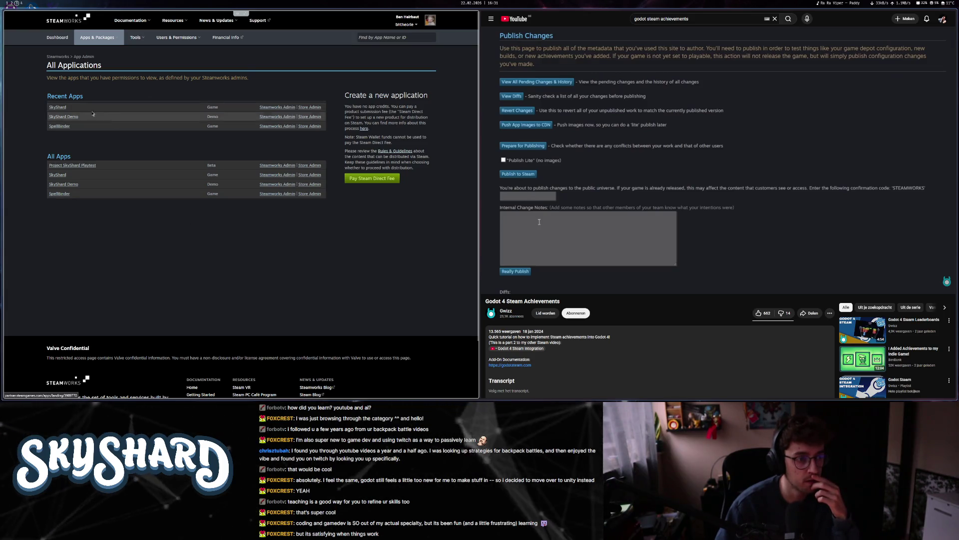
pyautogui.click(80, 117)
pyautogui.scroll(-5, 54, 195)
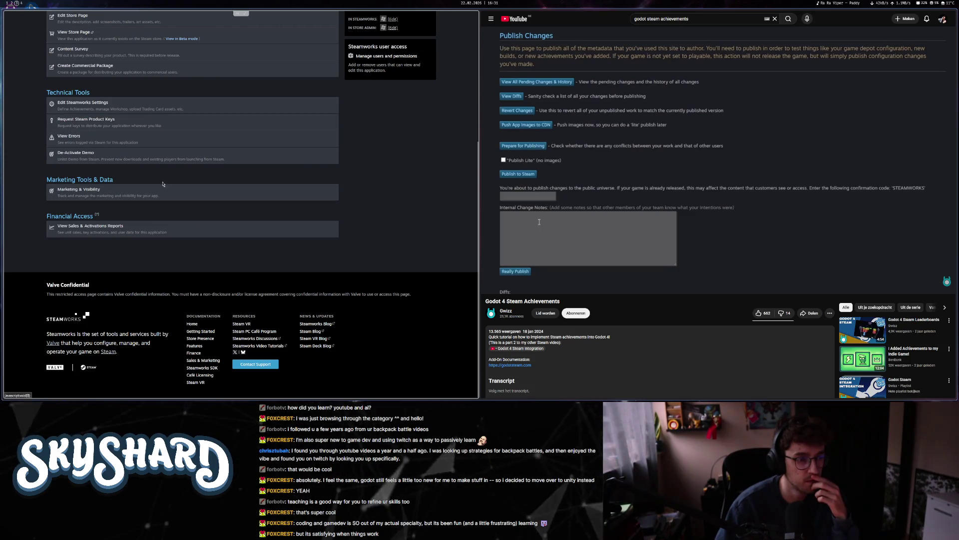
pyautogui.scroll(2, 165, 217)
pyautogui.click(162, 212)
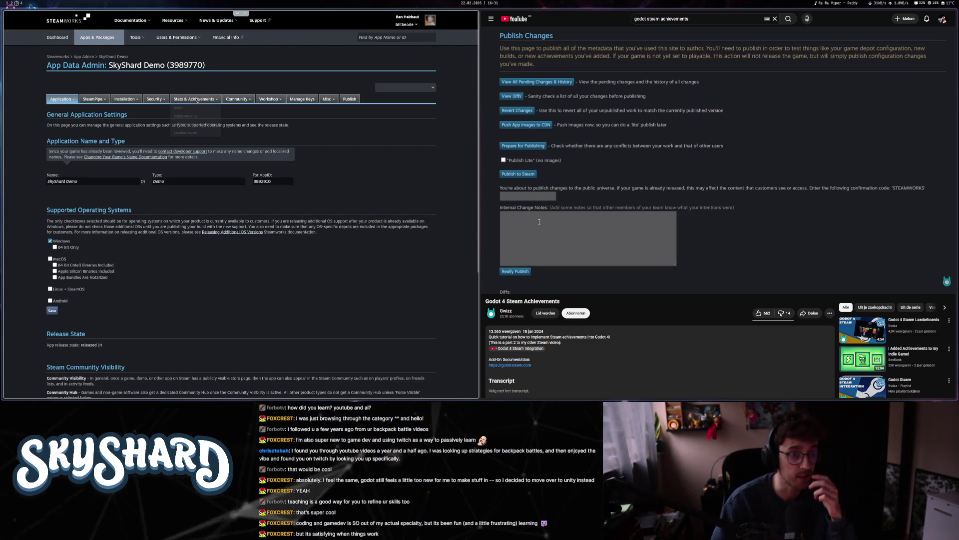
pyautogui.moveTo(194, 99)
pyautogui.click(185, 116)
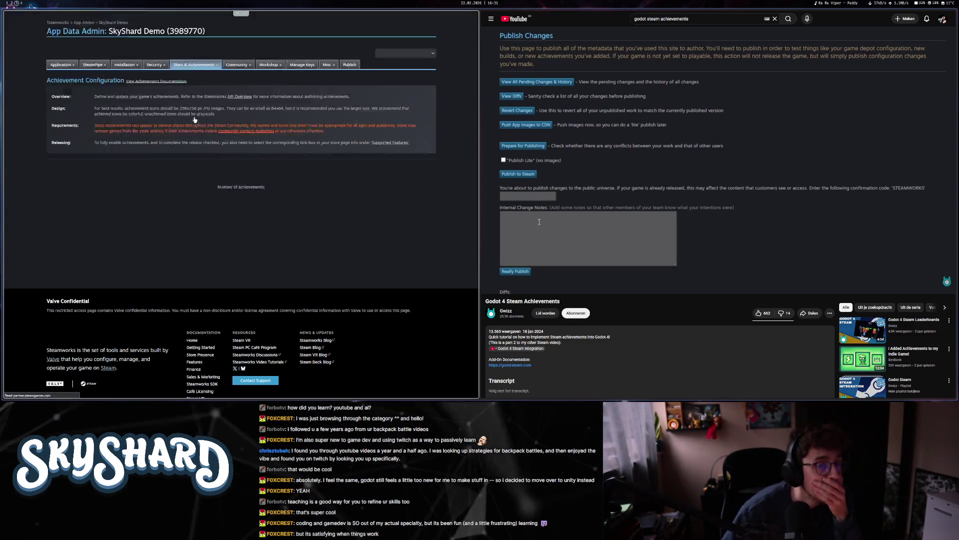
# - Add a new SkyShard Demo achievement with API name TEST and enter its description
pyautogui.click(180, 236)
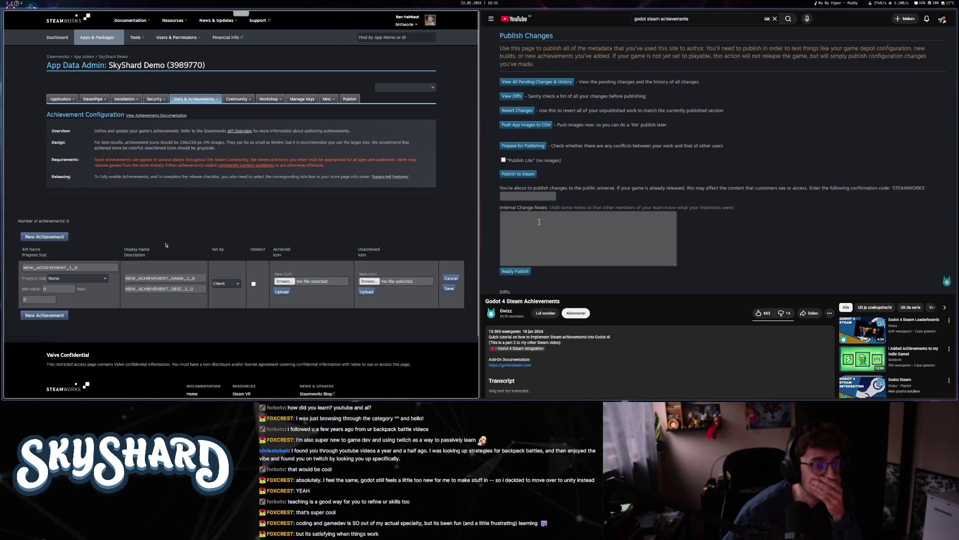
pyautogui.doubleClick(75, 267)
pyautogui.write('TEST')
pyautogui.press('Tab')
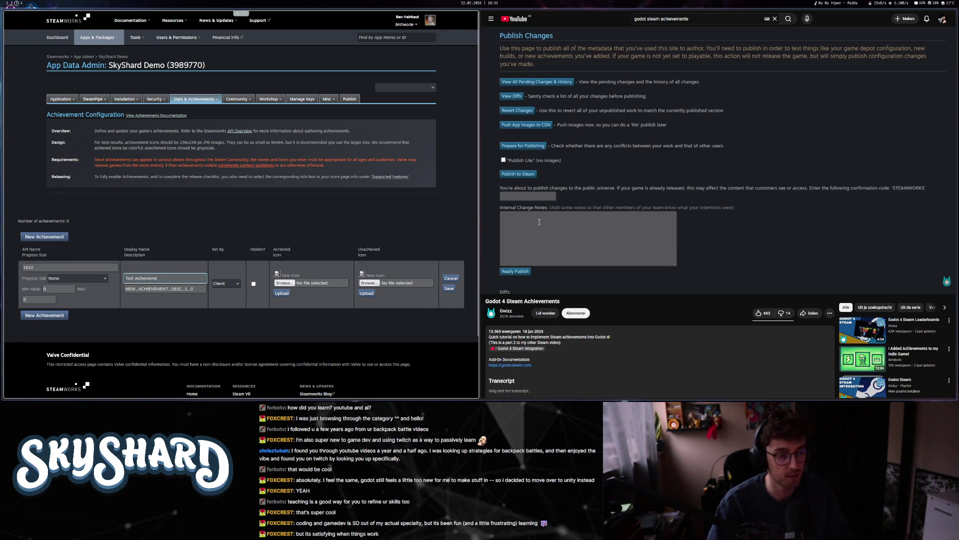
pyautogui.write('Test Achieve')
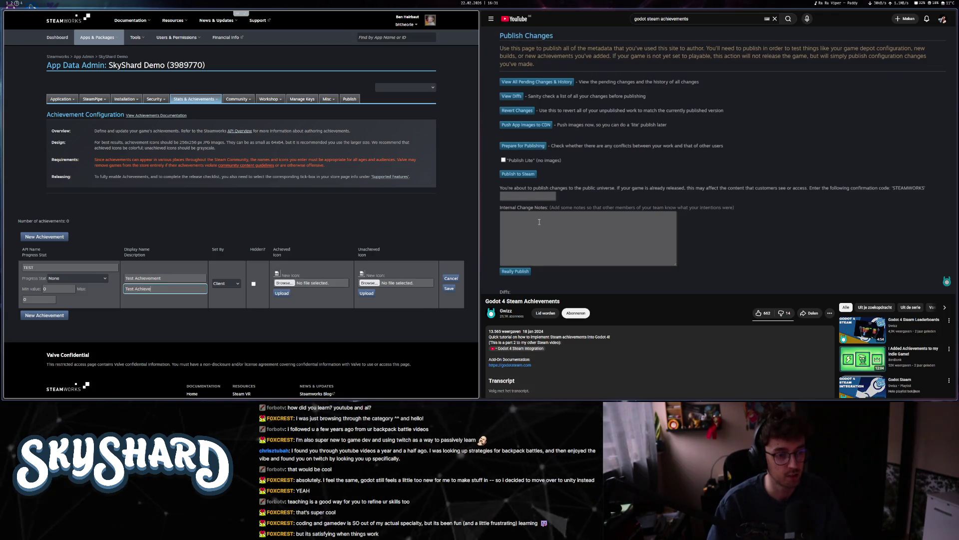
pyautogui.write('his is a te')
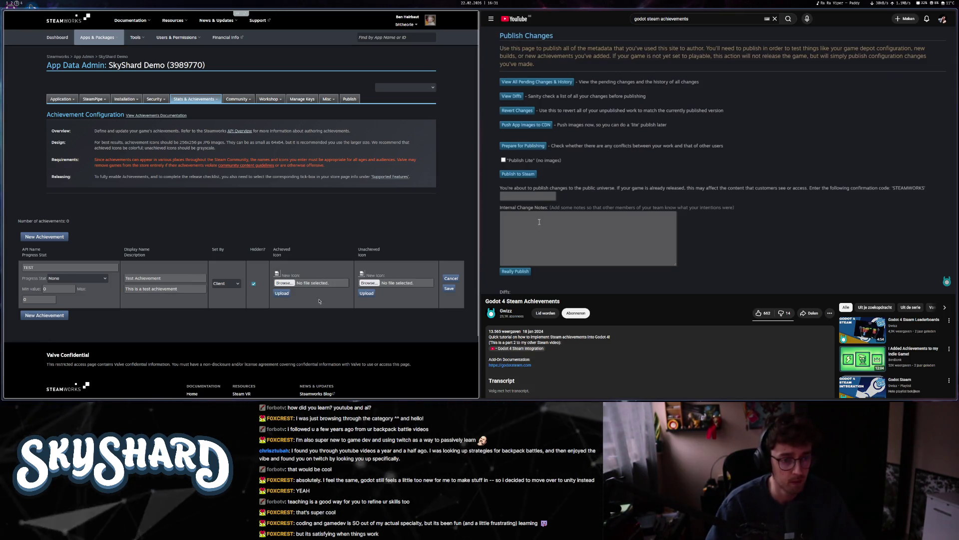
# - Upload test_achievement.png as the achieved icon, save, and reopen the achievement
pyautogui.click(284, 283)
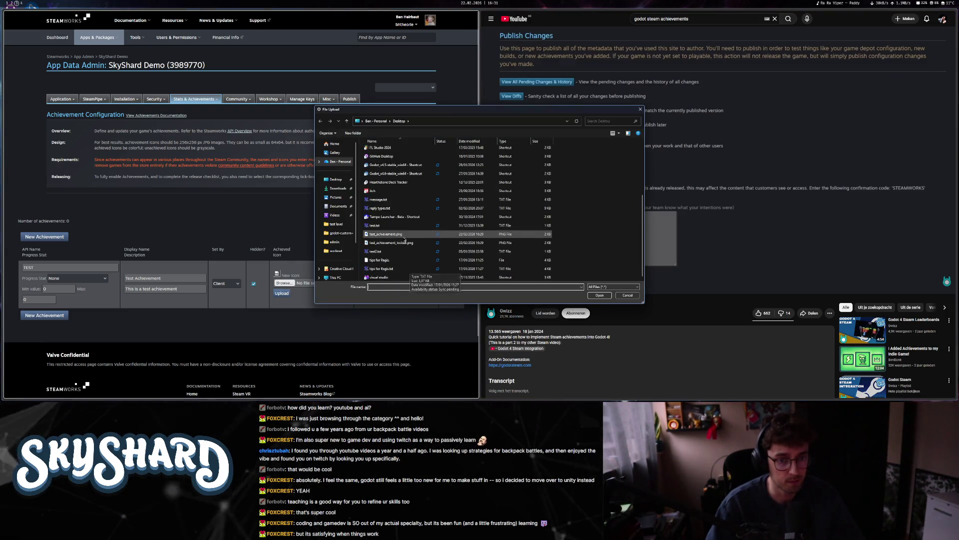
pyautogui.doubleClick(395, 244)
pyautogui.click(281, 292)
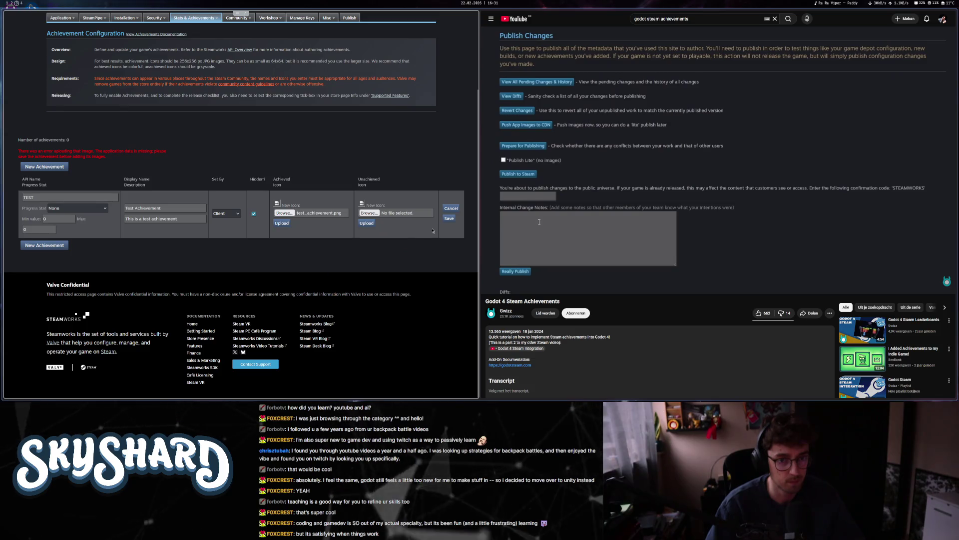
pyautogui.click(449, 218)
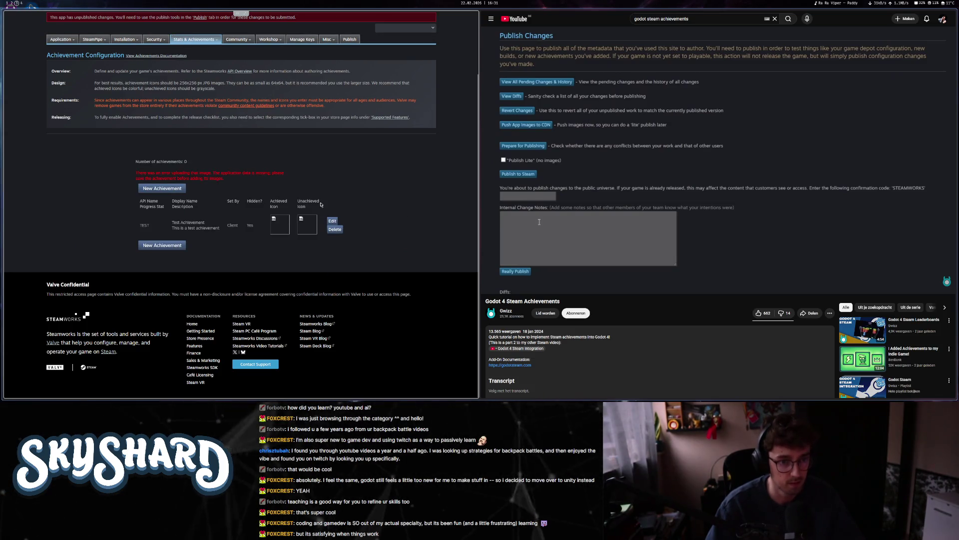
pyautogui.click(332, 220)
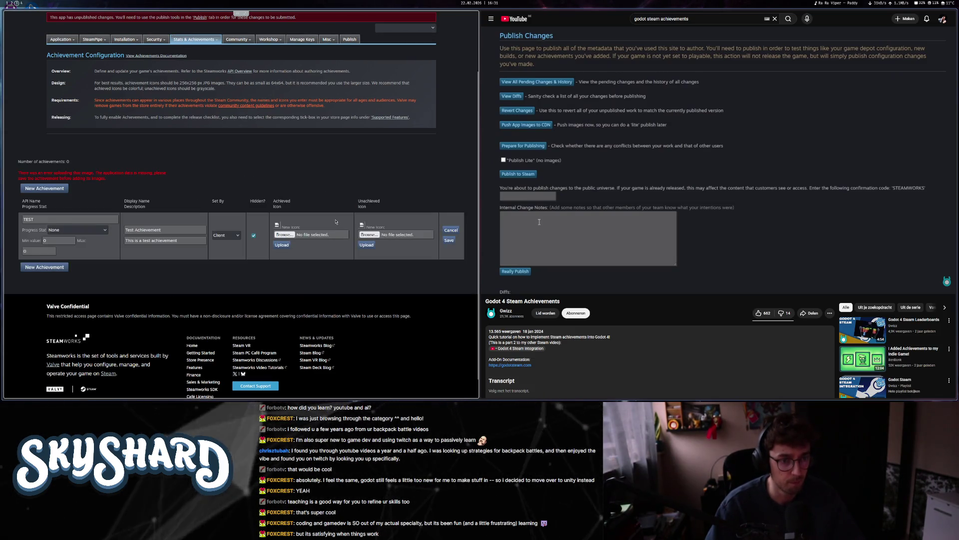
# - Set test_achievement.png as achieved and test_achievement_locked.png as unachieved icon, and save
pyautogui.click(284, 234)
pyautogui.click(399, 234)
pyautogui.doubleClick(400, 234)
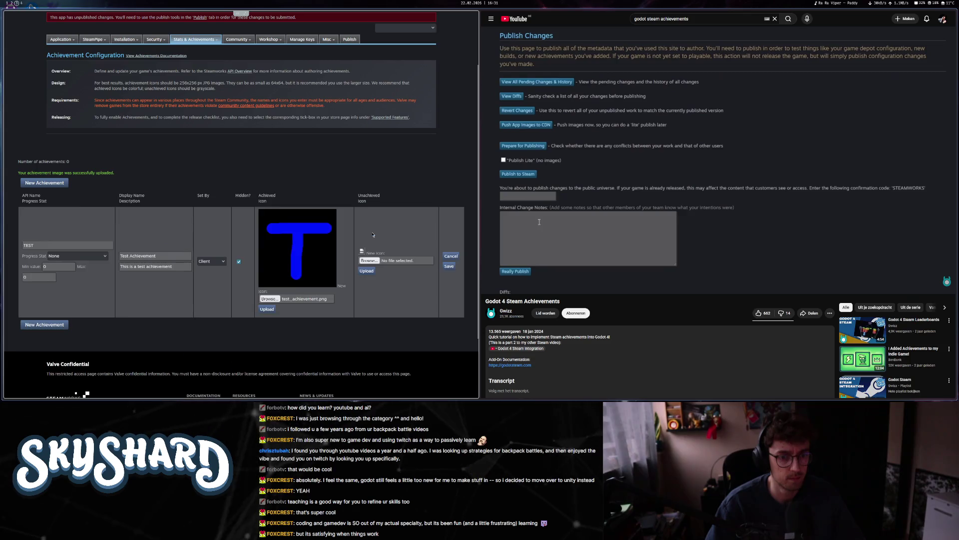
pyautogui.click(375, 260)
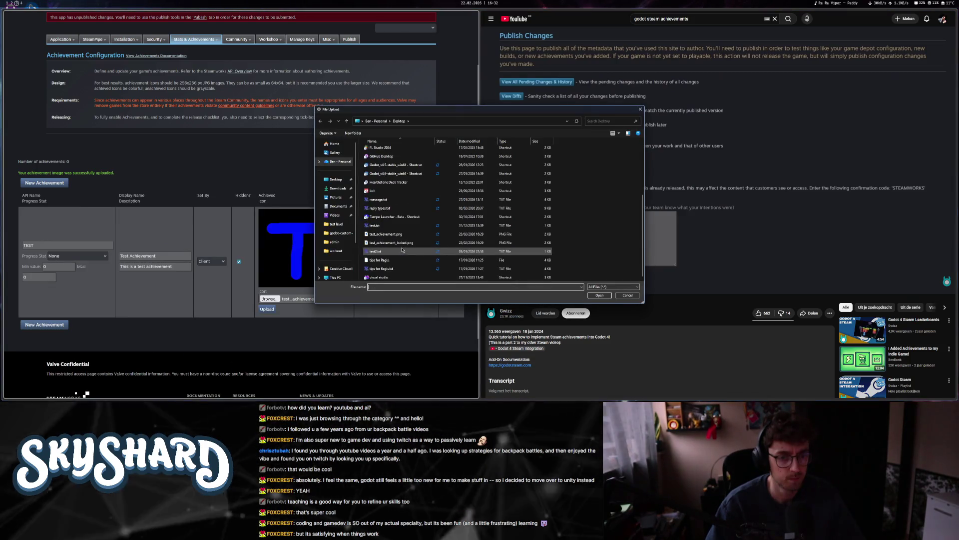
pyautogui.doubleClick(394, 249)
pyautogui.click(357, 272)
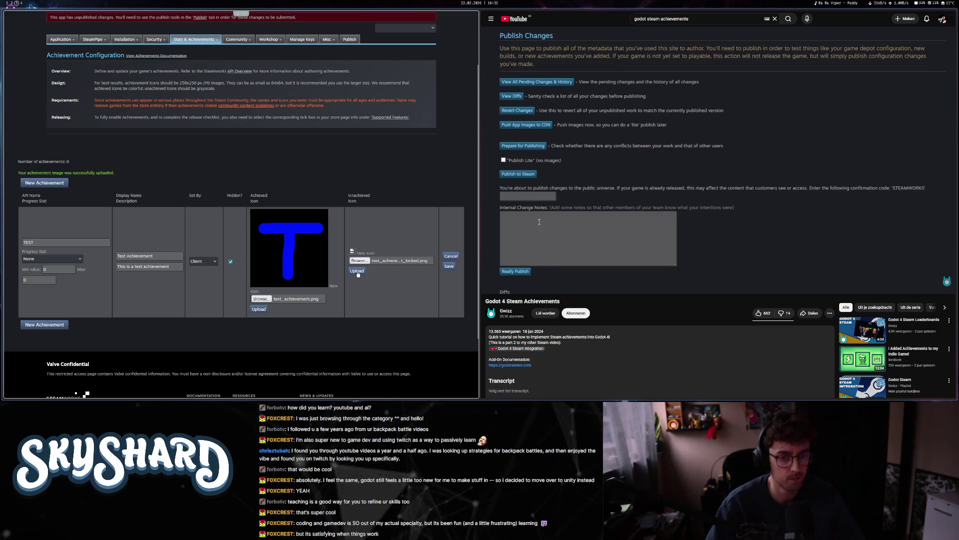
pyautogui.click(450, 266)
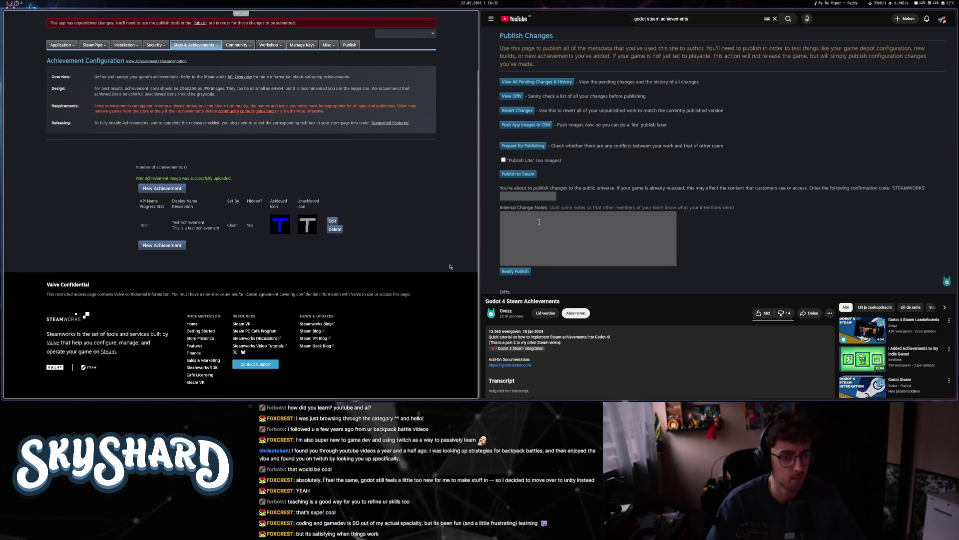
pyautogui.scroll(3, 448, 257)
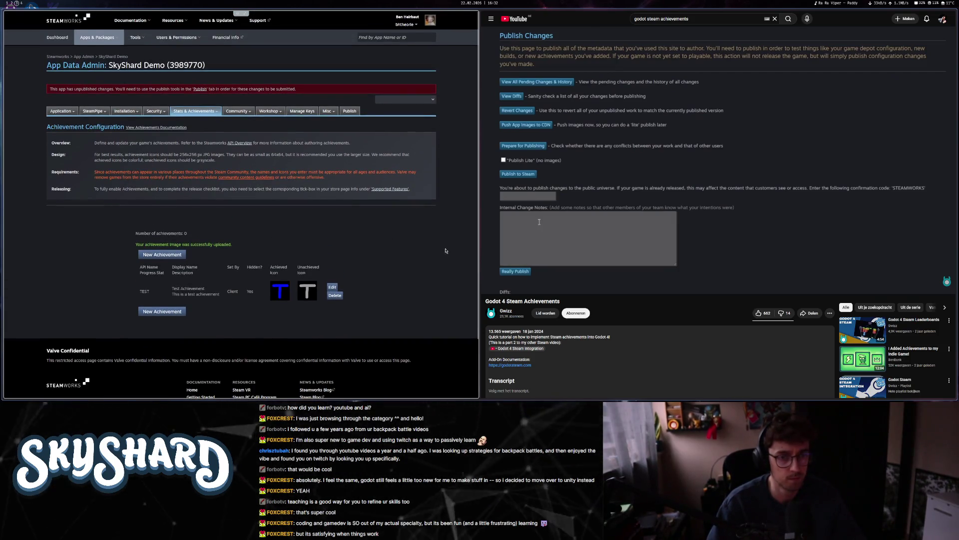
# - Publish SkyShard Demo's pending changes to Steam, confirming with the STEAMWORKS code
pyautogui.click(680, 176)
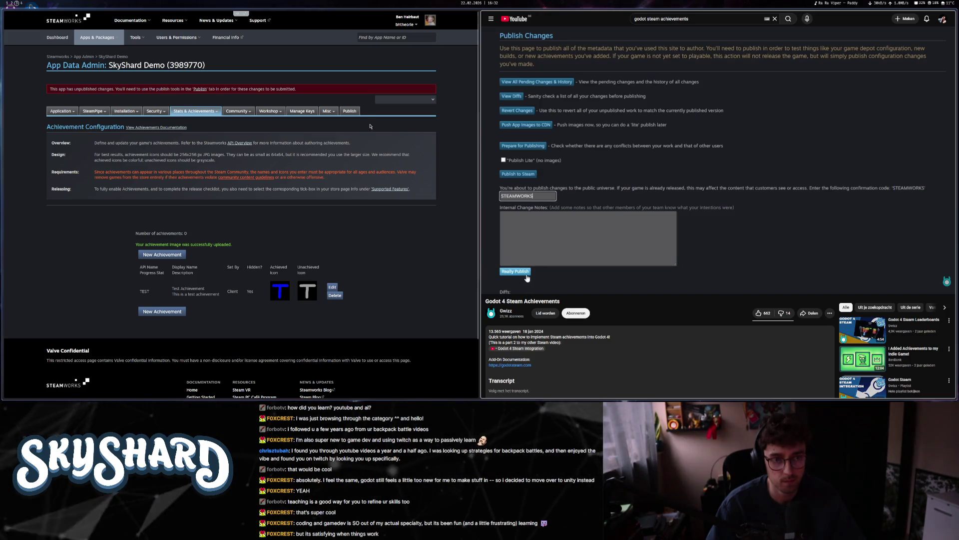
pyautogui.click(350, 110)
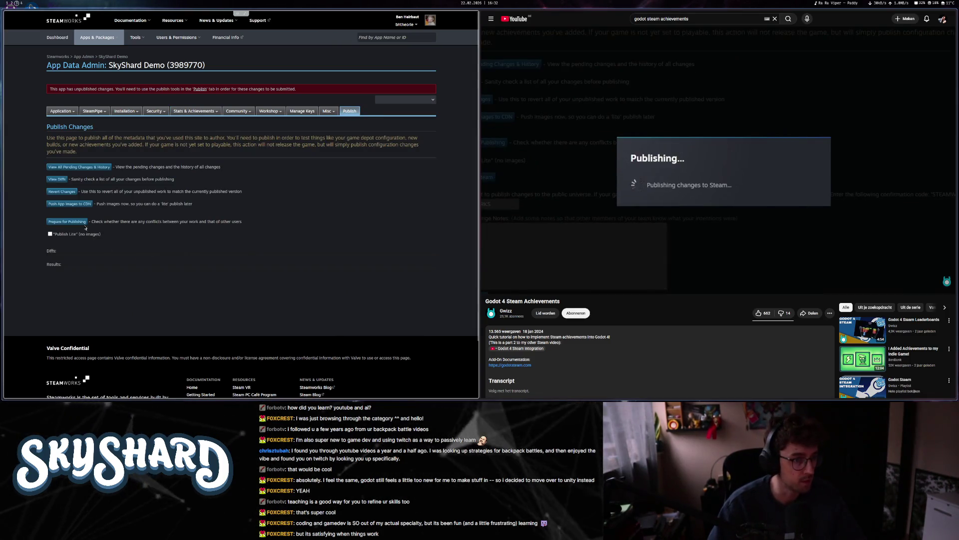
pyautogui.click(71, 246)
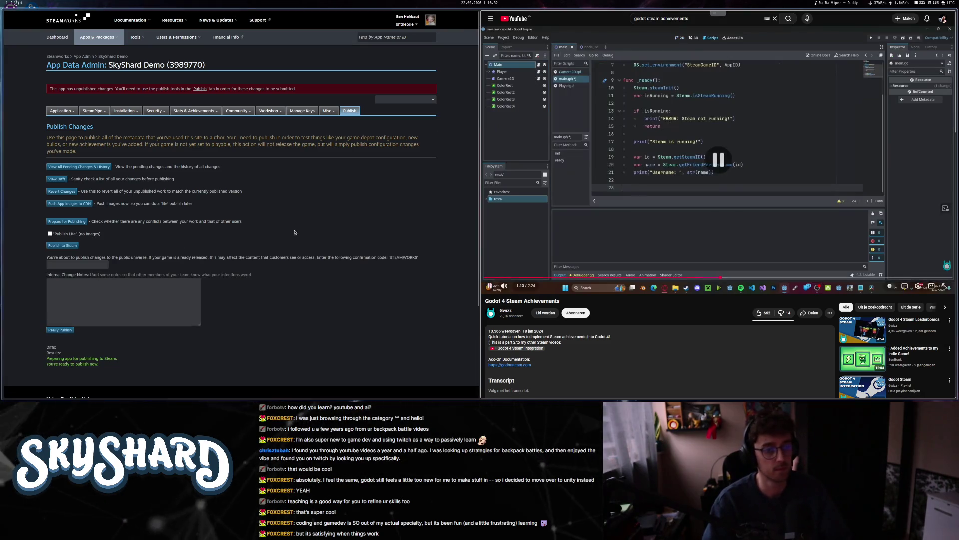
pyautogui.write('s')
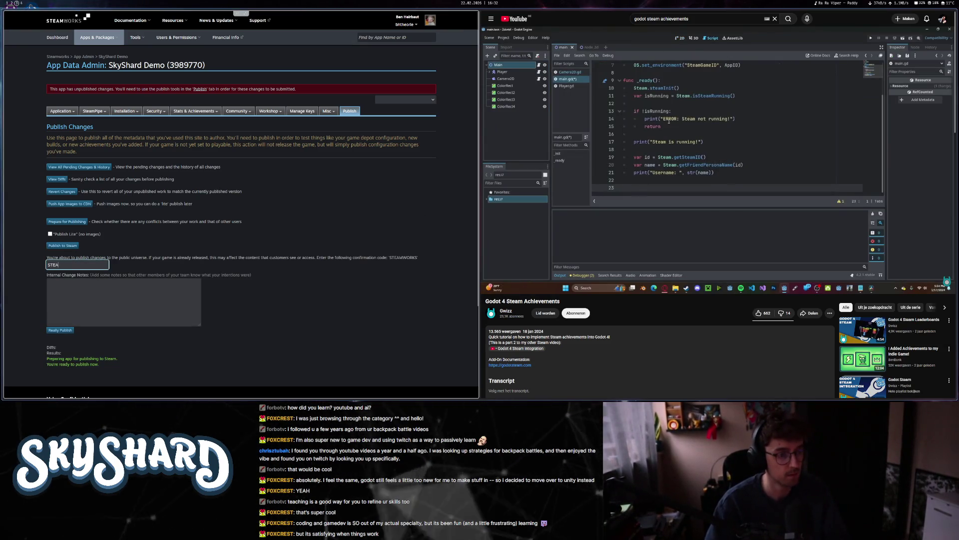
pyautogui.click(60, 330)
pyautogui.write('func g')
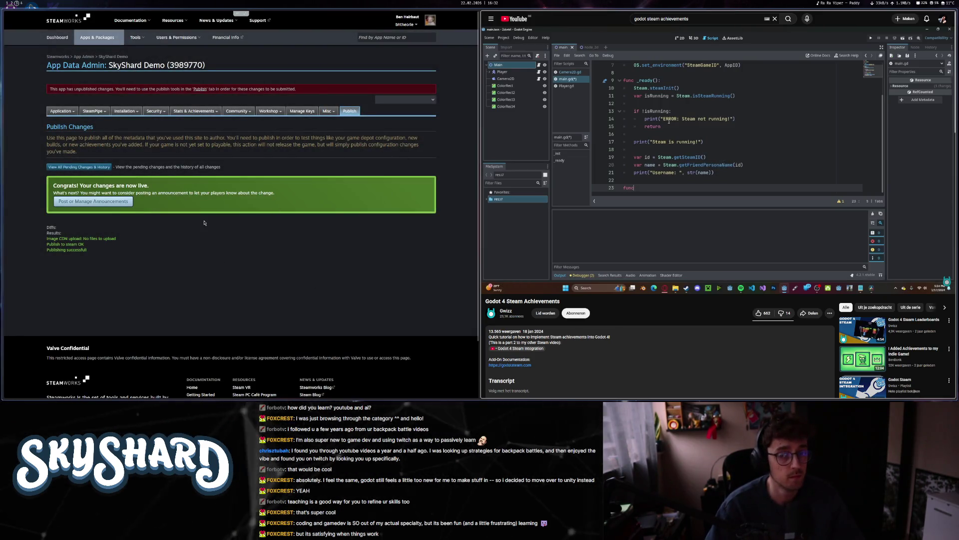
# - Enlarge the Godot 4 Steam Achievements tutorial video to fullscreen
pyautogui.rightClick(270, 244)
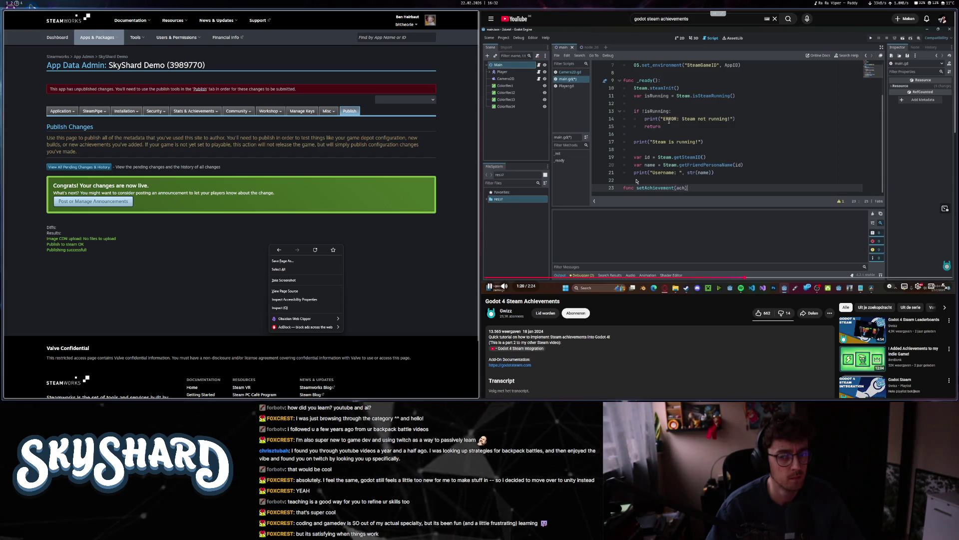
pyautogui.rightClick(278, 260)
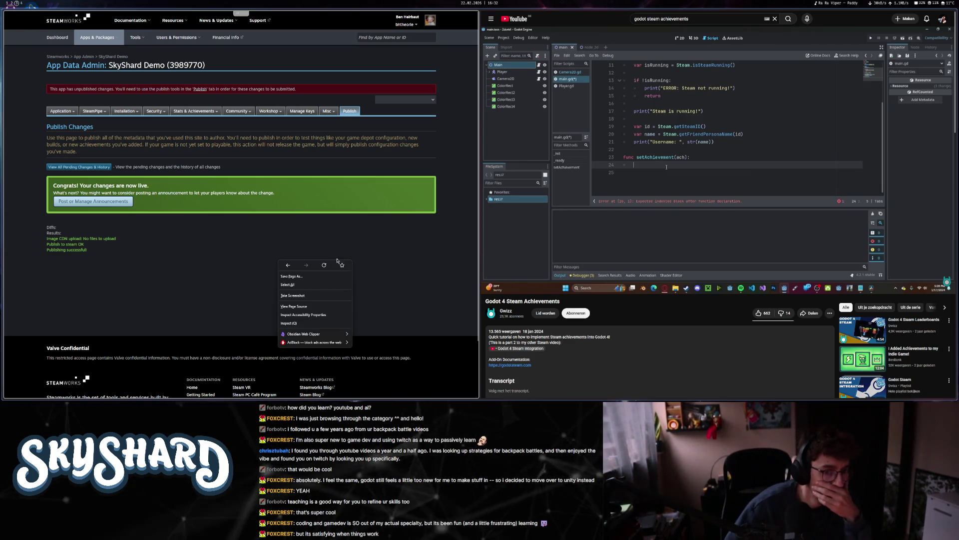
pyautogui.press('super+f')
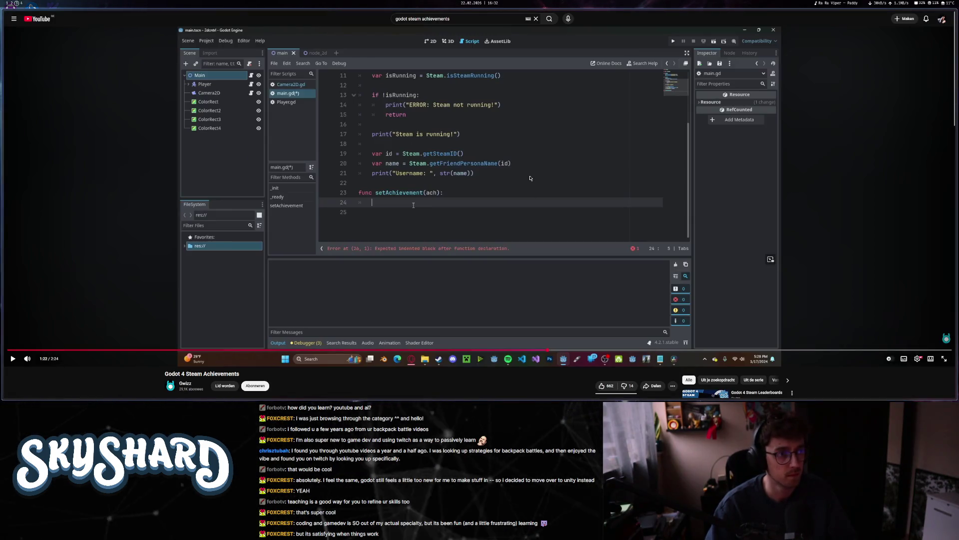
# - Quit GIMP without saving and return to the Godot workspace
pyautogui.press('super+4')
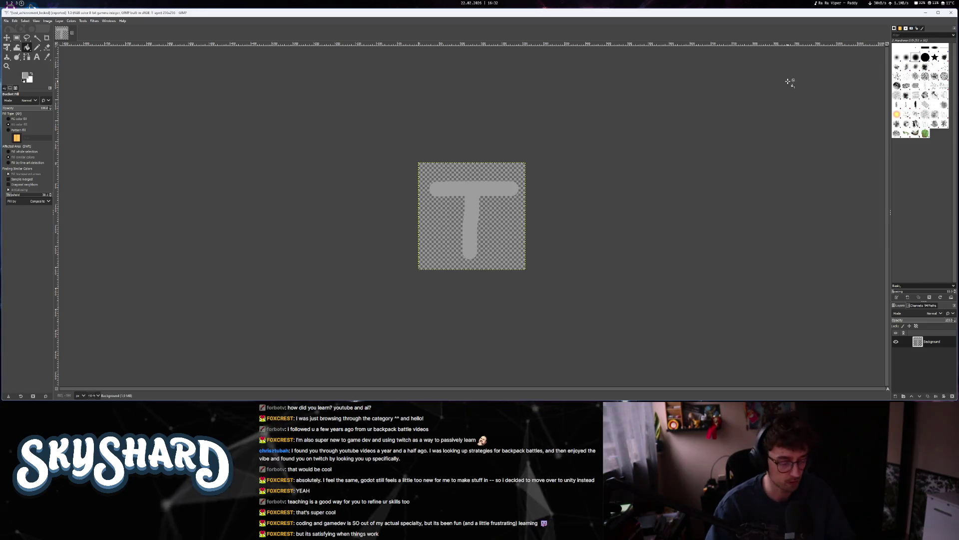
pyautogui.hotkey('ctrl', 'q')
pyautogui.hotkey('ctrl', 'd')
pyautogui.press('super+1')
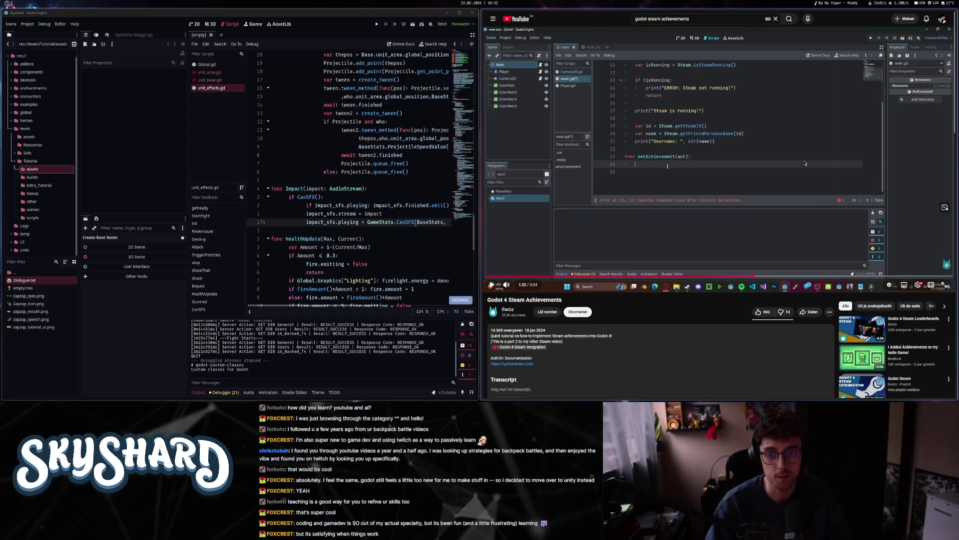
# - Close the unit_area, unit_base and unit_effects scripts
pyautogui.scroll(3, 329, 259)
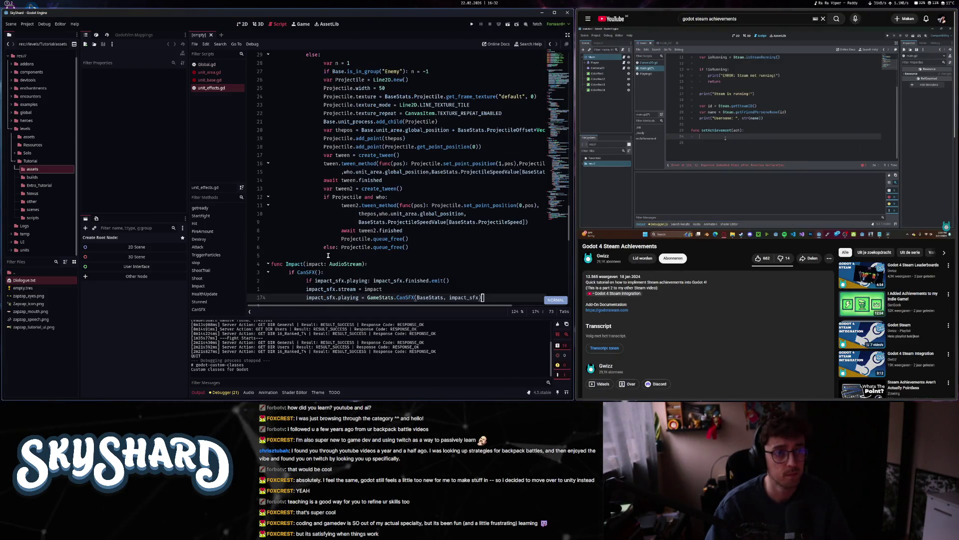
pyautogui.middleClick(210, 74)
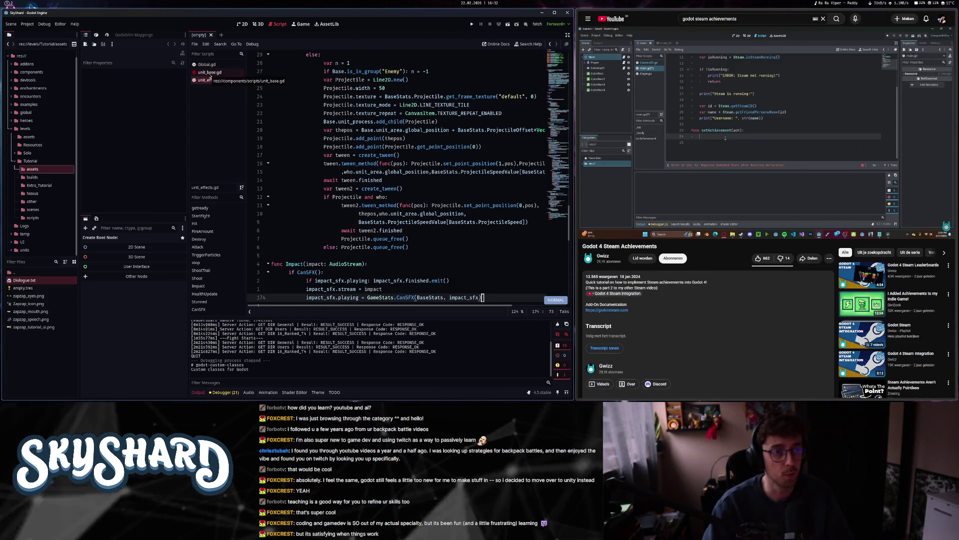
pyautogui.hotkey('ctrl', 'w')
pyautogui.hotkey('ctrl', 'w')
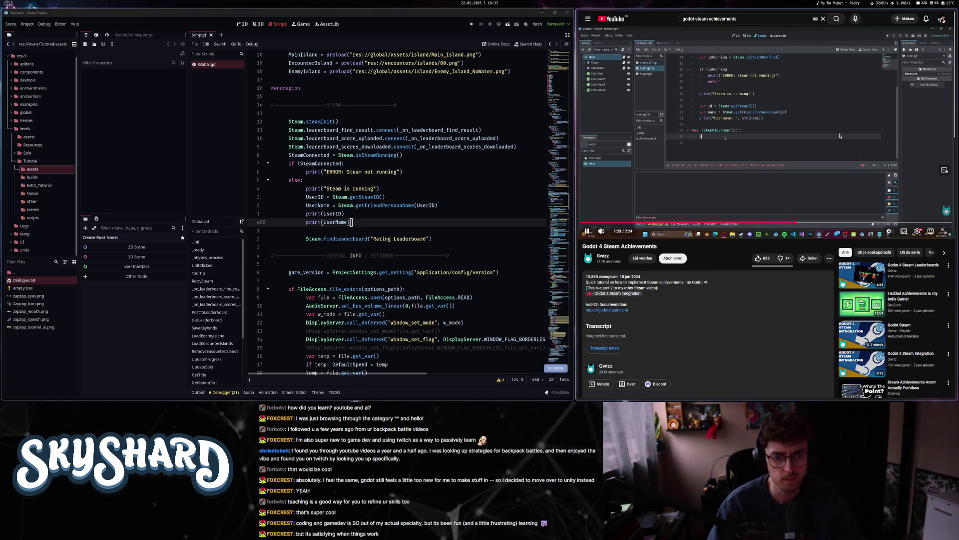
# - Open Debugger_Commands.gd through the quick script search for 'debug'
pyautogui.hotkey('ctrl', 'alt', 'o')
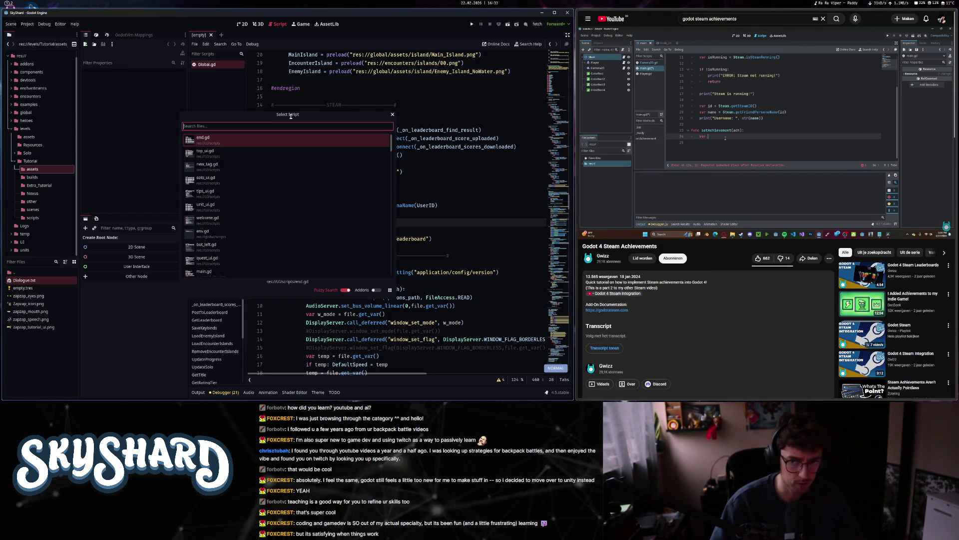
pyautogui.press('Escape')
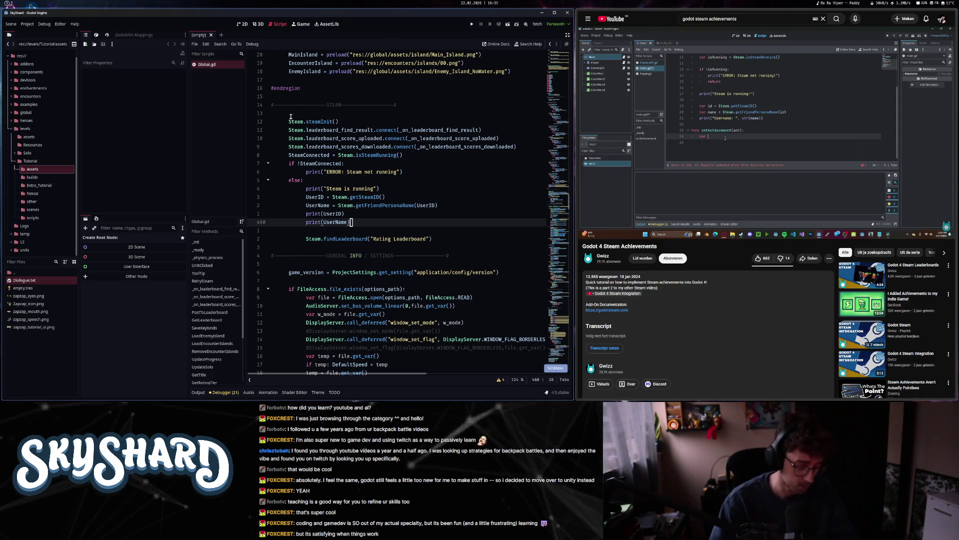
pyautogui.hotkey('ctrl', 'alt', 'o')
pyautogui.write('debug')
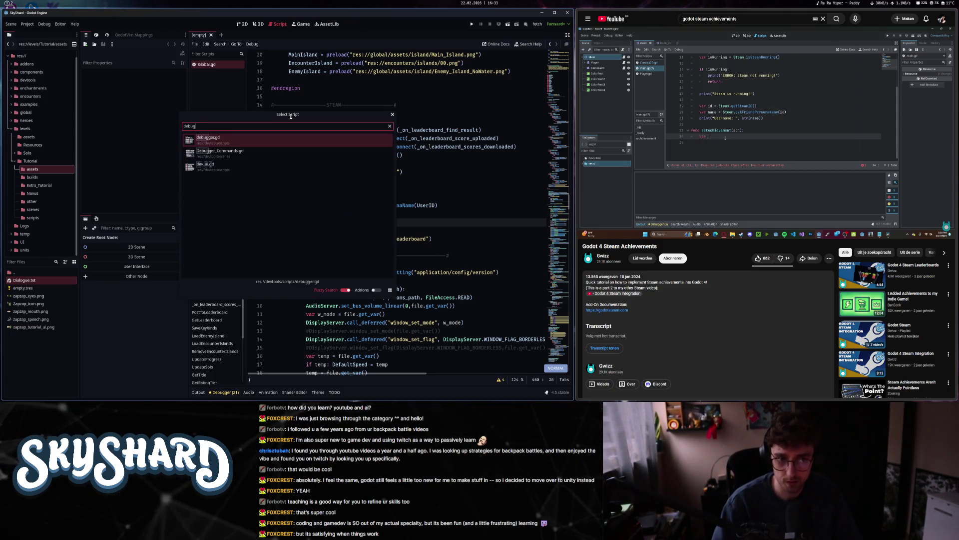
pyautogui.press('Down')
pyautogui.press('Return')
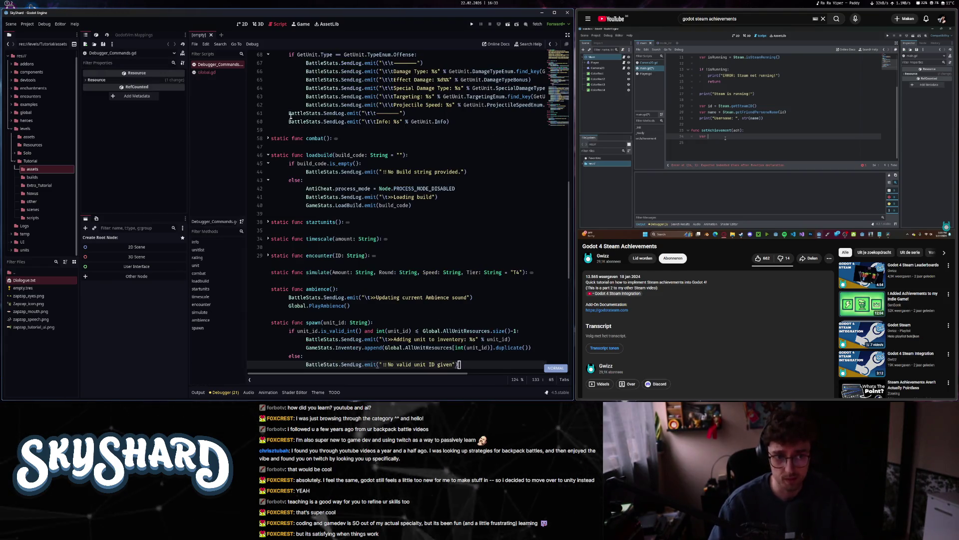
# - Scroll through Debugger_Commands.gd and pause the tutorial video
pyautogui.hotkey('shift', 'g')
pyautogui.scroll(8, 291, 116)
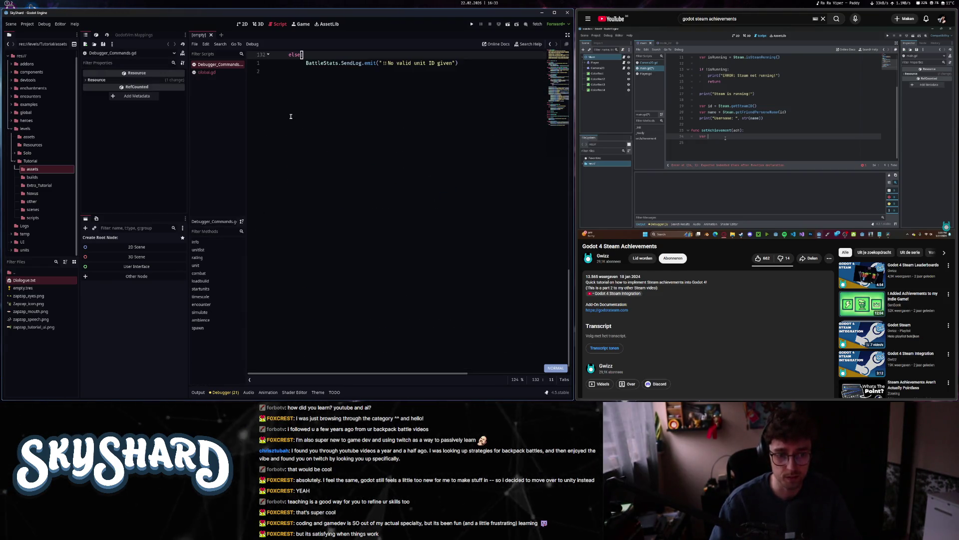
pyautogui.click(321, 146)
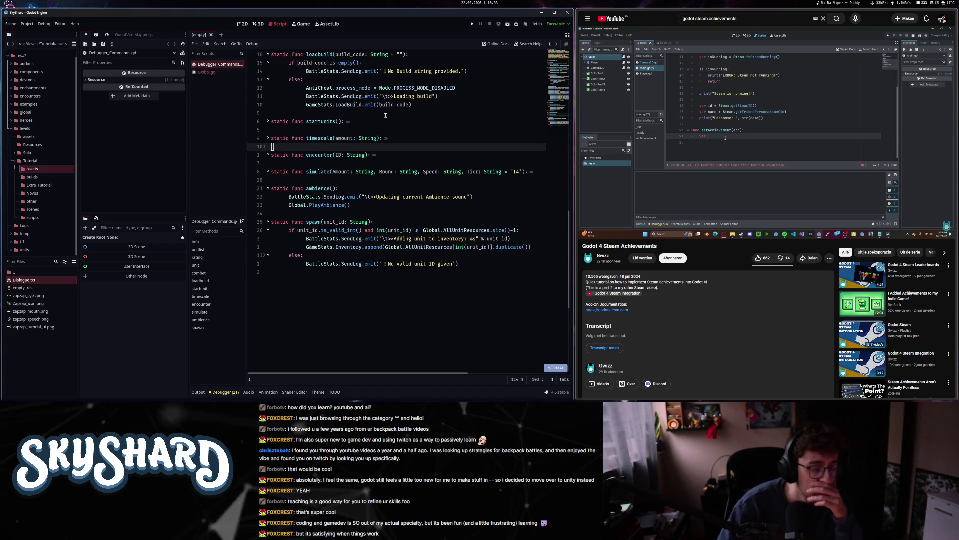
pyautogui.scroll(6, 384, 114)
pyautogui.scroll(15, 384, 114)
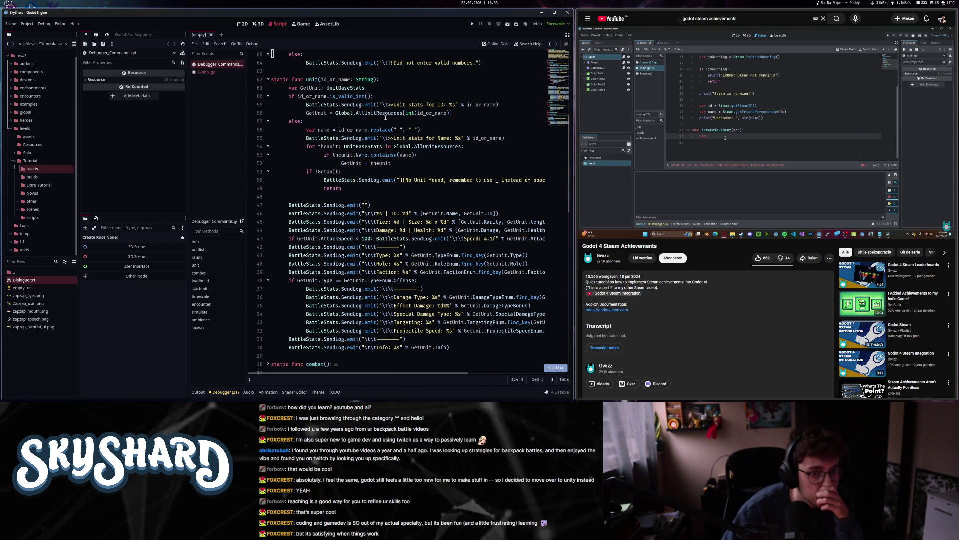
pyautogui.scroll(-4, 386, 119)
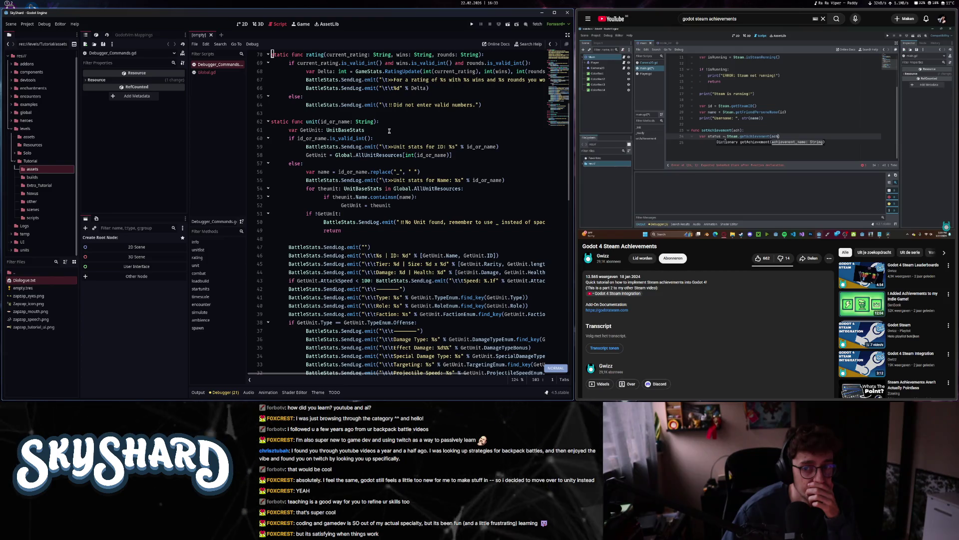
pyautogui.click(768, 133)
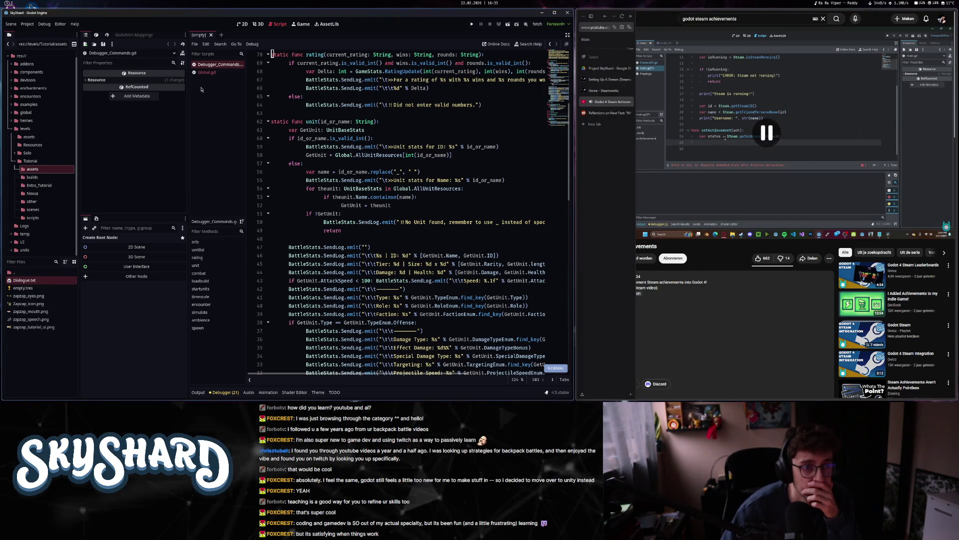
# - Close Debugger_Commands.gd and jump to load_achievements in Global.gd
pyautogui.middleClick(219, 66)
pyautogui.scroll(-10, 391, 248)
pyautogui.scroll(-15, 391, 248)
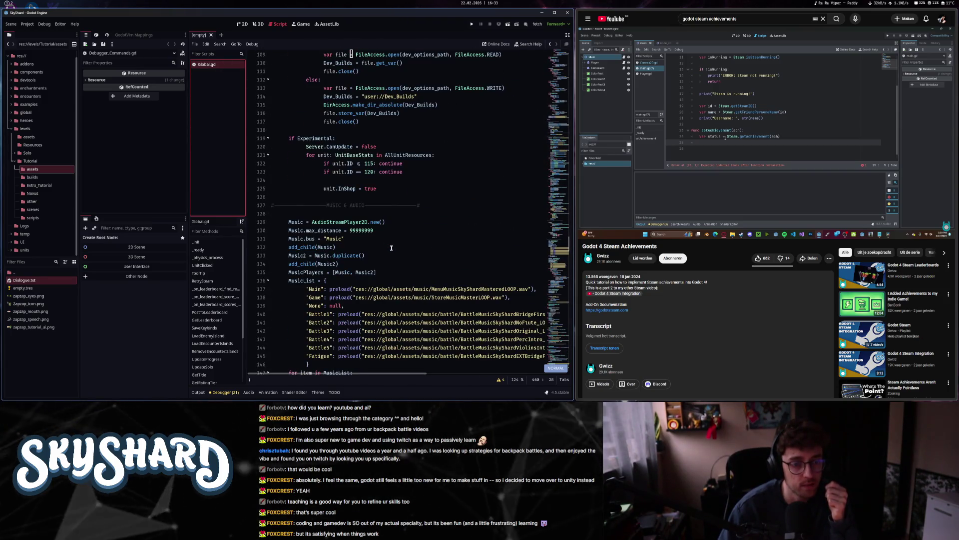
pyautogui.hotkey('ctrl', 'f')
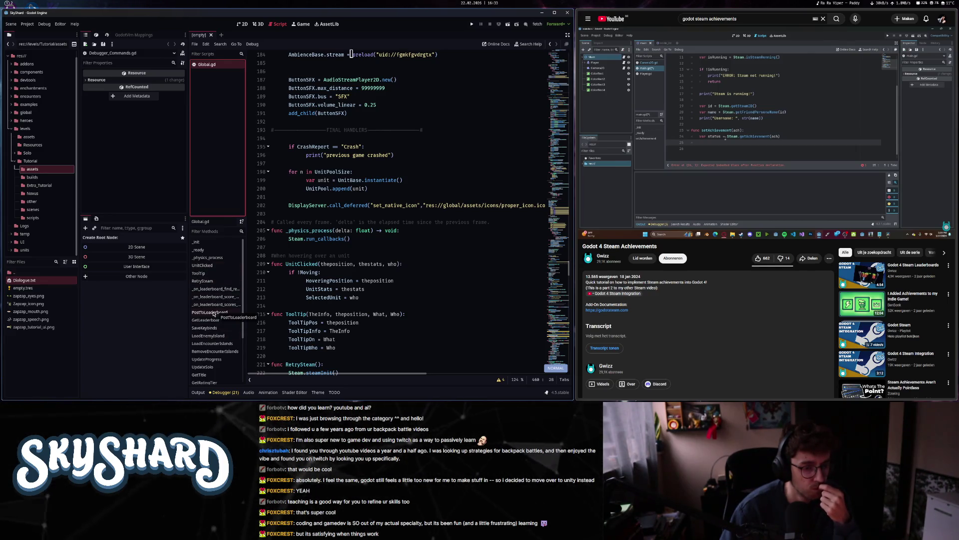
pyautogui.scroll(-3, 213, 313)
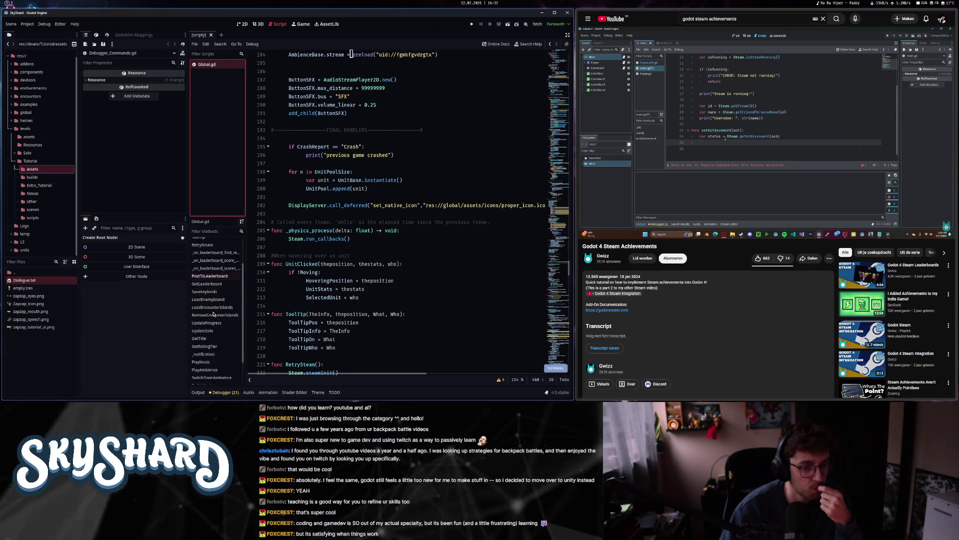
pyautogui.scroll(-1, 214, 313)
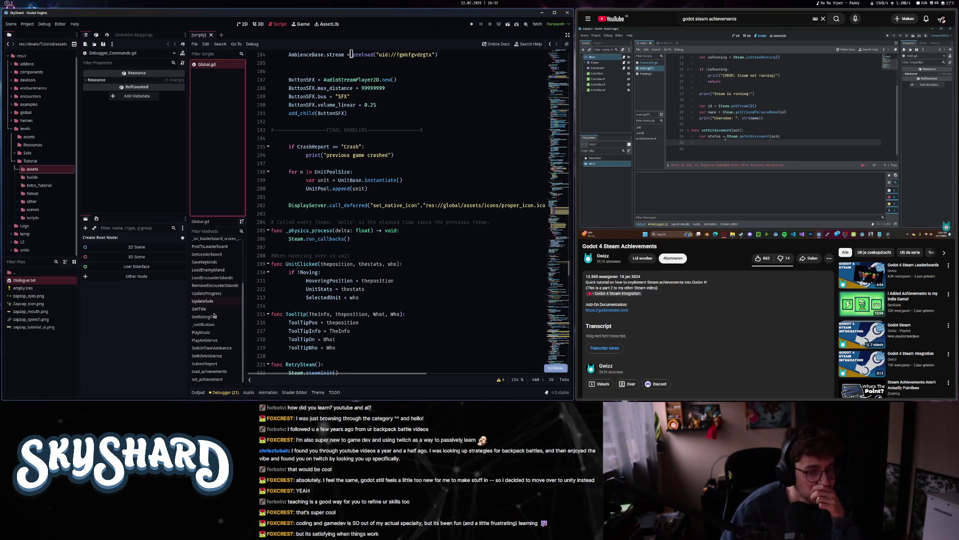
pyautogui.click(216, 372)
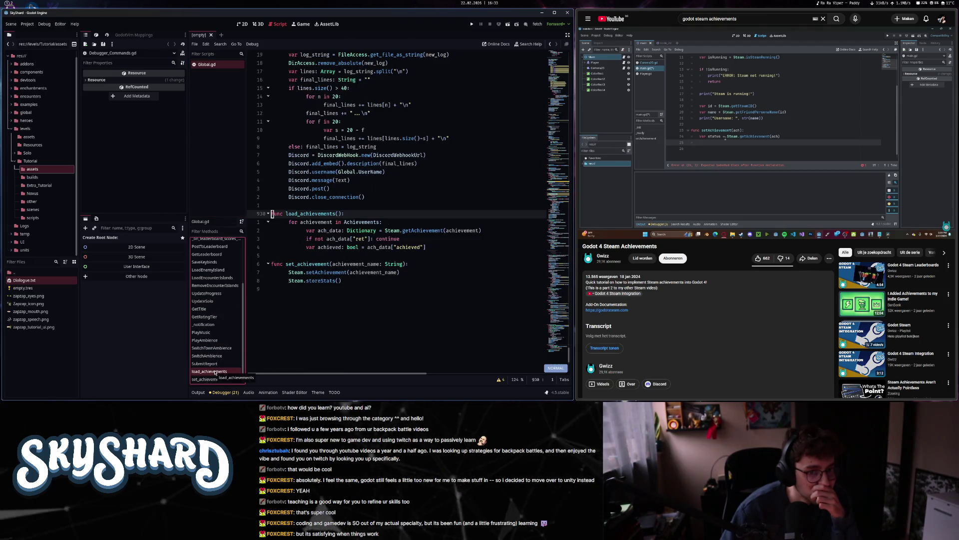
# - Add "TEST" to the Achievements PackedStringArray definition
pyautogui.click(450, 289)
pyautogui.click(463, 272)
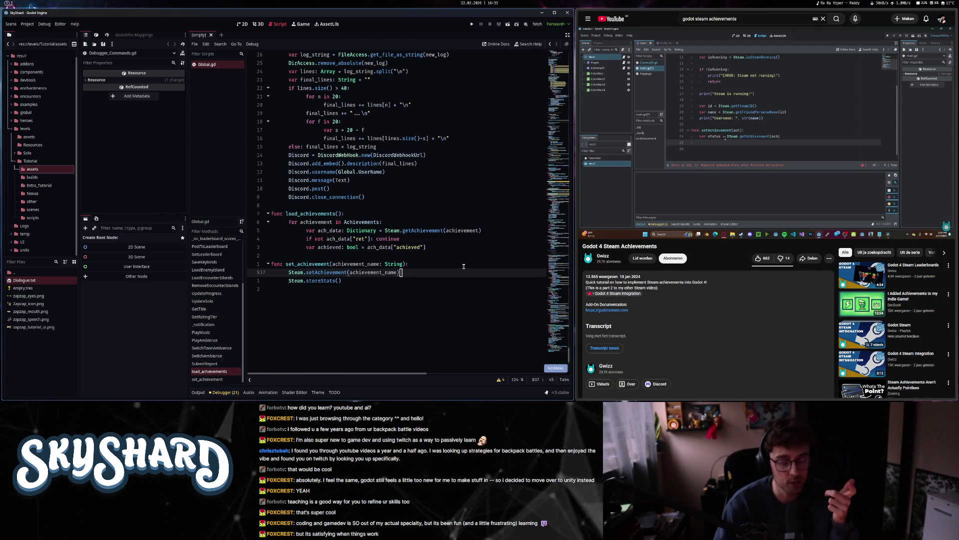
pyautogui.scroll(-4, 463, 266)
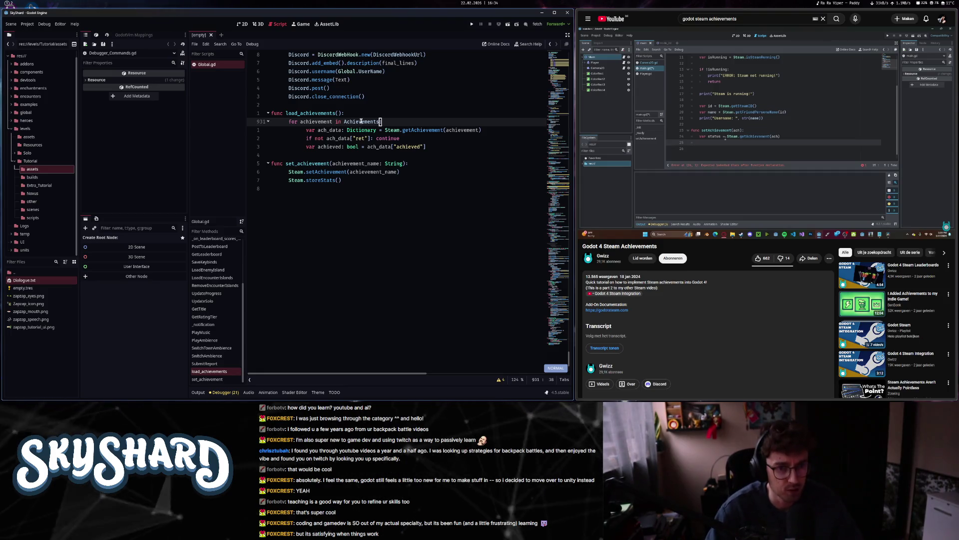
pyautogui.moveTo(361, 121)
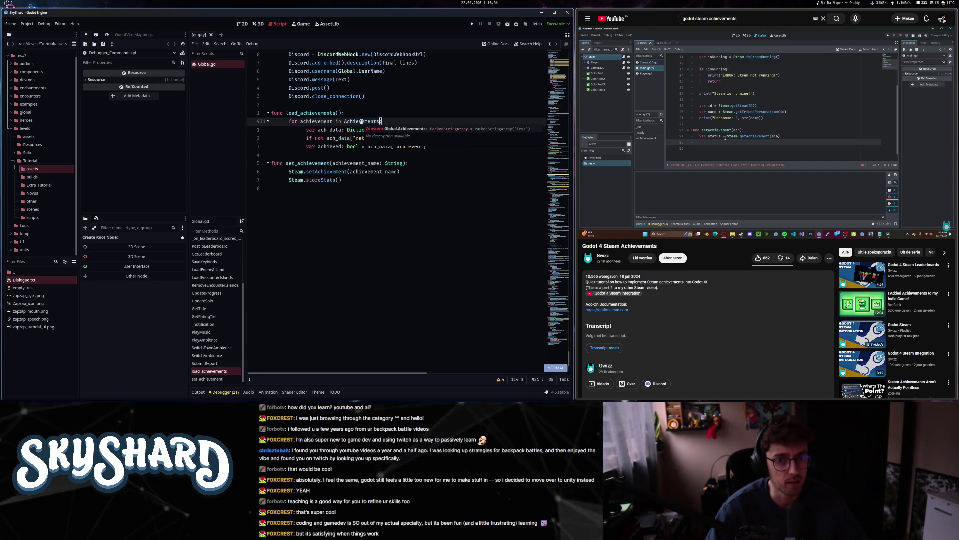
pyautogui.keyDown('ctrl'); pyautogui.click(363, 122); pyautogui.keyUp('ctrl')
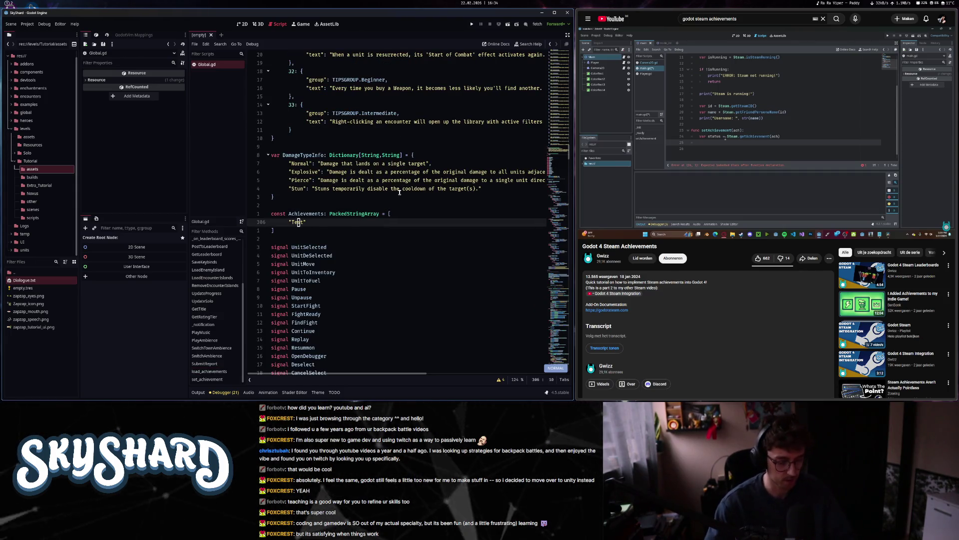
pyautogui.write('TEST')
pyautogui.press('Escape')
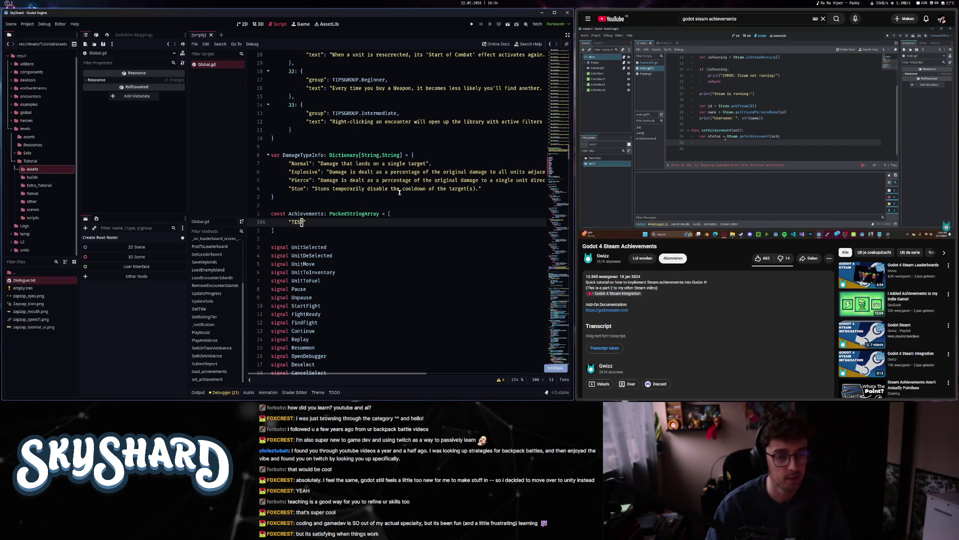
# - Return to the ach_data line inside load_achievements
pyautogui.hotkey('shift', 'g')
pyautogui.press('z')
pyautogui.press('z')
pyautogui.press('k')
pyautogui.press('k')
pyautogui.press('k')
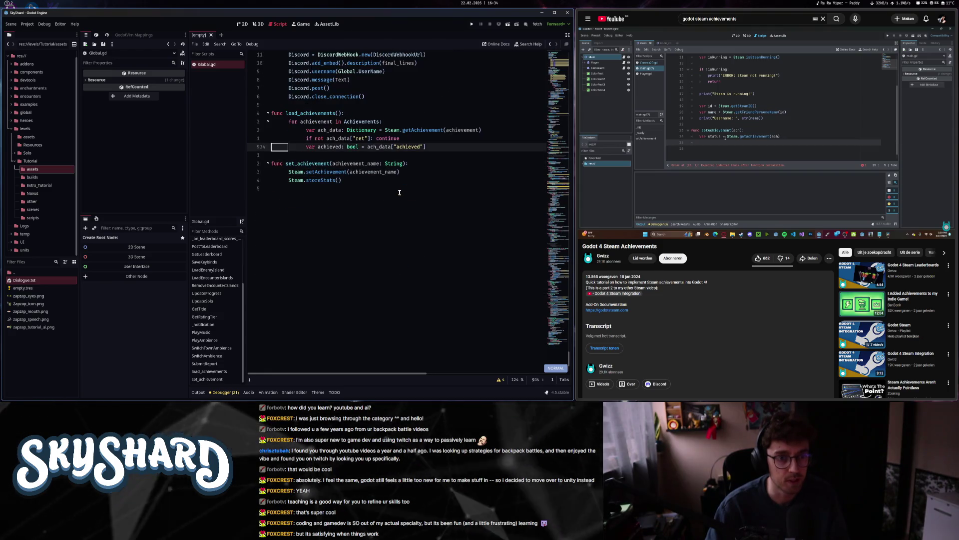
pyautogui.press('-')
pyautogui.press('-')
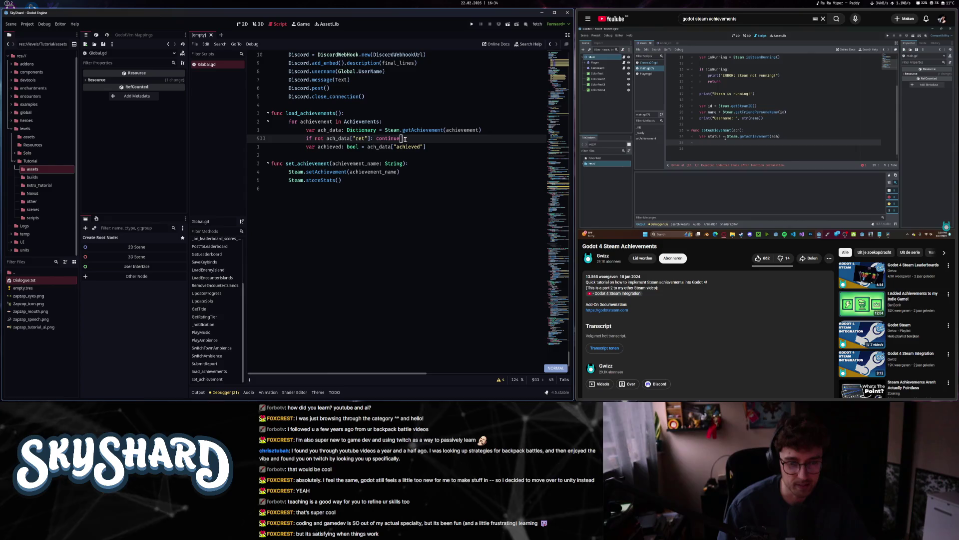
# - Insert print(achieved) below the var achieved line in load_achievements
pyautogui.moveTo(400, 138); pyautogui.dragTo(325, 139)
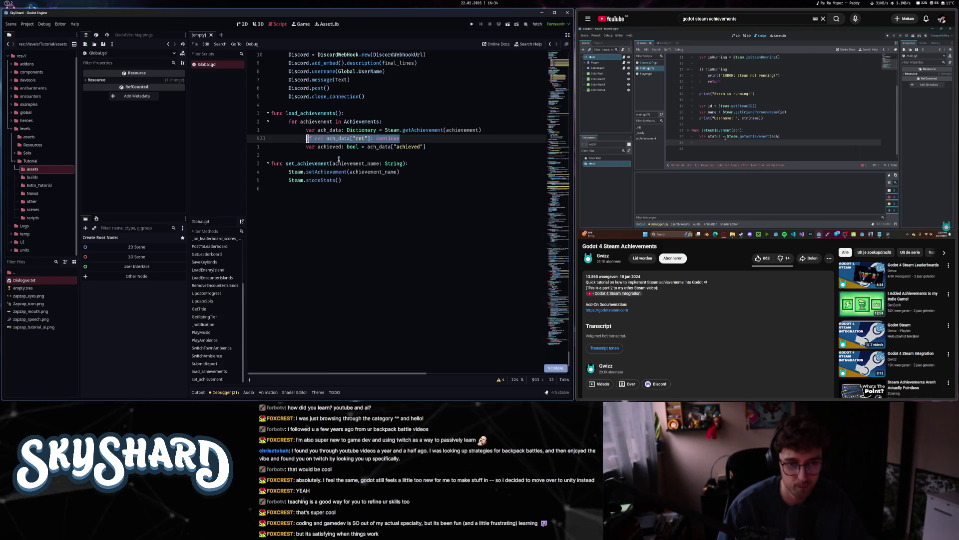
pyautogui.click(392, 147)
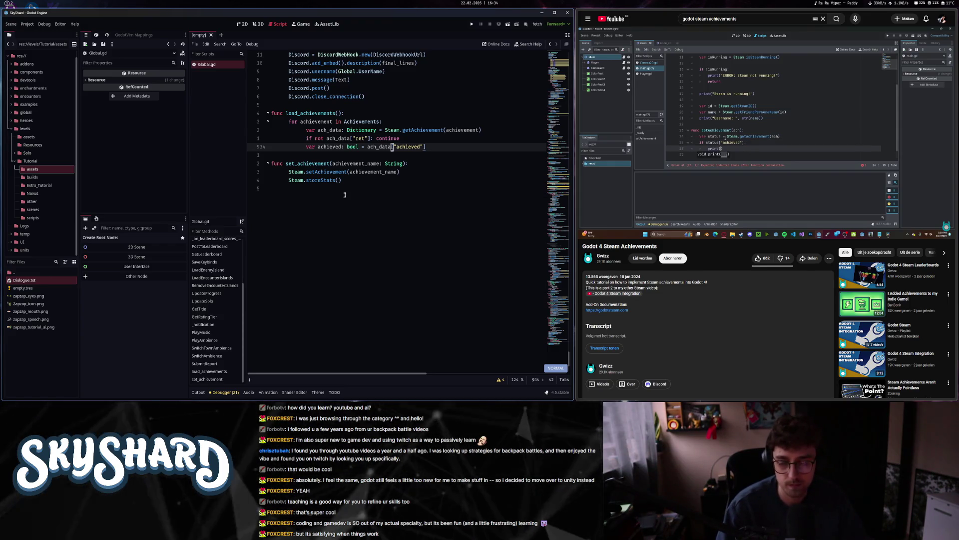
pyautogui.click(789, 120)
pyautogui.tripleClick(422, 140)
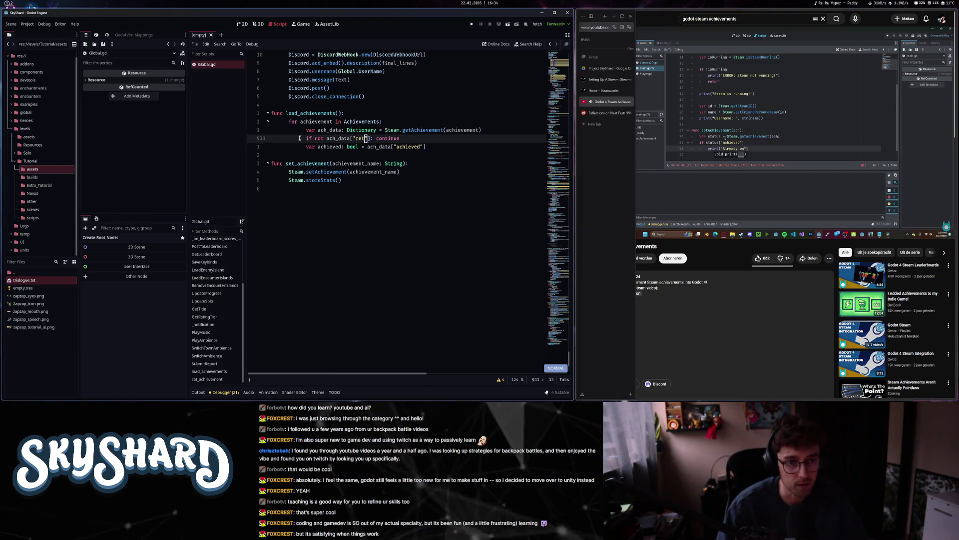
pyautogui.click(427, 136)
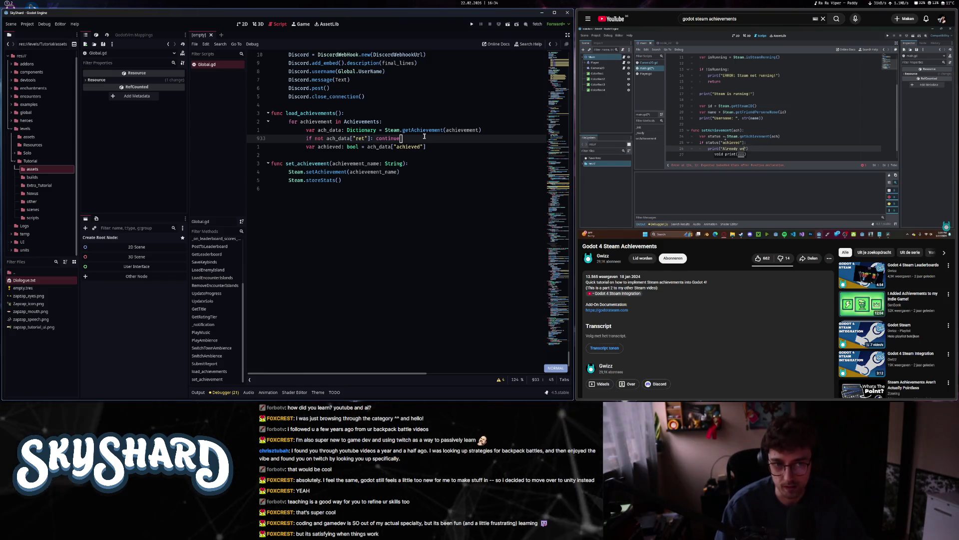
pyautogui.moveTo(306, 147); pyautogui.dragTo(340, 147)
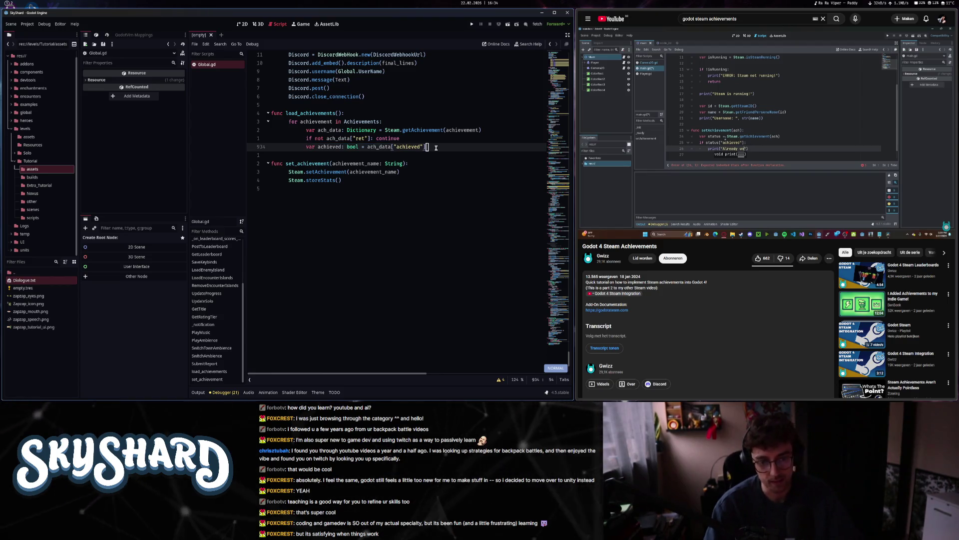
pyautogui.write('oprint(')
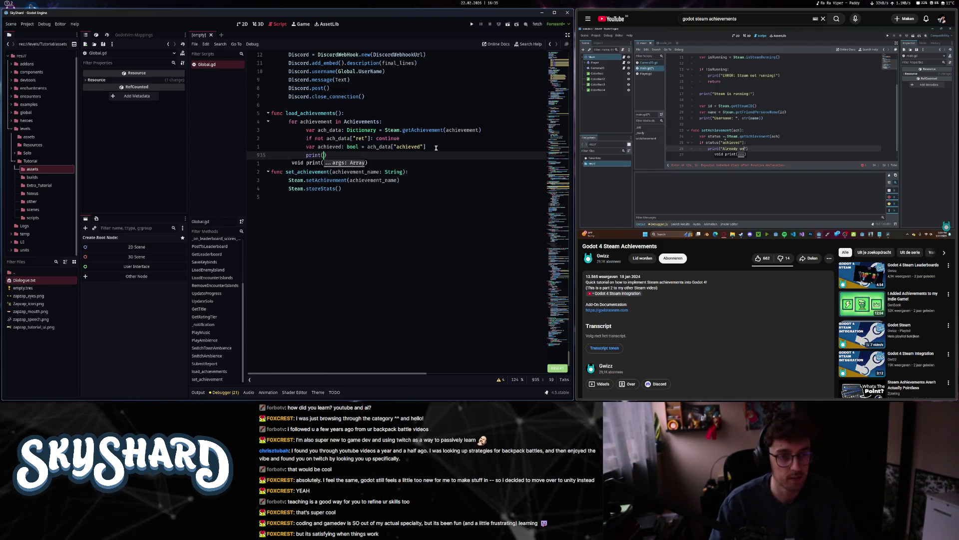
pyautogui.write('achieved')
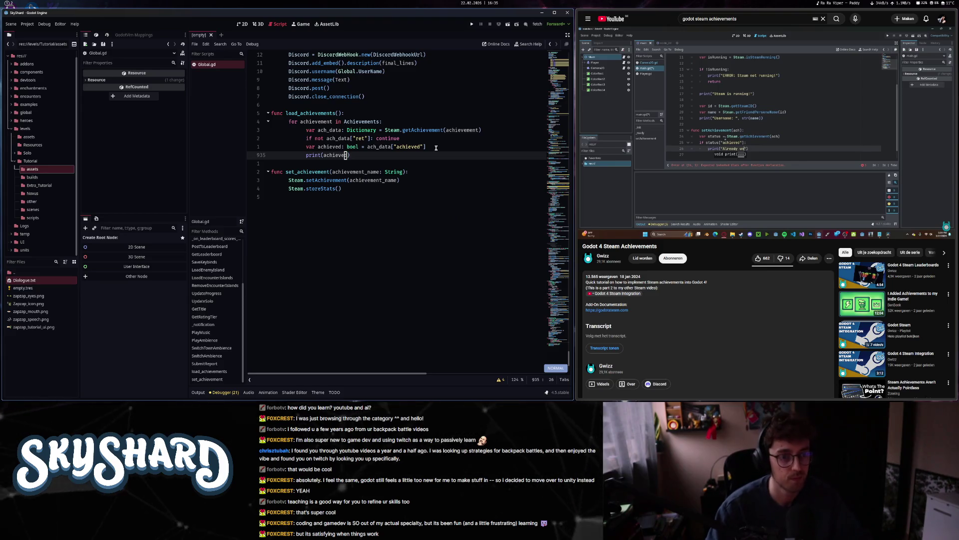
# - Review set_achievement's achievement_name argument, Steam.setAchievement call and storeStats line
pyautogui.press('j')
pyautogui.press('j')
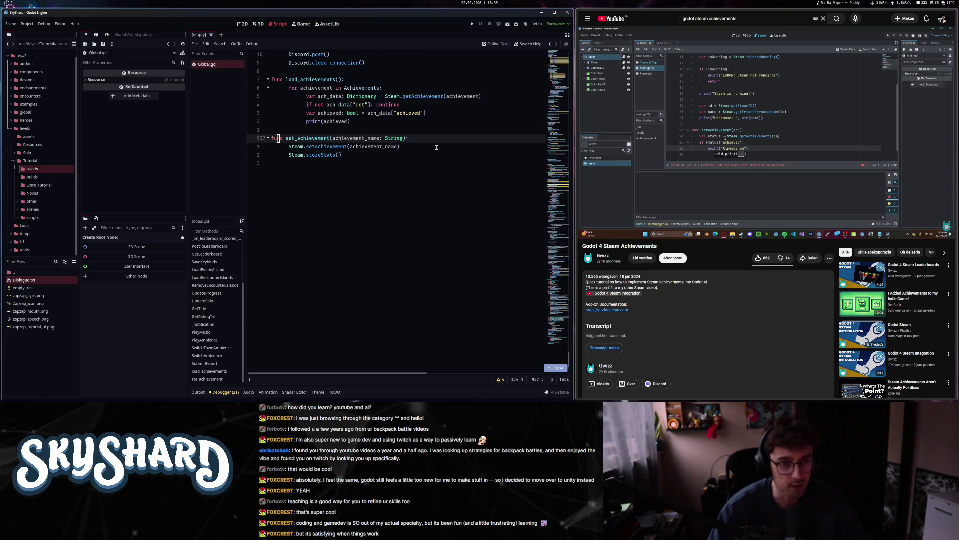
pyautogui.press('j')
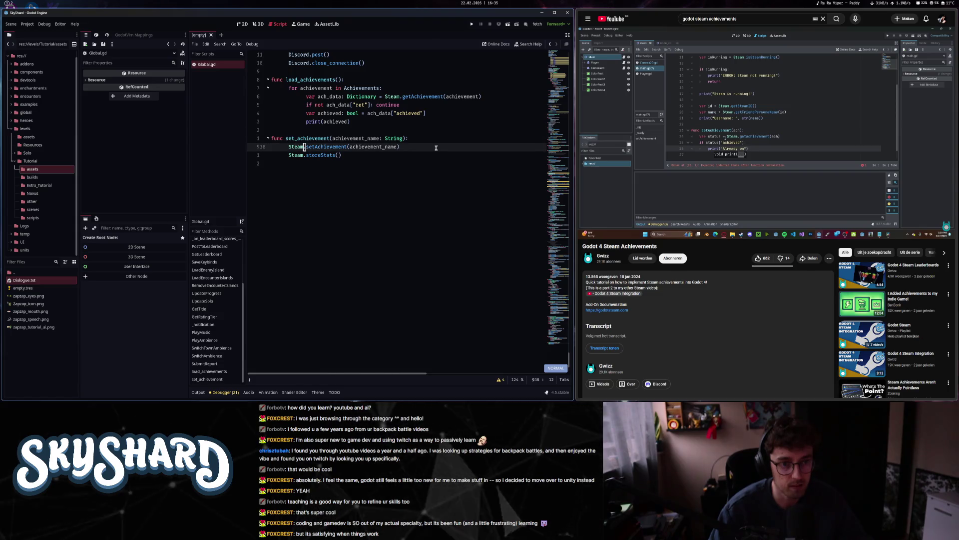
pyautogui.press('b')
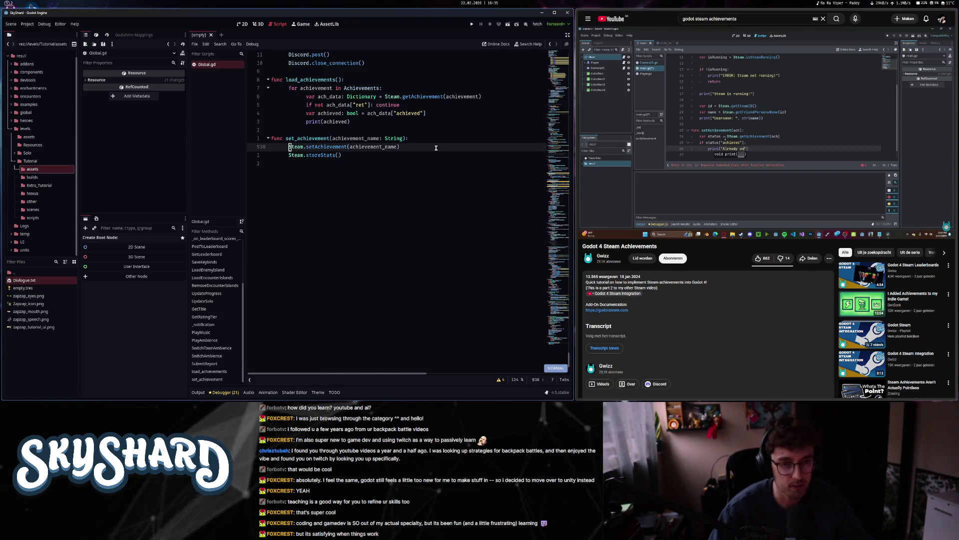
pyautogui.doubleClick(397, 146)
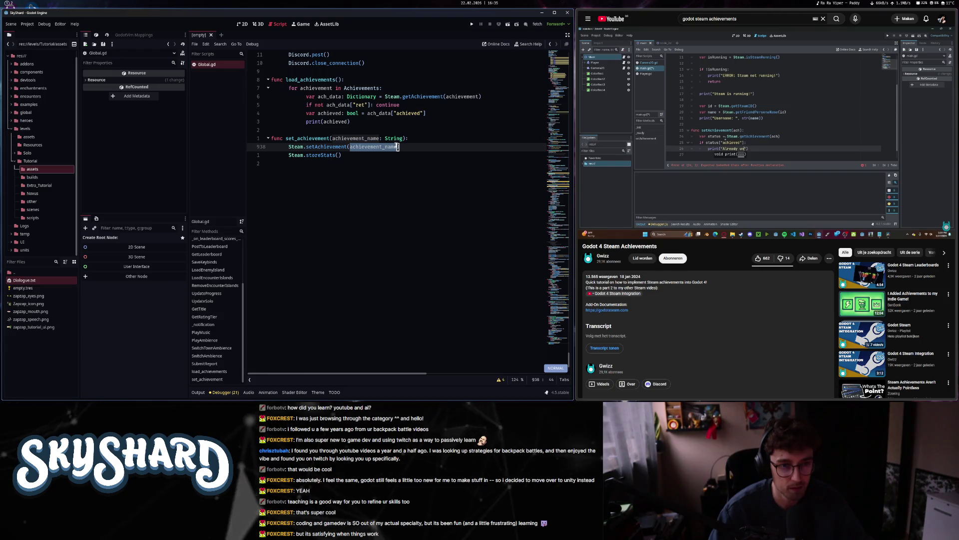
pyautogui.press('j')
pyautogui.scroll(4, 370, 244)
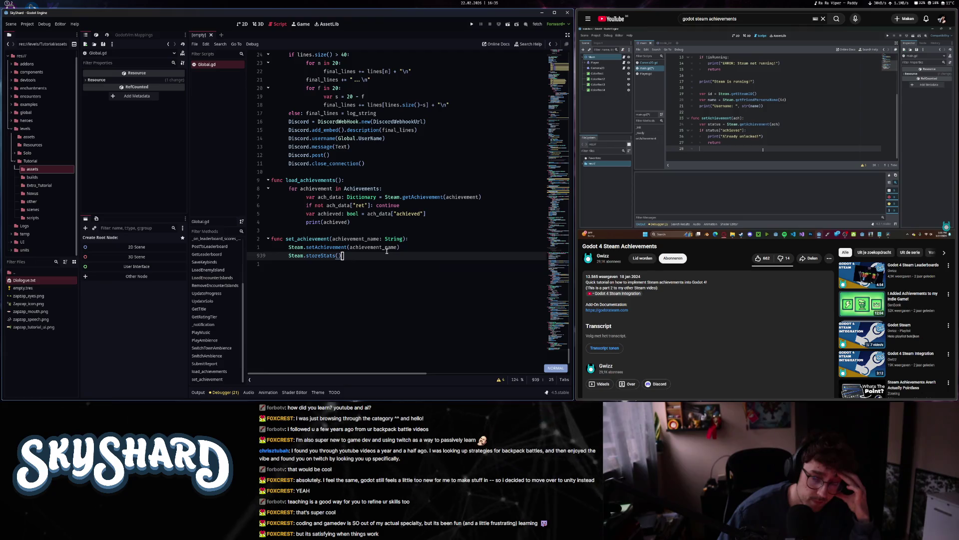
pyautogui.moveTo(777, 207)
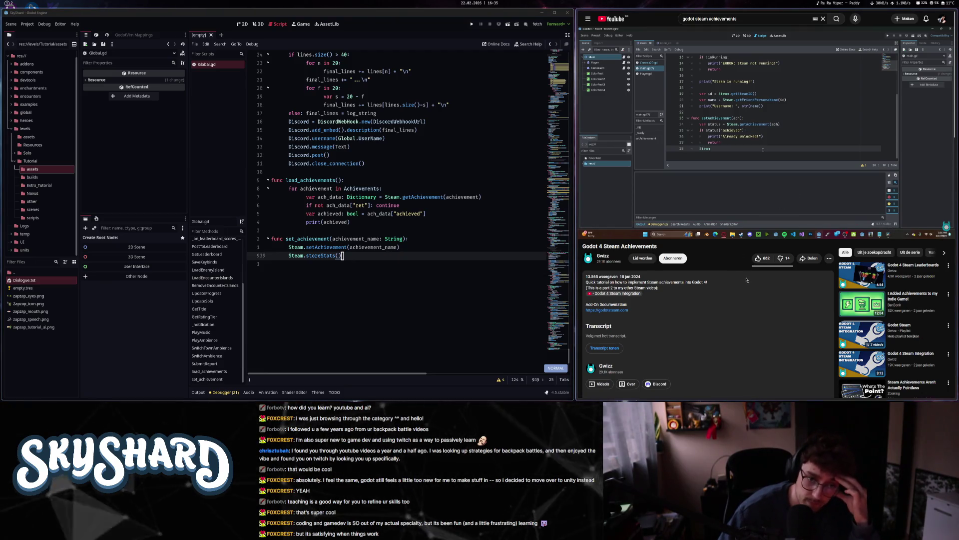